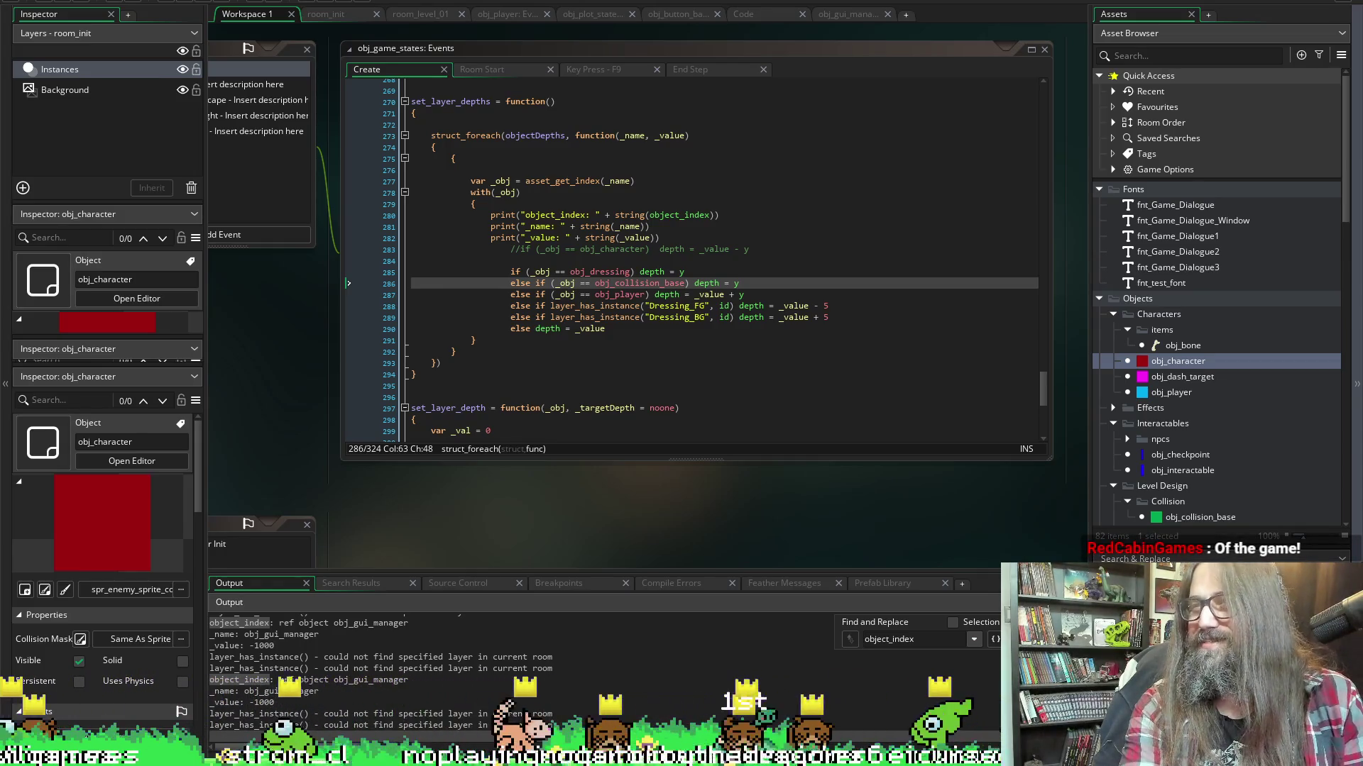
Drag the Discord general-chat window over the left half of the obj_game_states editor
left_click_drag(4, 142, 258, 37)
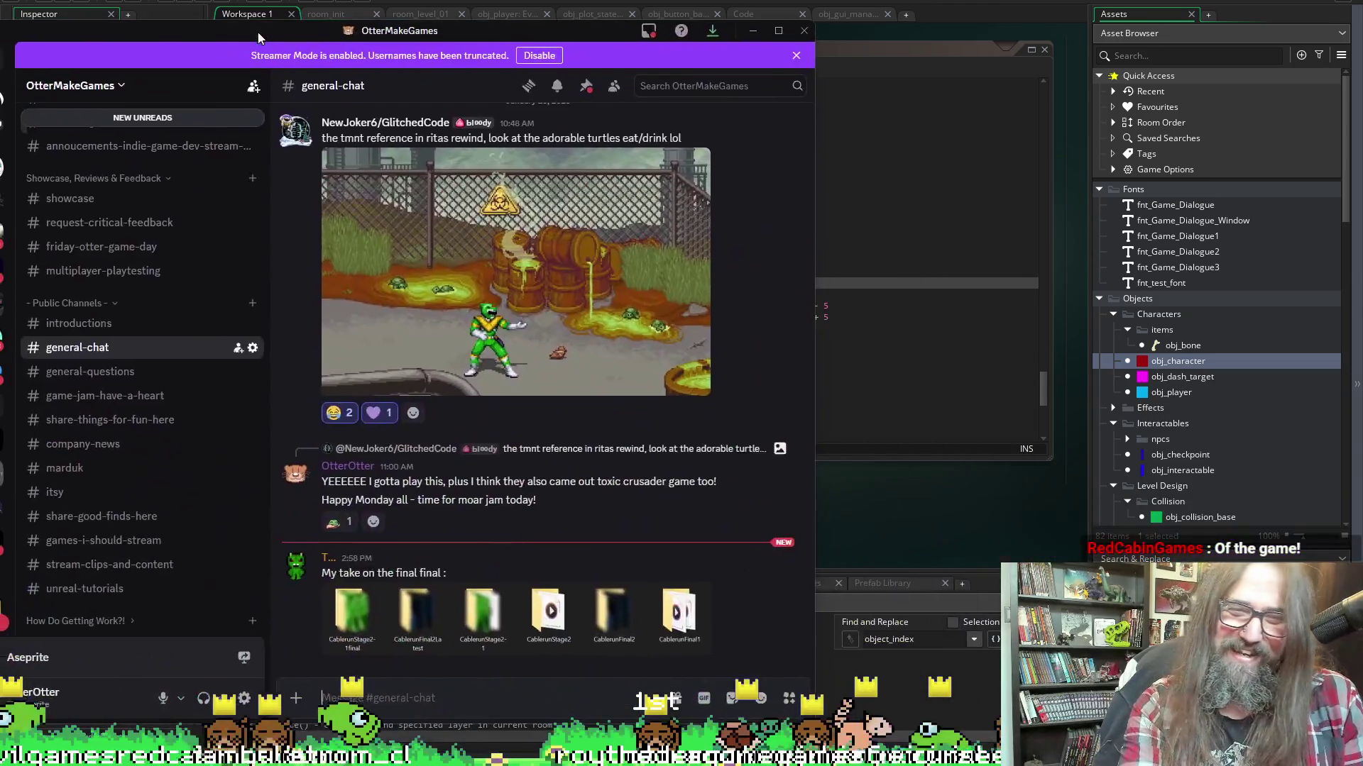
Maximize Discord, view the six Cablerun folders attachment enlarged, then close the viewer
double_click(258, 37)
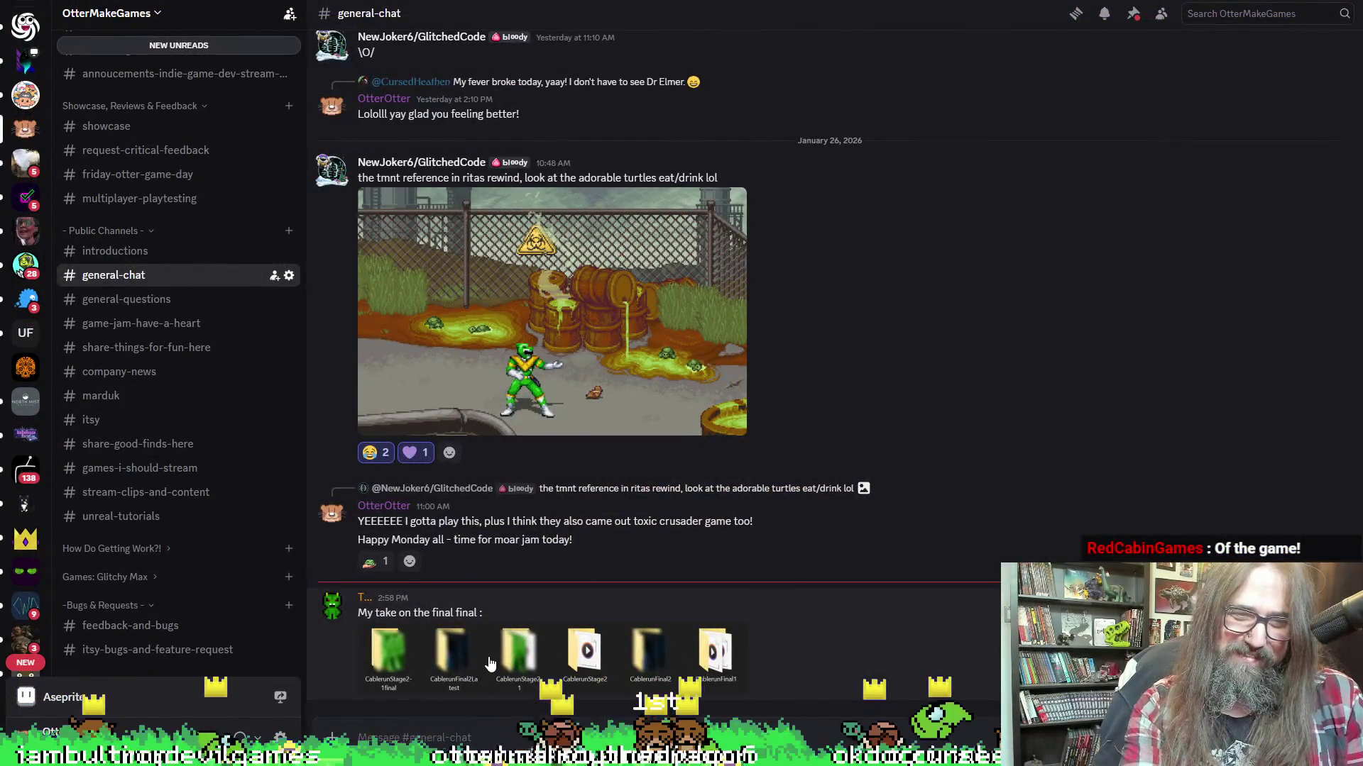
left_click(490, 660)
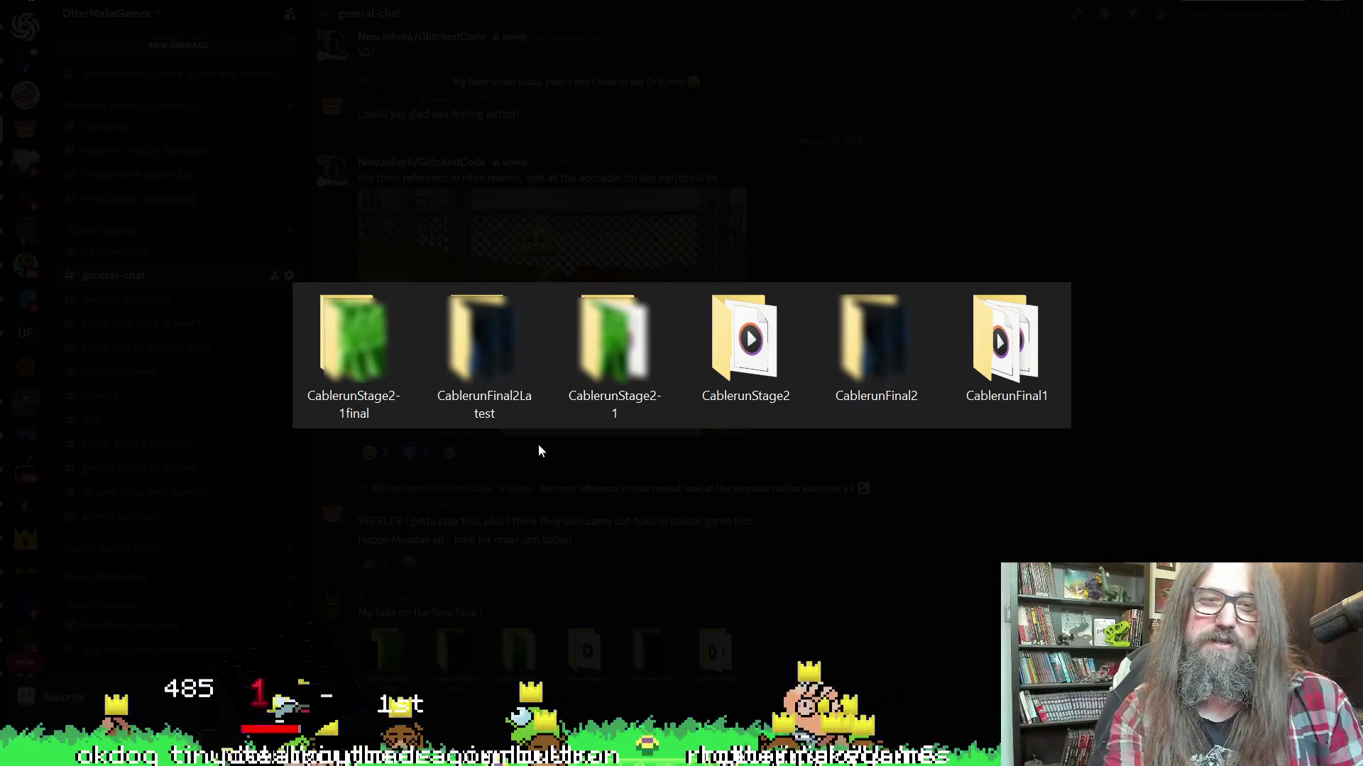
left_click(544, 124)
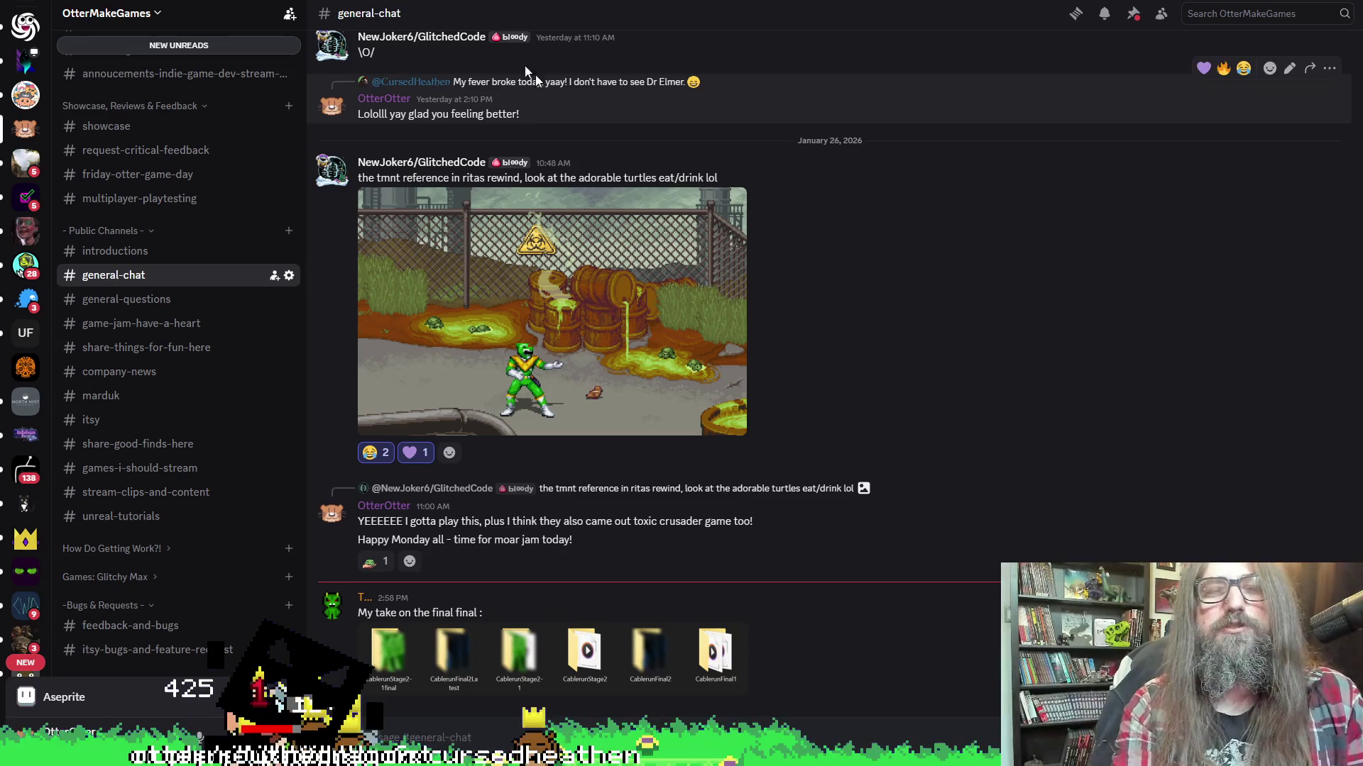
Switch from Discord back to the GameMaker code editor with Alt+Tab
key("alt+Tab")
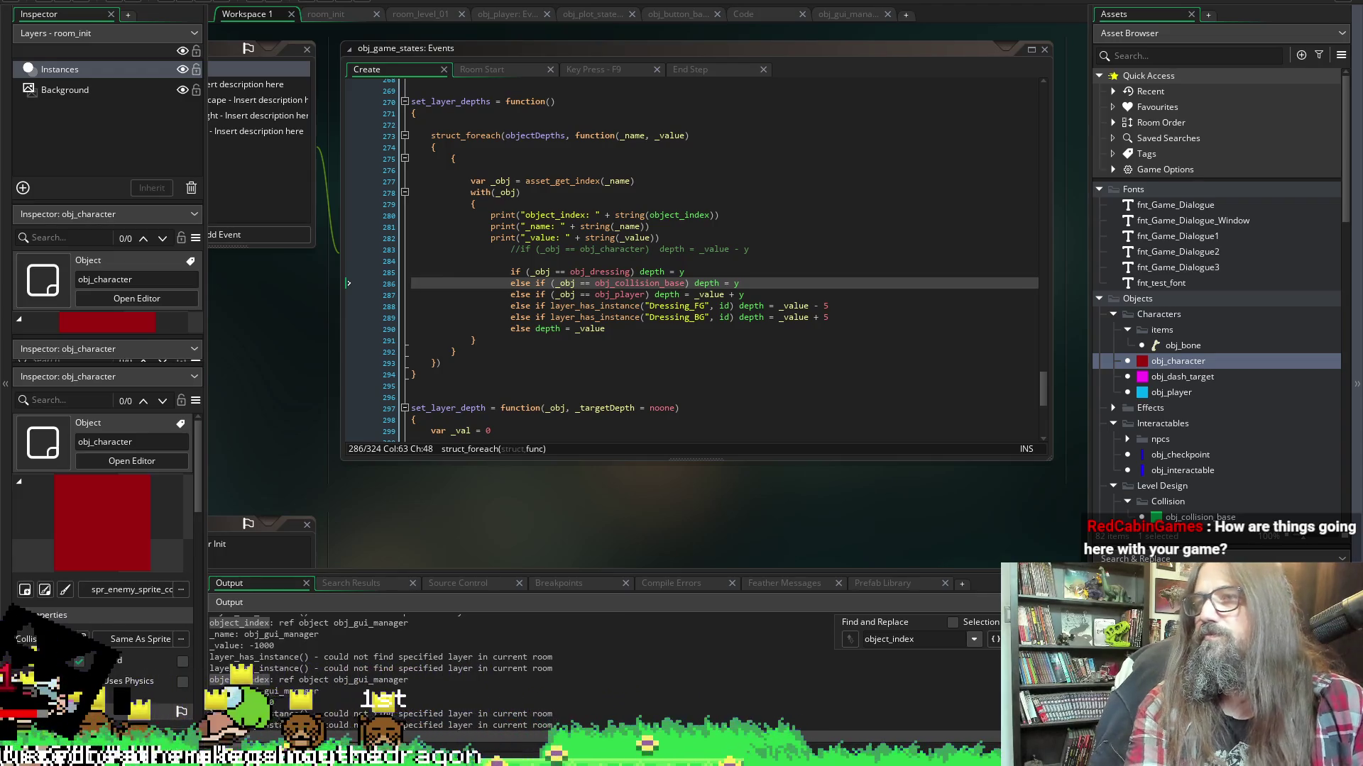
Bring the Steam Library window to the front over GameMaker with Alt+Tab
key("alt+Tab")
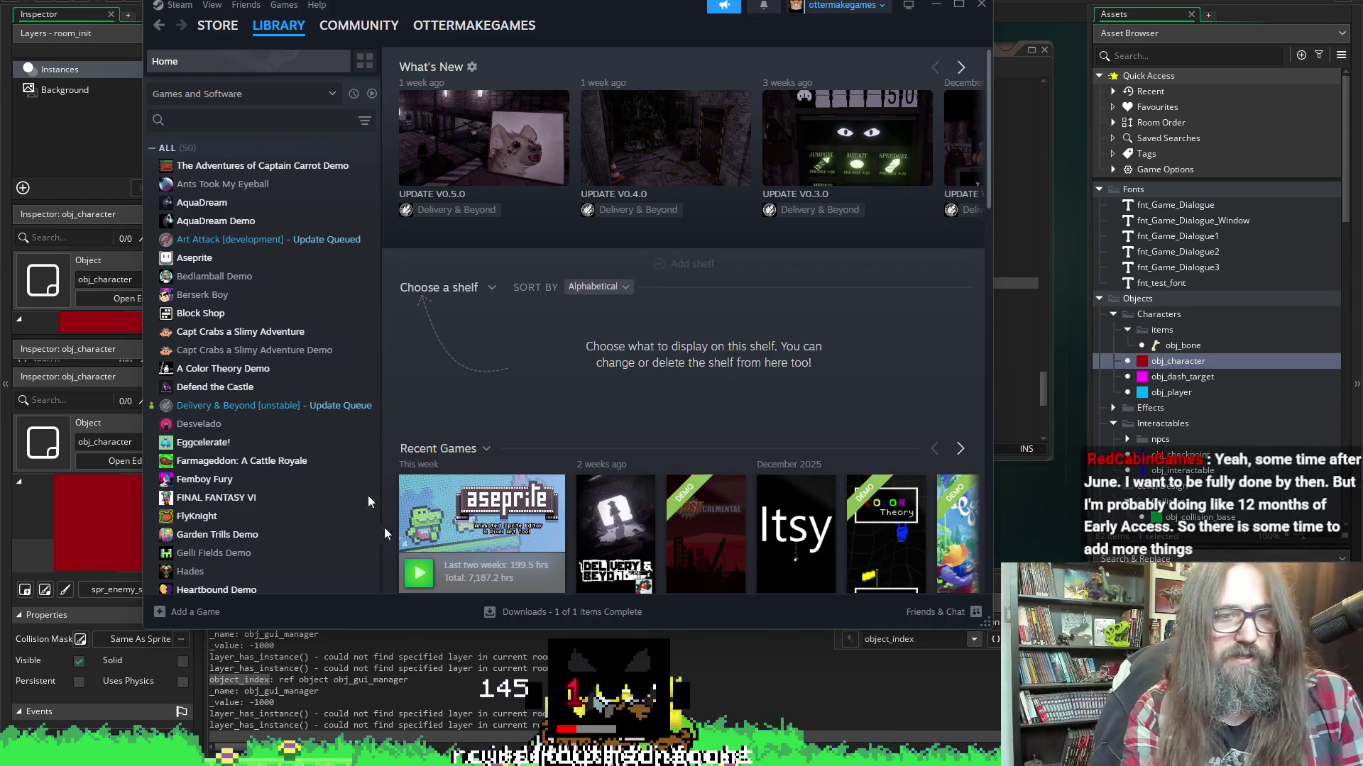
Browse the Space Scavenger 2 Demo and Playtest library entries, then open the Space Scavenger 2 store page
scroll(252, 379, "down", 8)
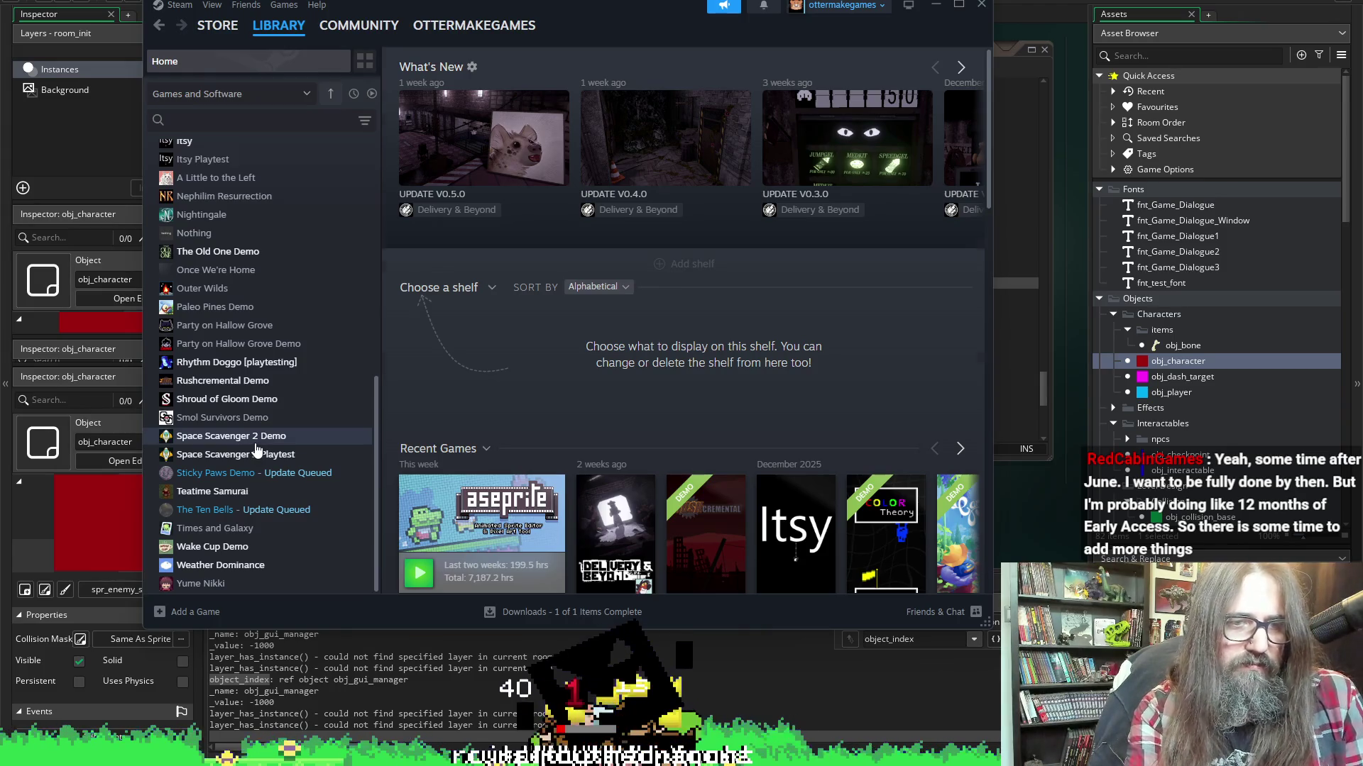
left_click(257, 444)
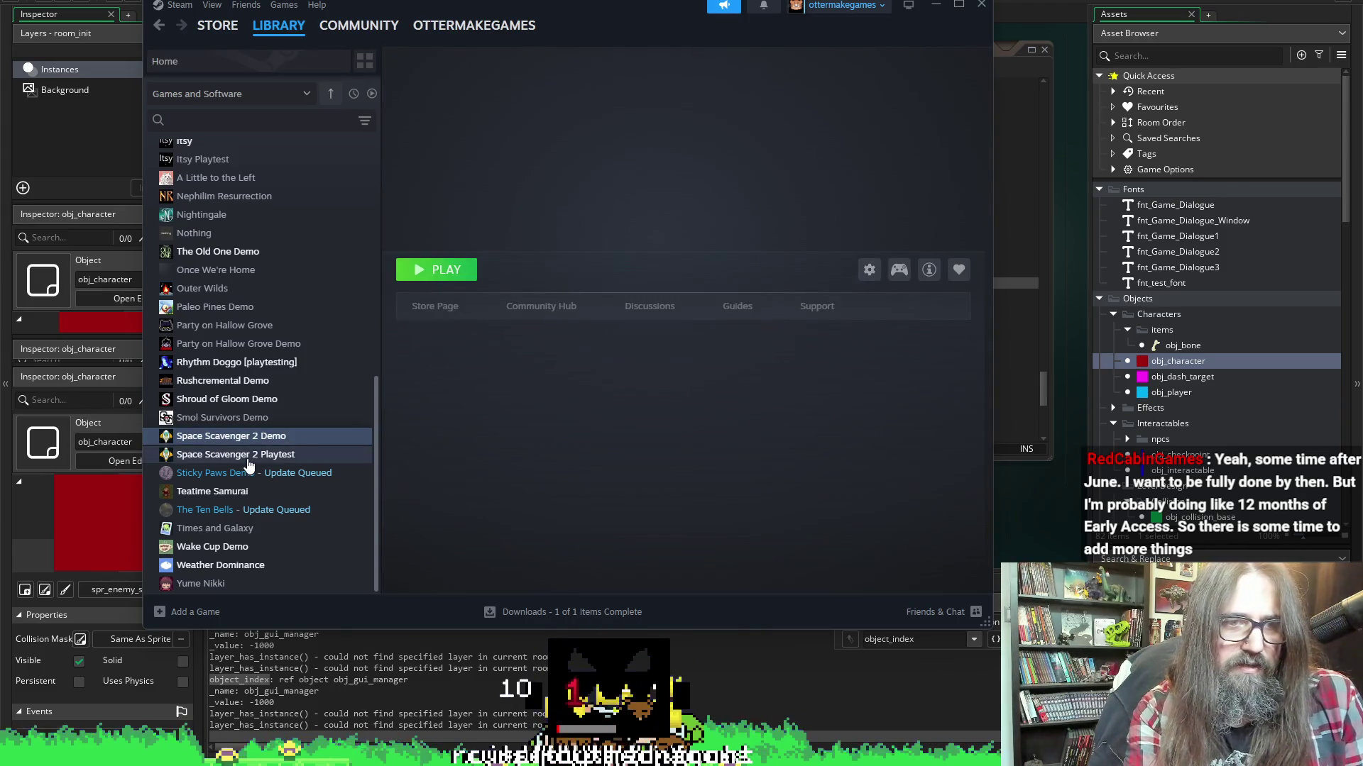
left_click(247, 461)
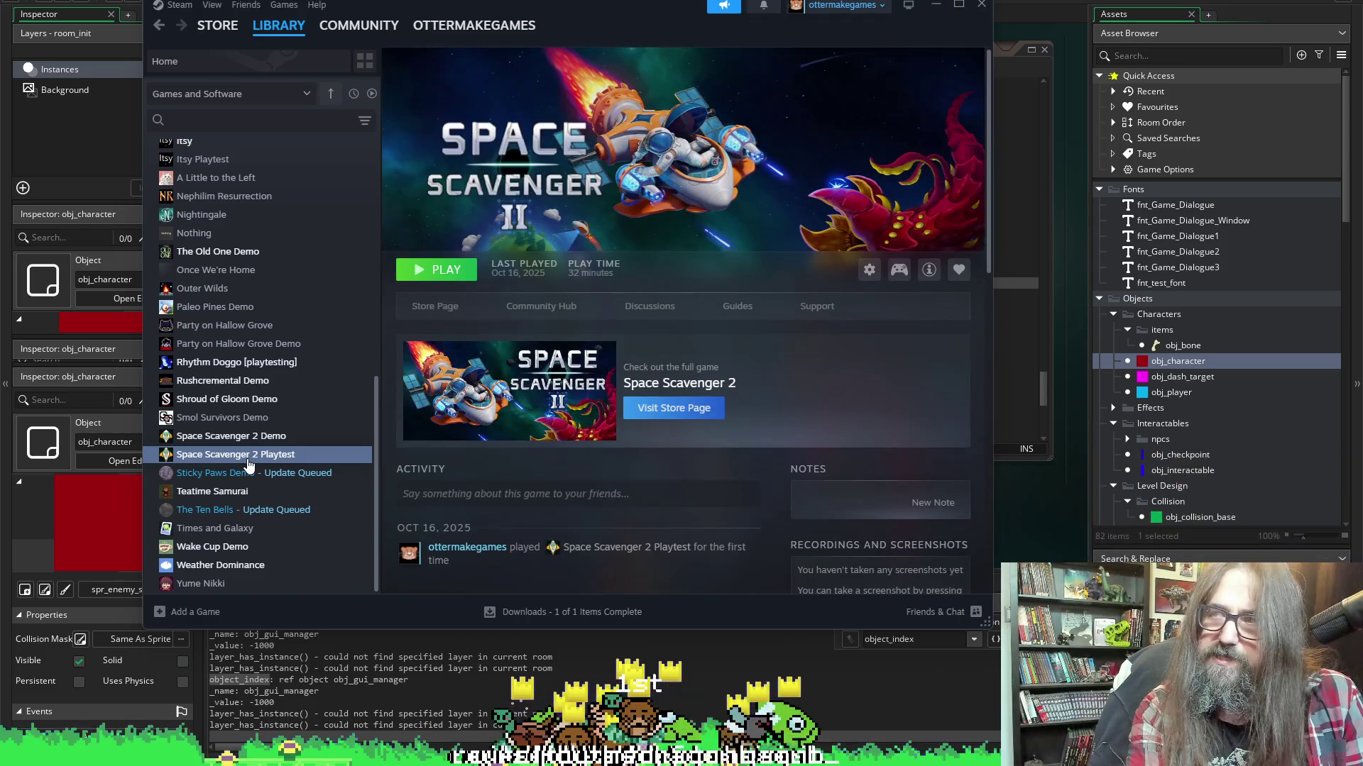
scroll(525, 479, "down", 1)
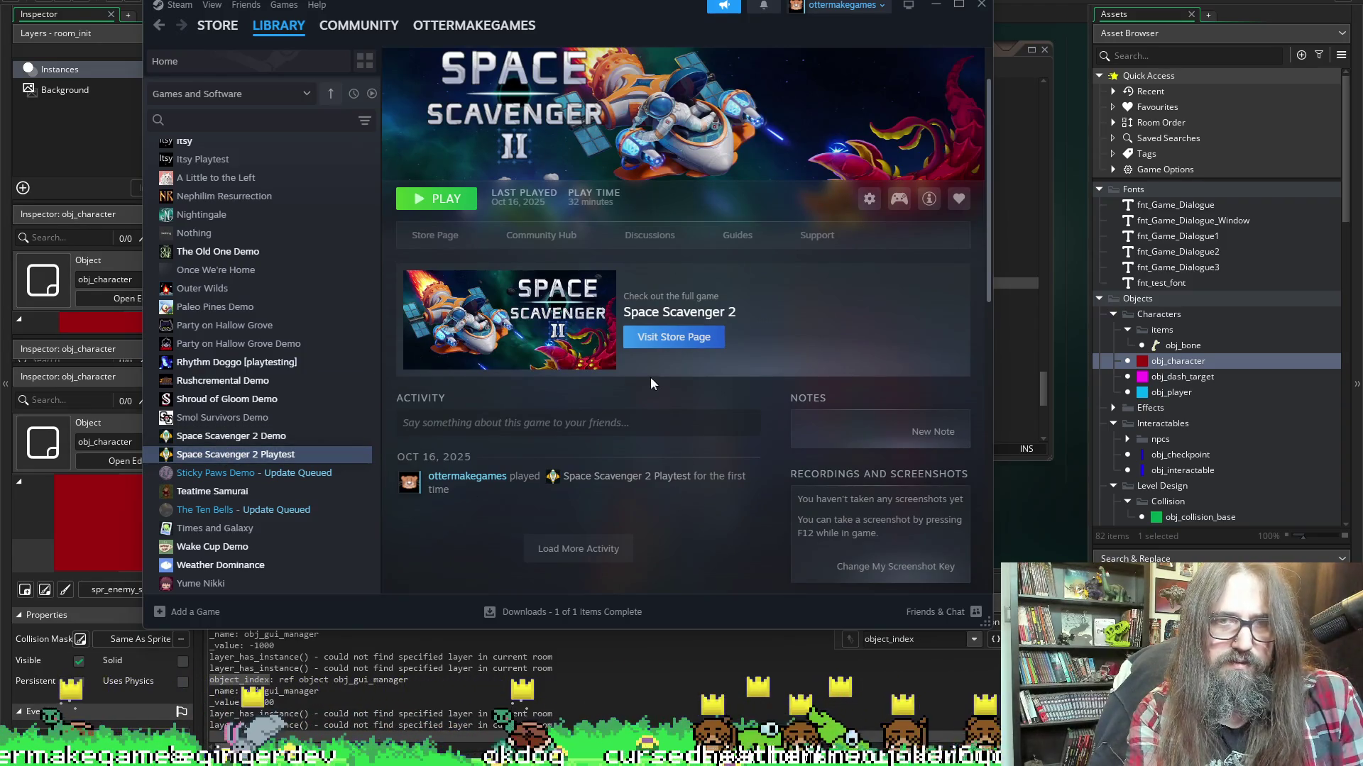
left_click(428, 240)
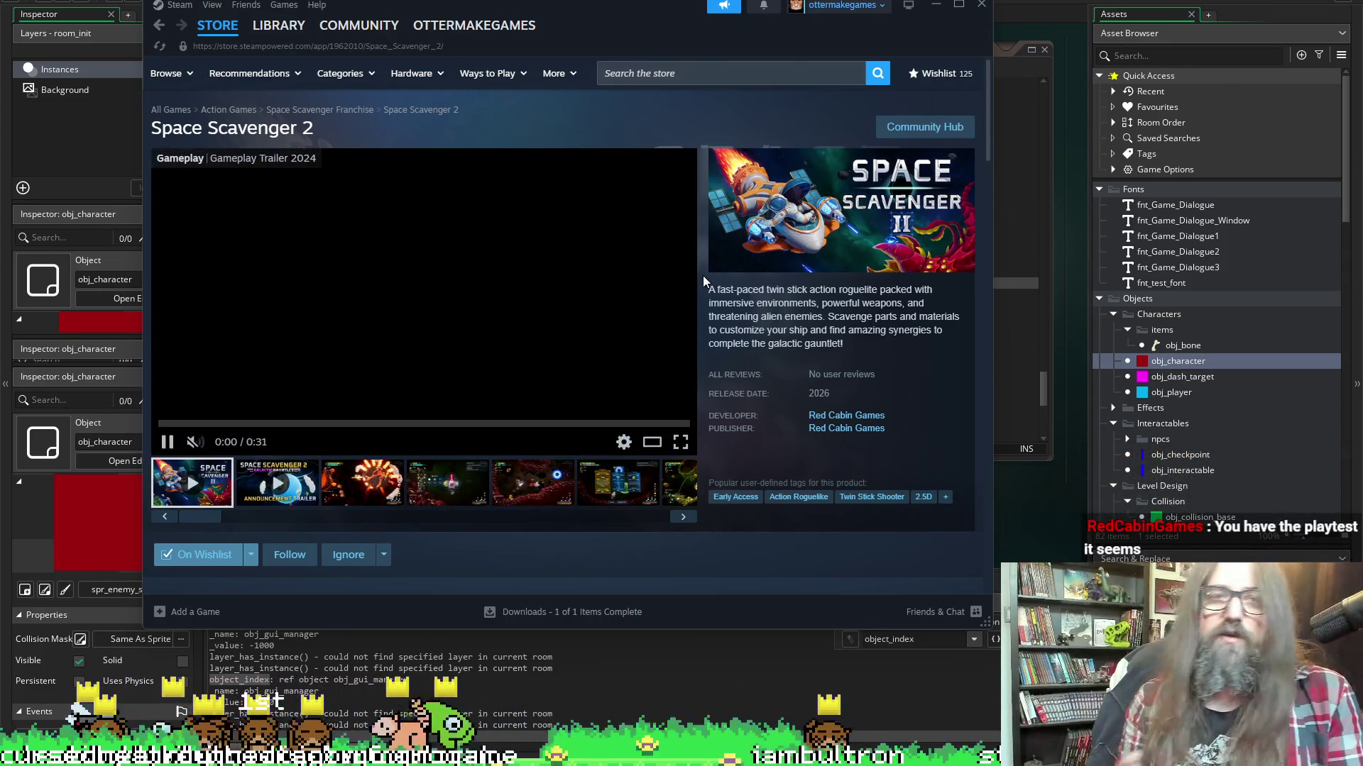
Return to the Space Scavenger 2 Playtest library page, then minimize Steam
left_click(160, 25)
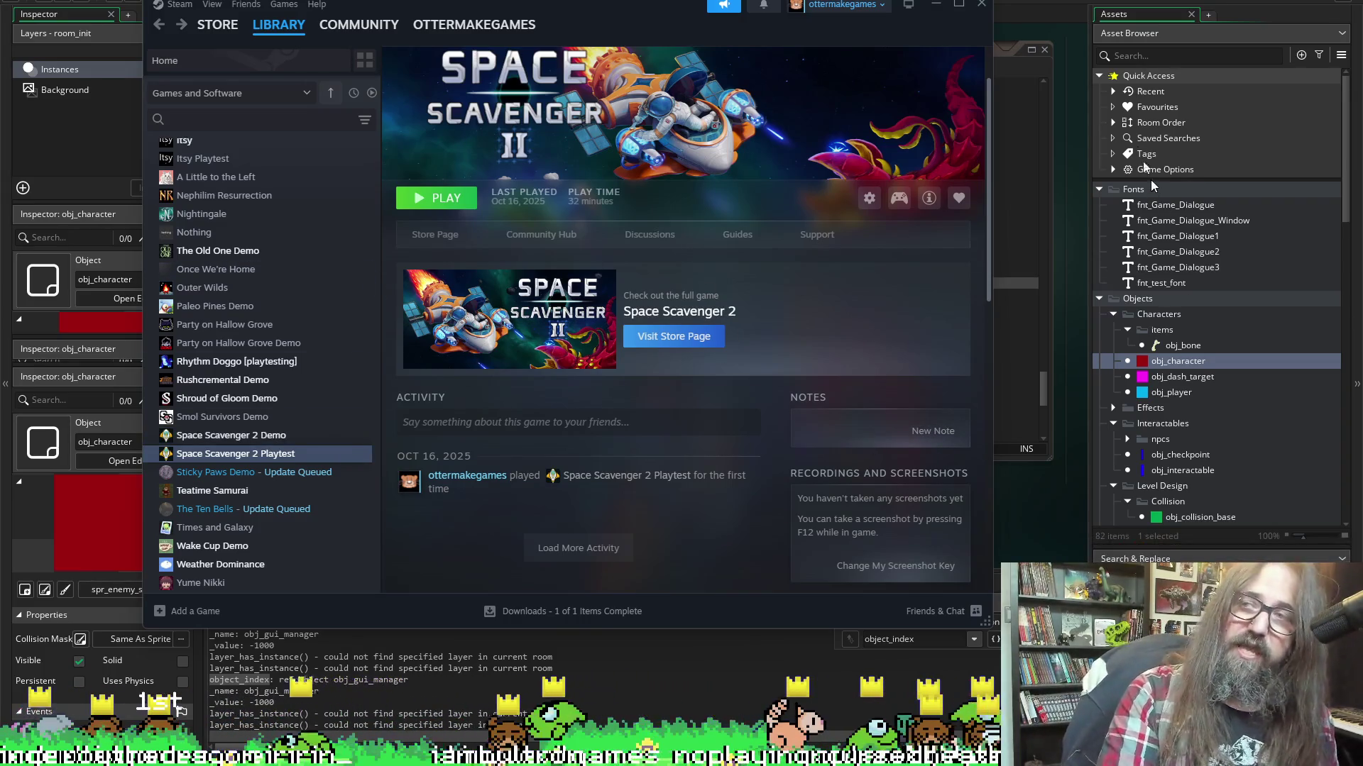
left_click(937, 6)
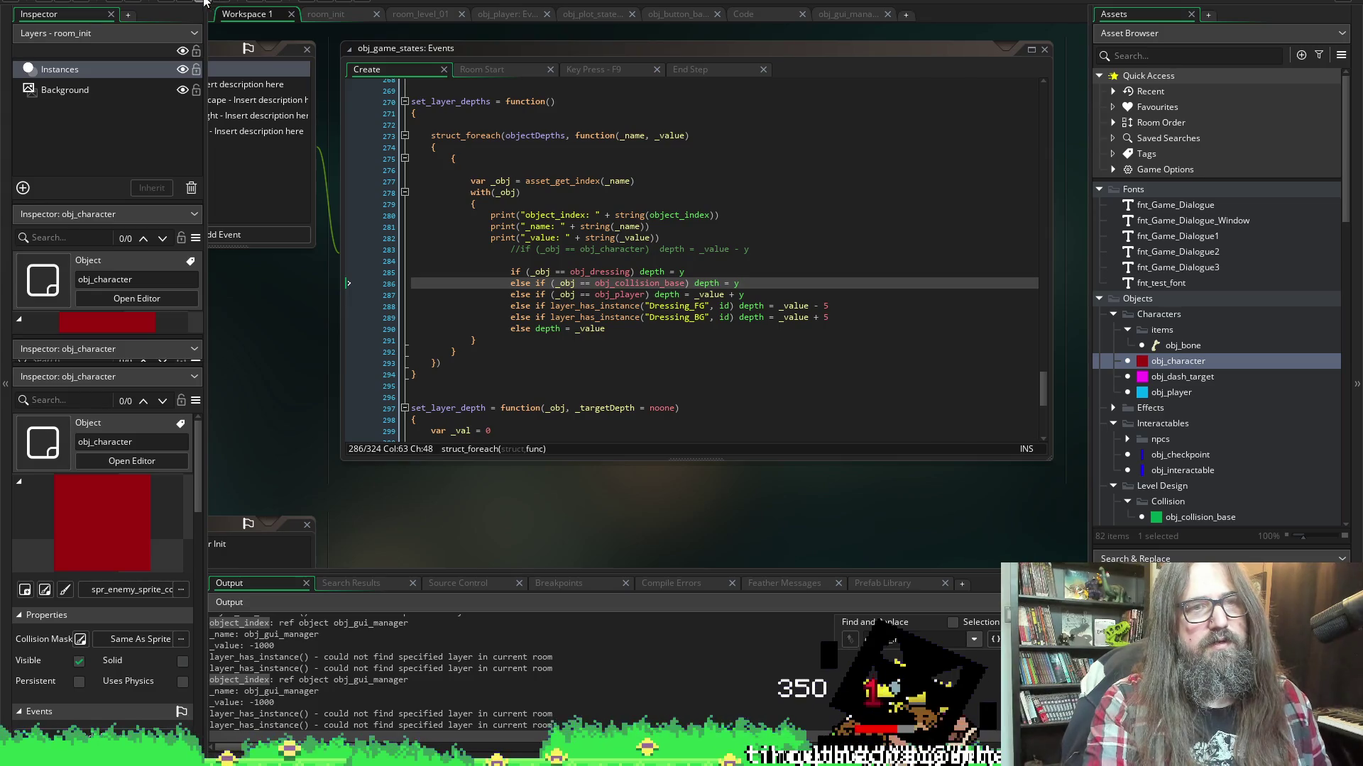
Build and run the GameMaker project with F5
key("F5")
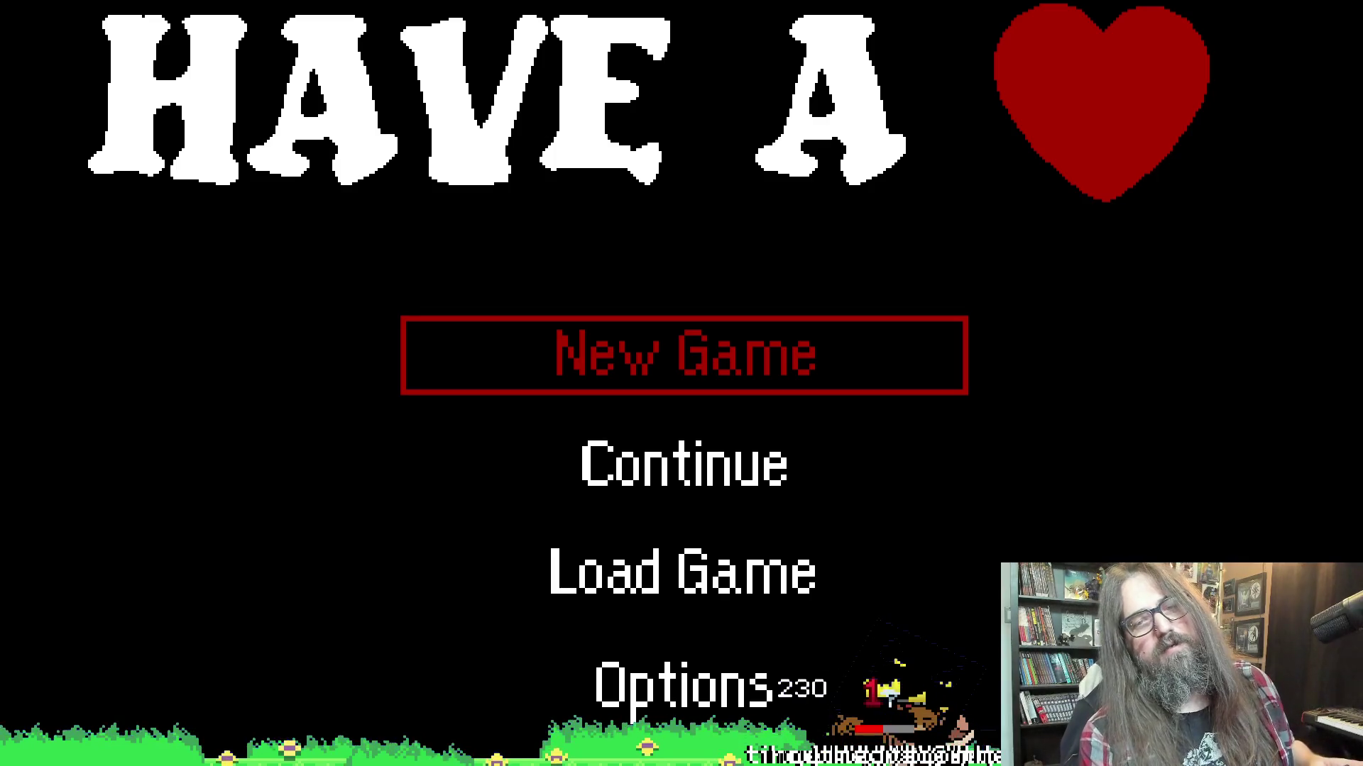
key("Down")
key("Return")
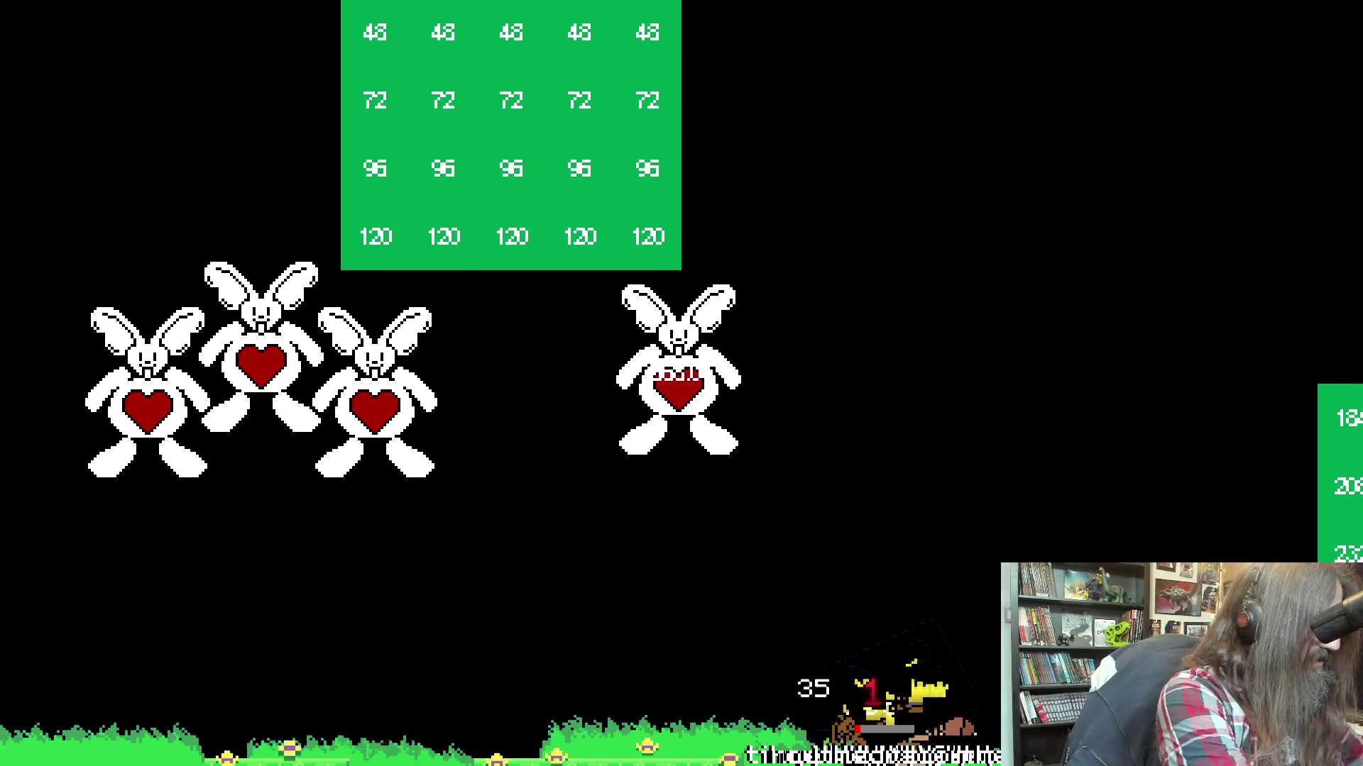
key("alt+Tab")
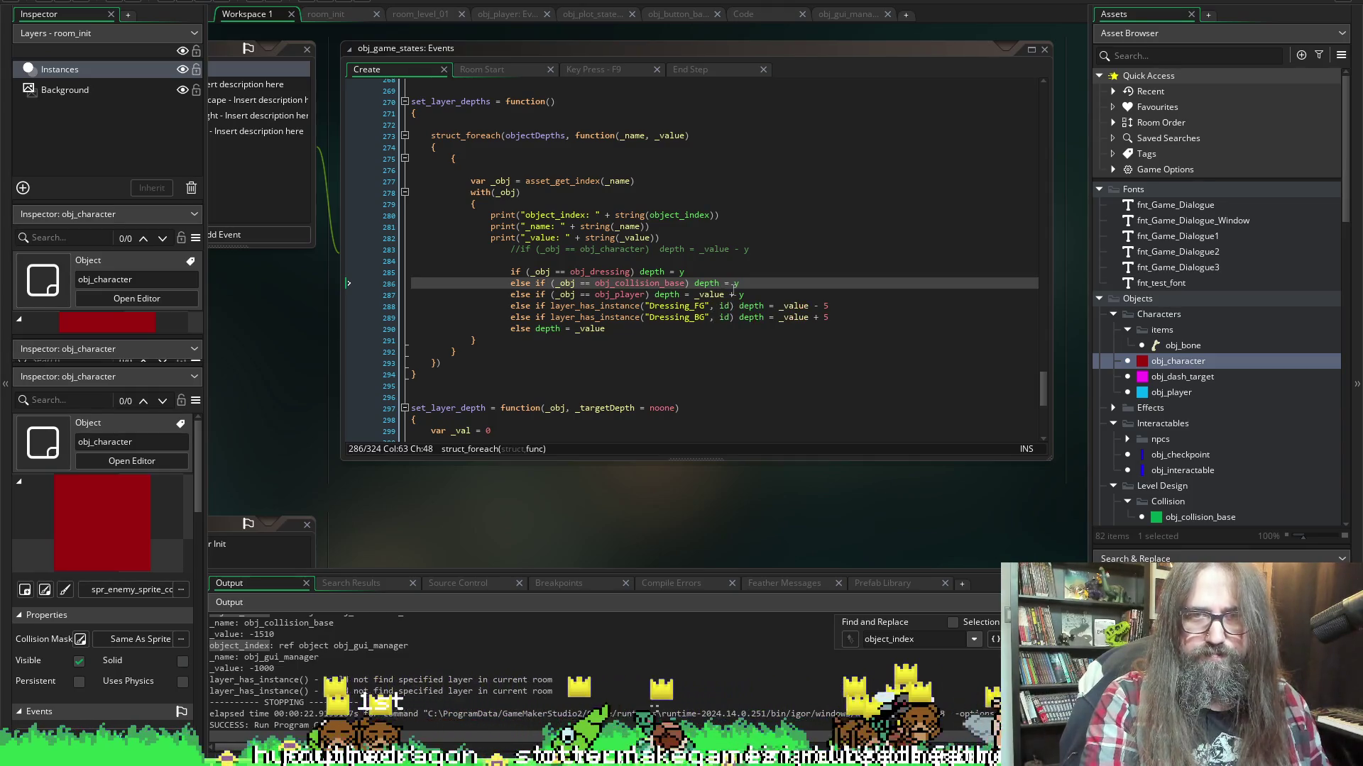
Change obj_player's depth on line 287 from _value + y to plain y and rerun the game
left_click(735, 295)
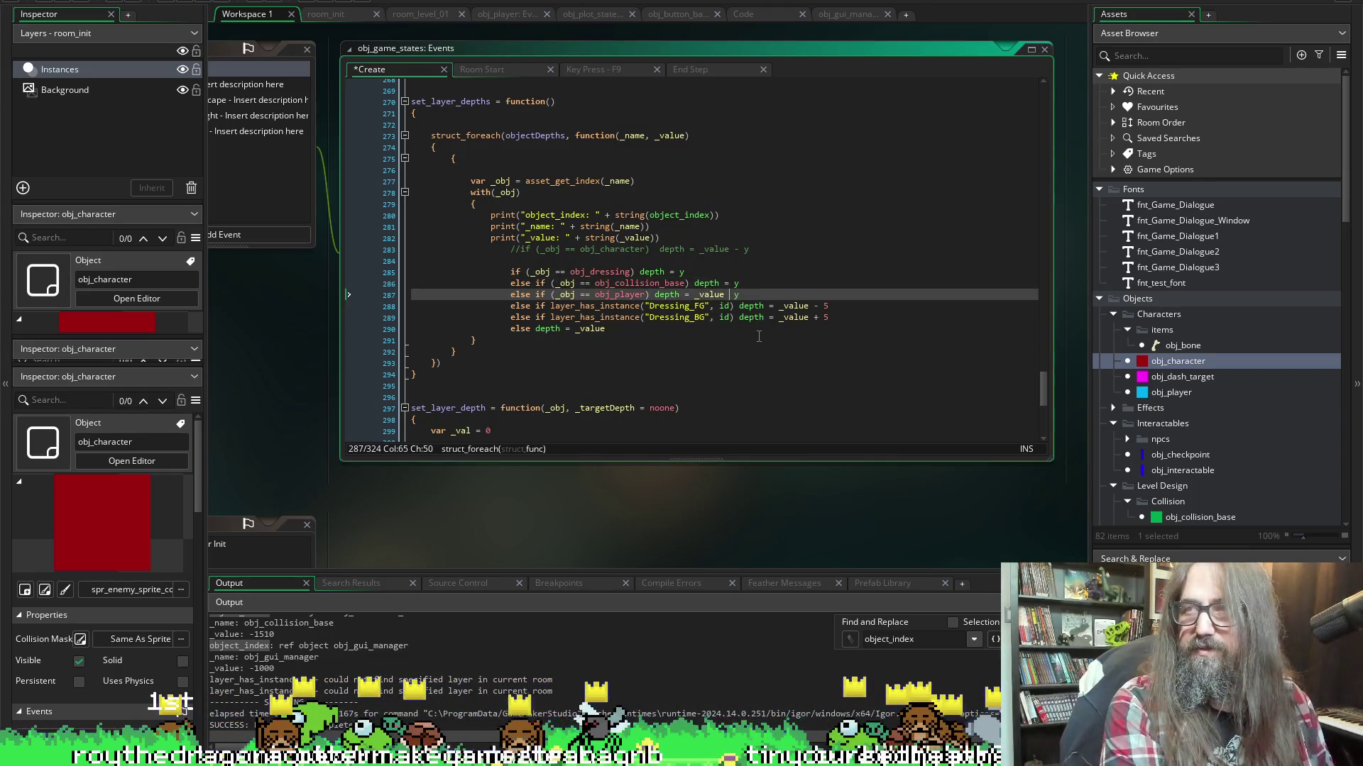
key("BackSpace")
key("BackSpace")
key("BackSpace")
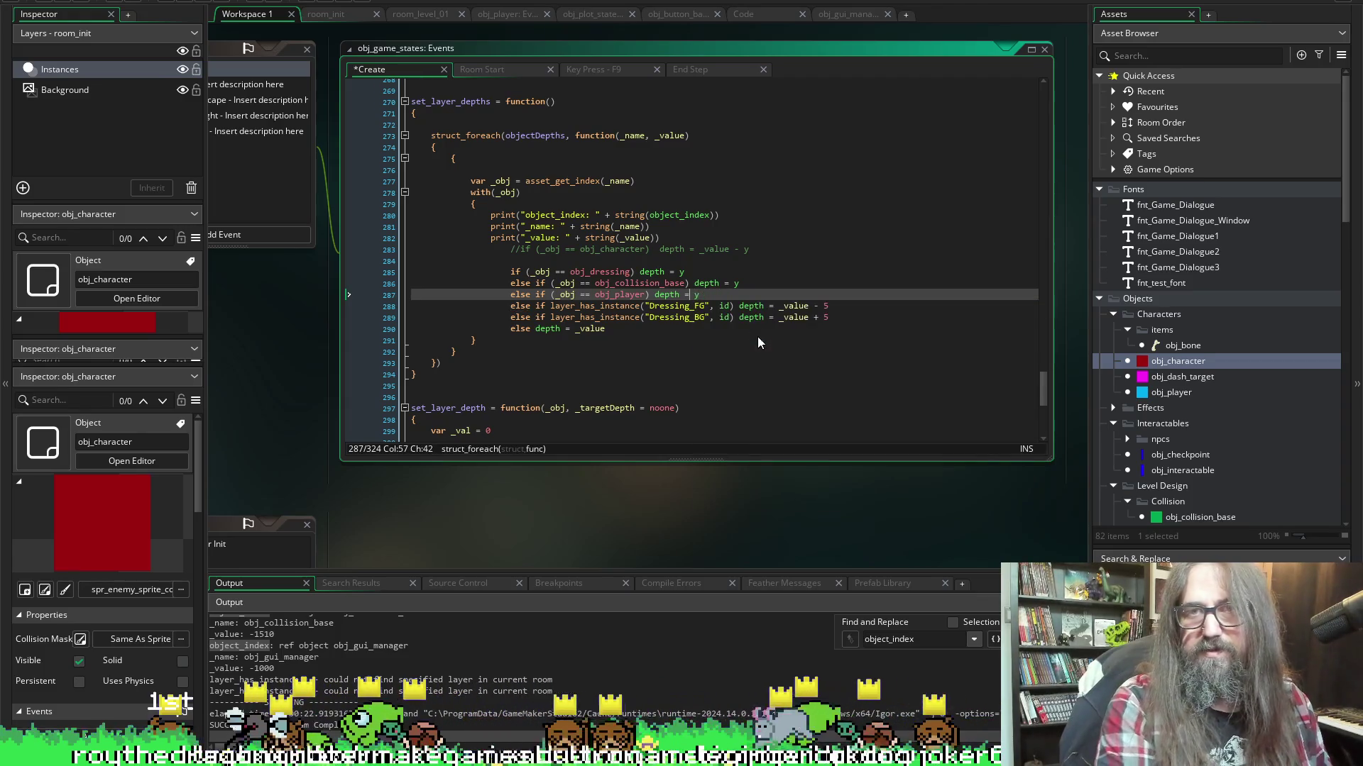
left_click(78, 3)
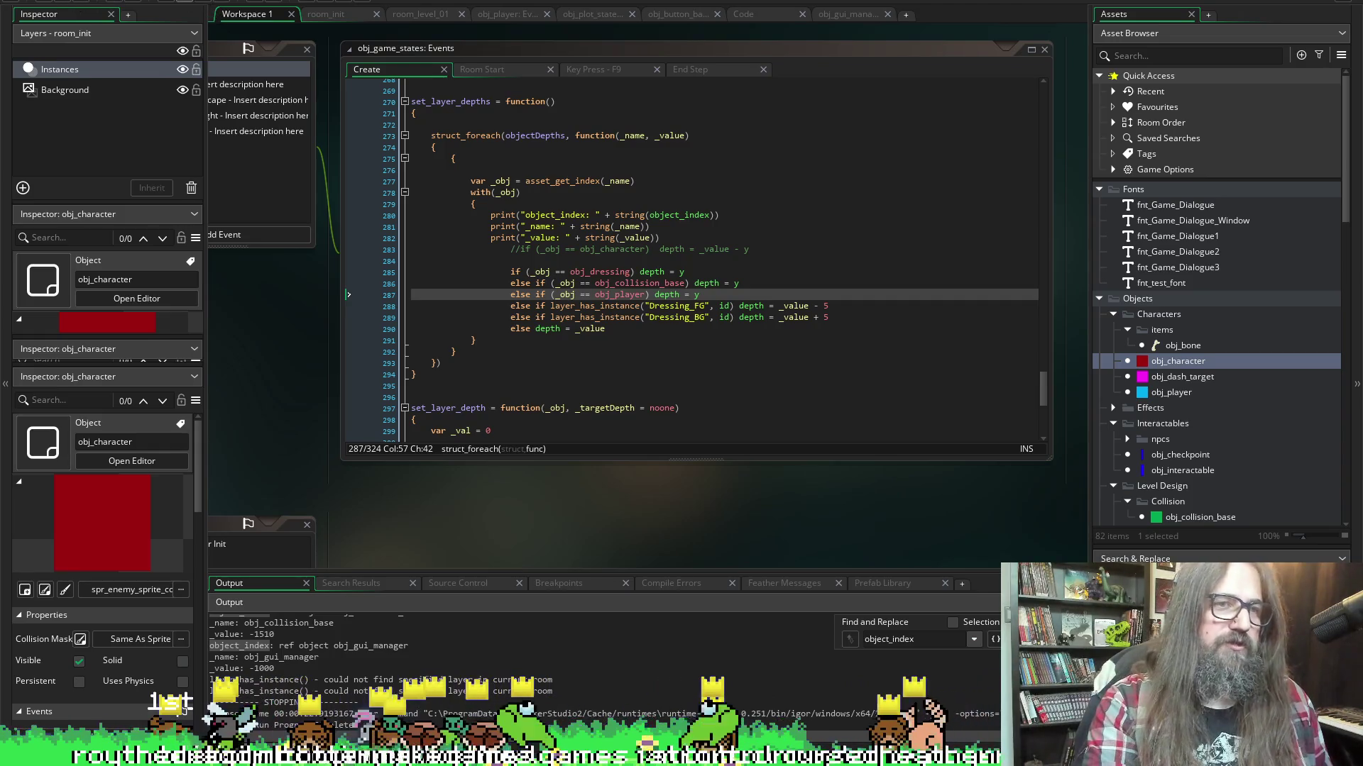
left_click(206, 1)
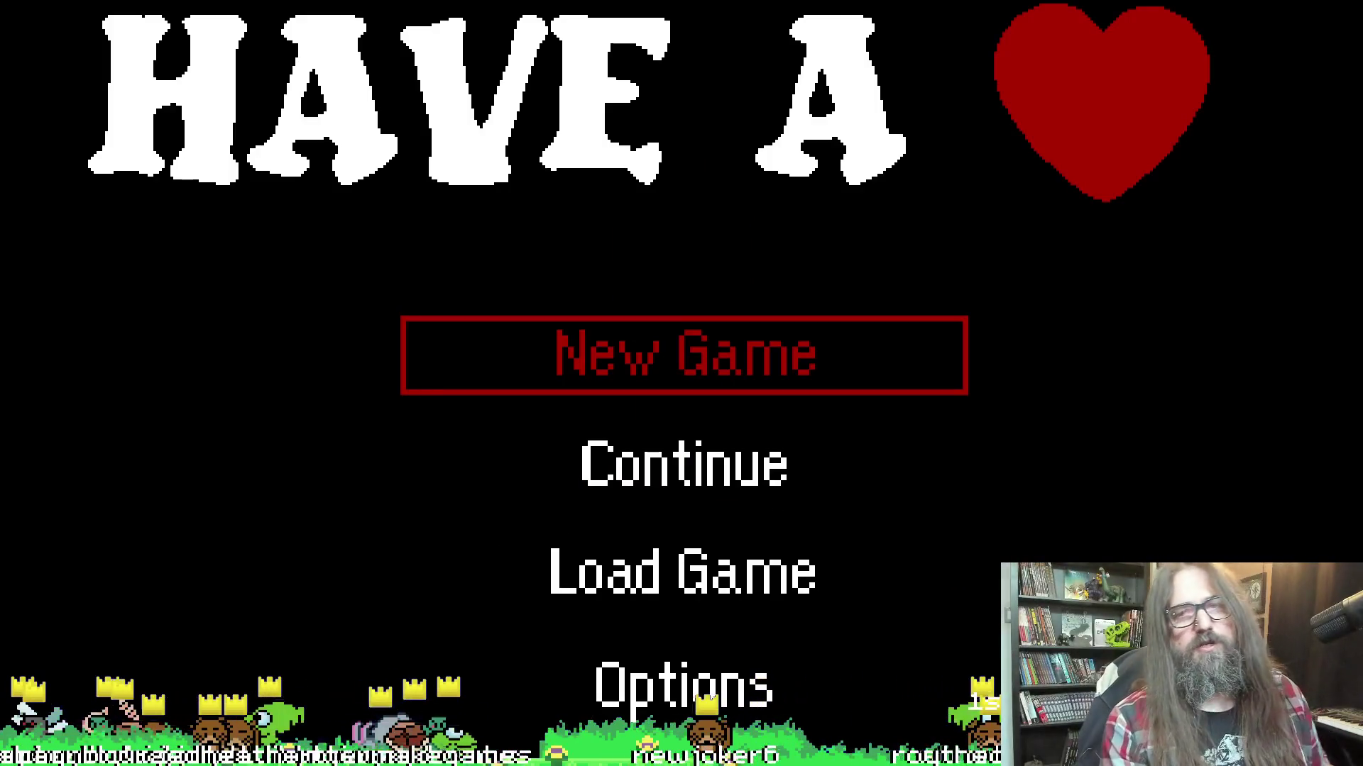
Browse the game's title menu and save file screen, settling on Continue
key("Down")
key("Return")
key("Right")
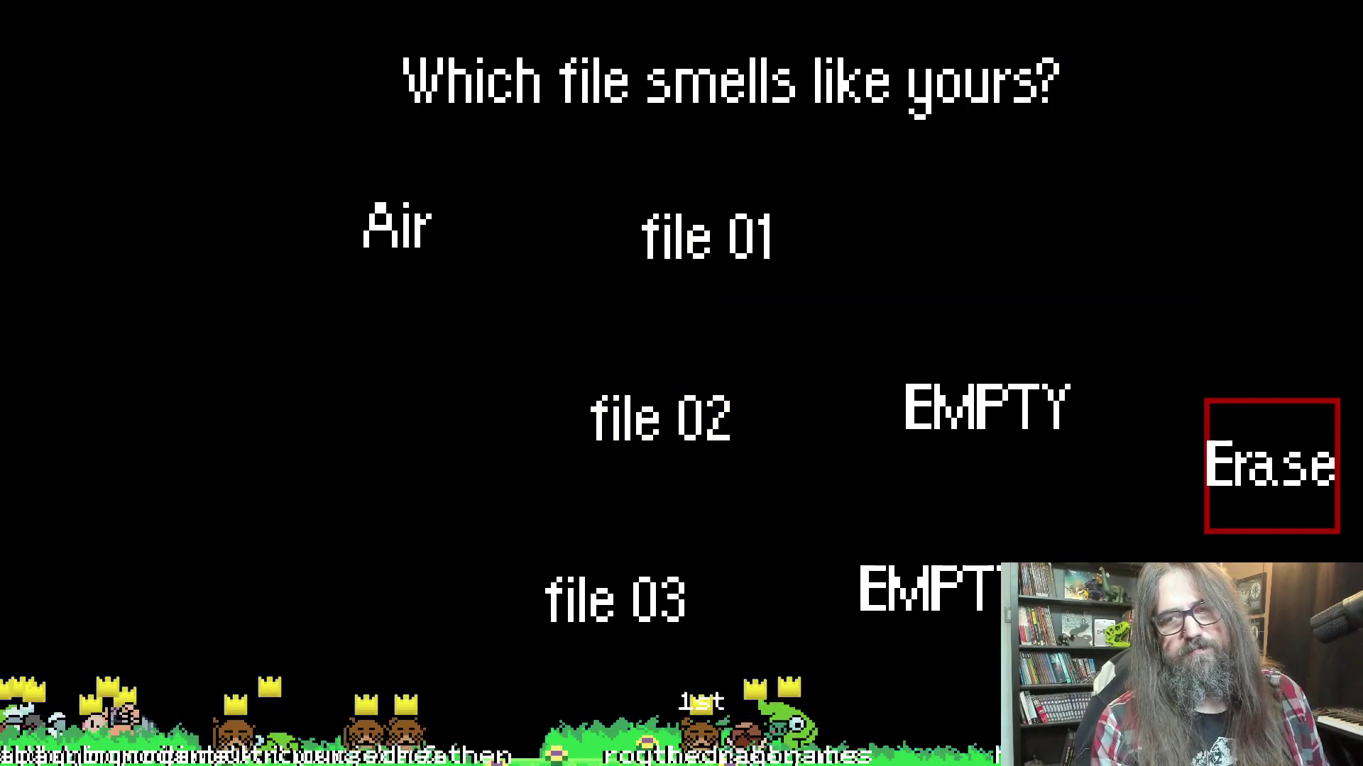
key("Escape")
key("Down")
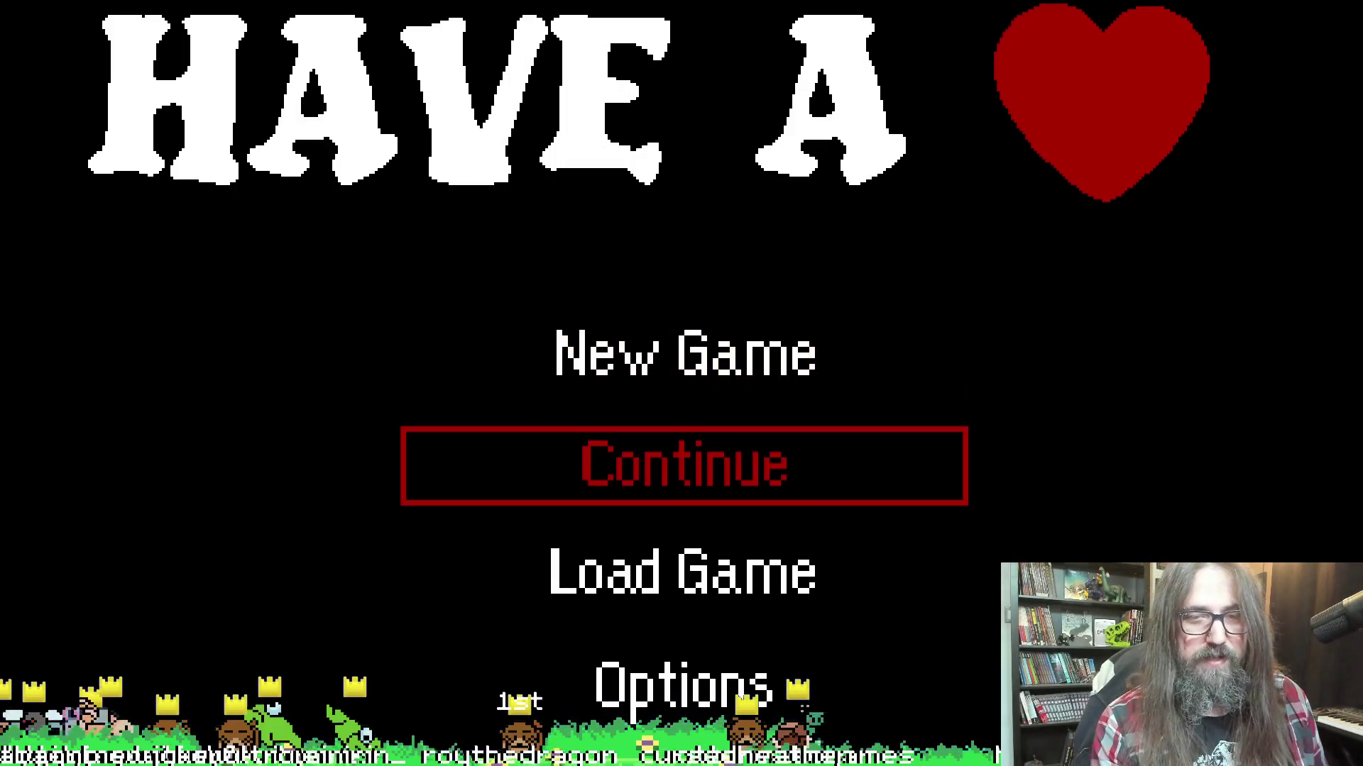
key("Up")
key("Down")
key("Up")
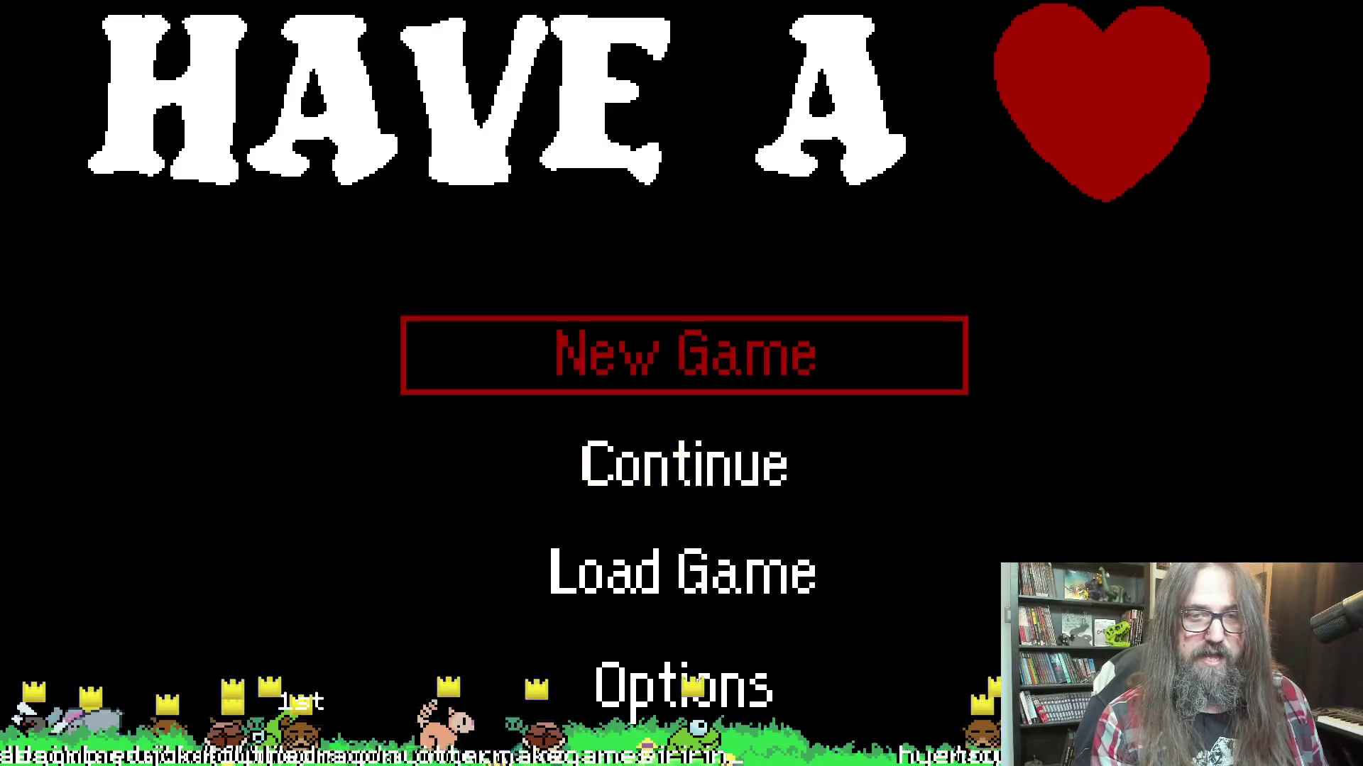
key("Down")
key("Up")
key("Down")
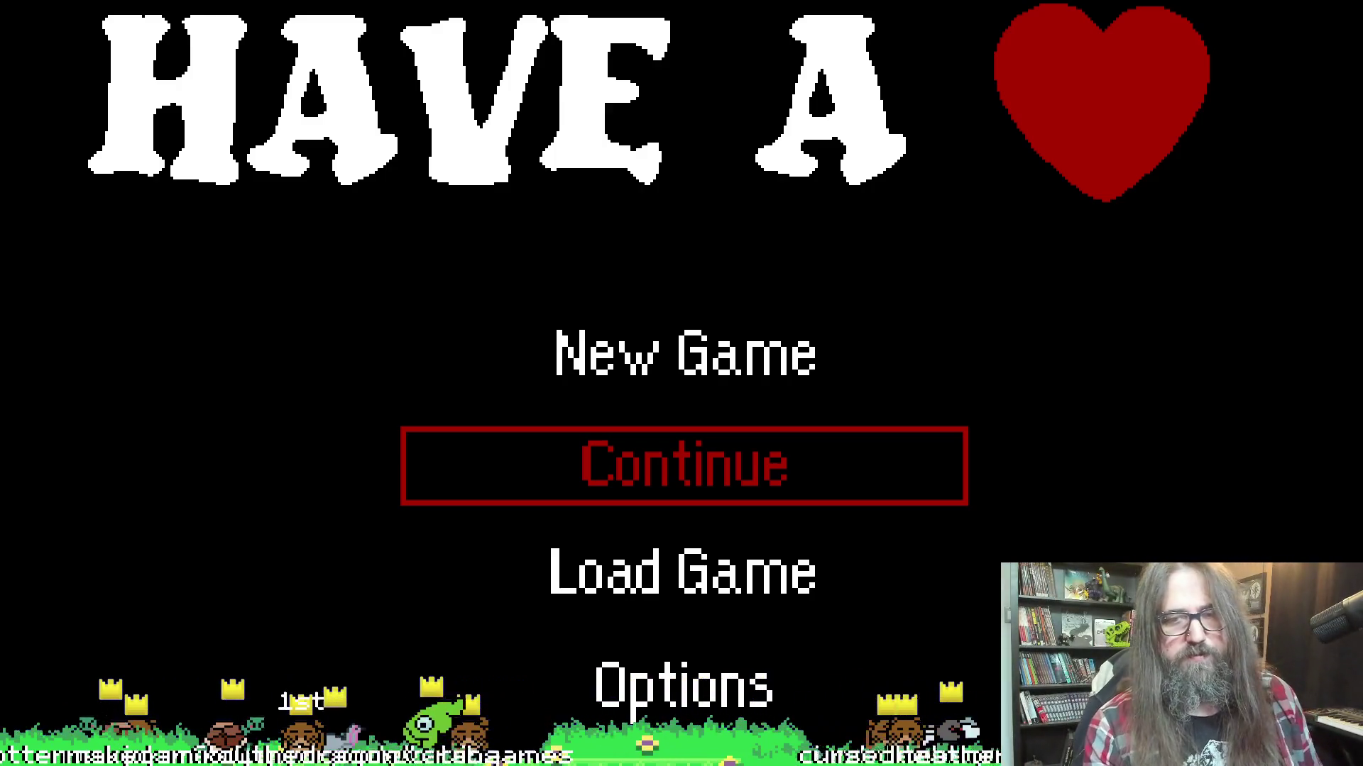
Load into the bunny scene with its depth grid, then exit fullscreen back to GameMaker
key("Down")
key("Return")
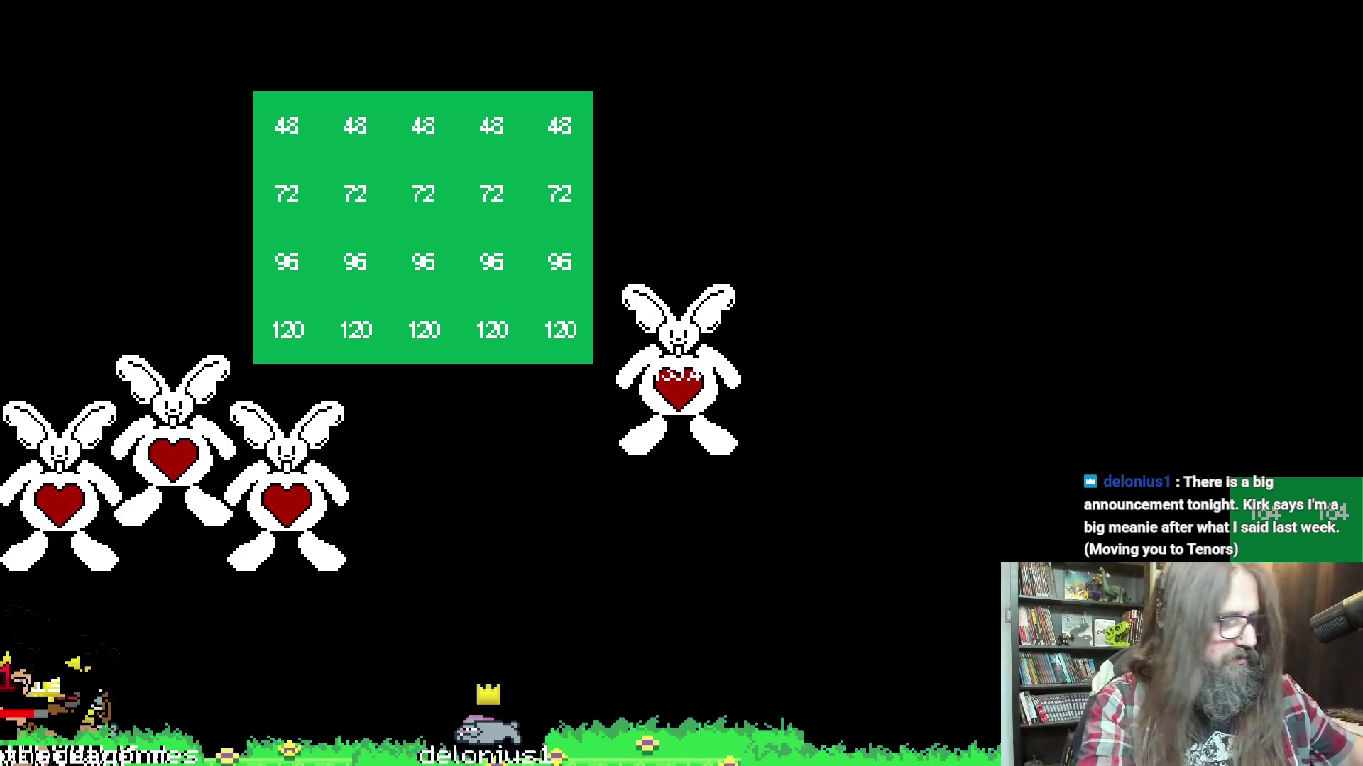
key("F11")
left_click(518, 4)
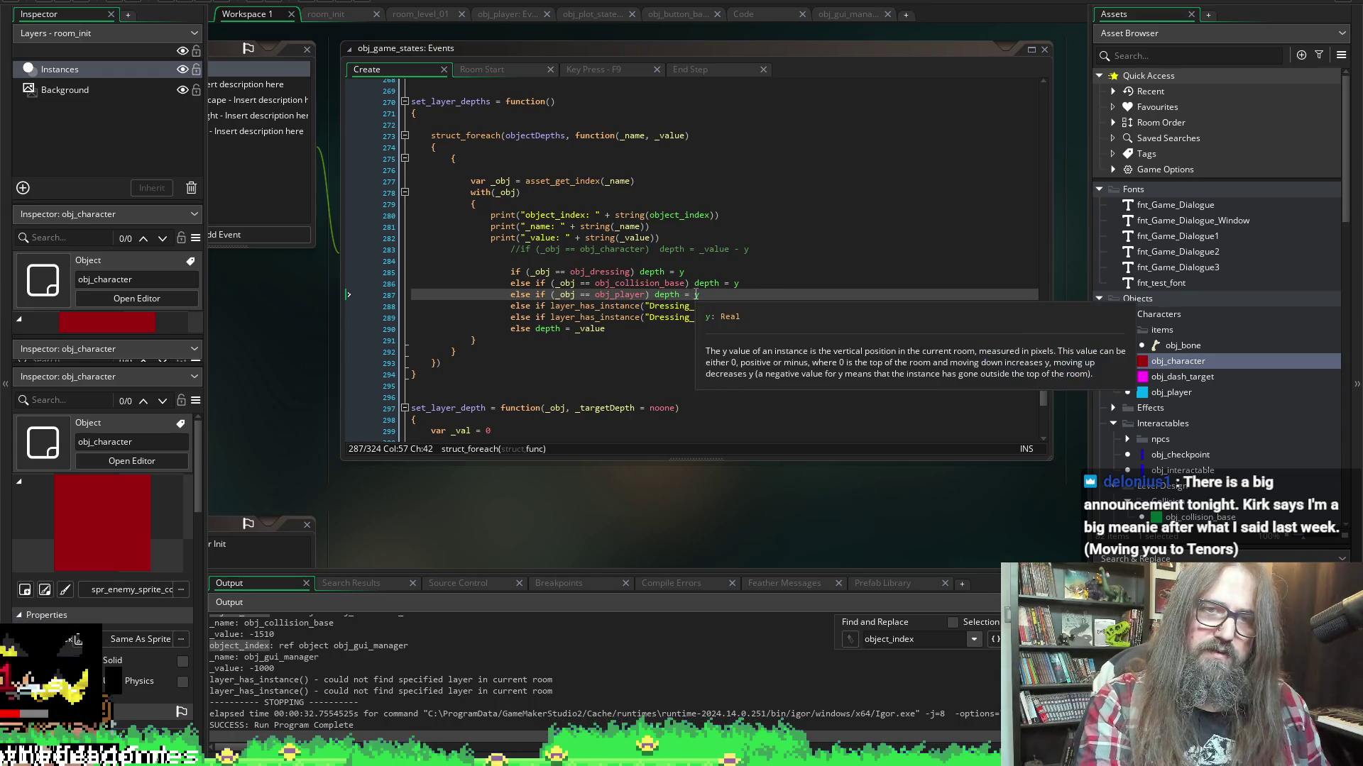
Replace _value with room_height so obj_player's depth is room_height + y, and save
left_click(697, 295)
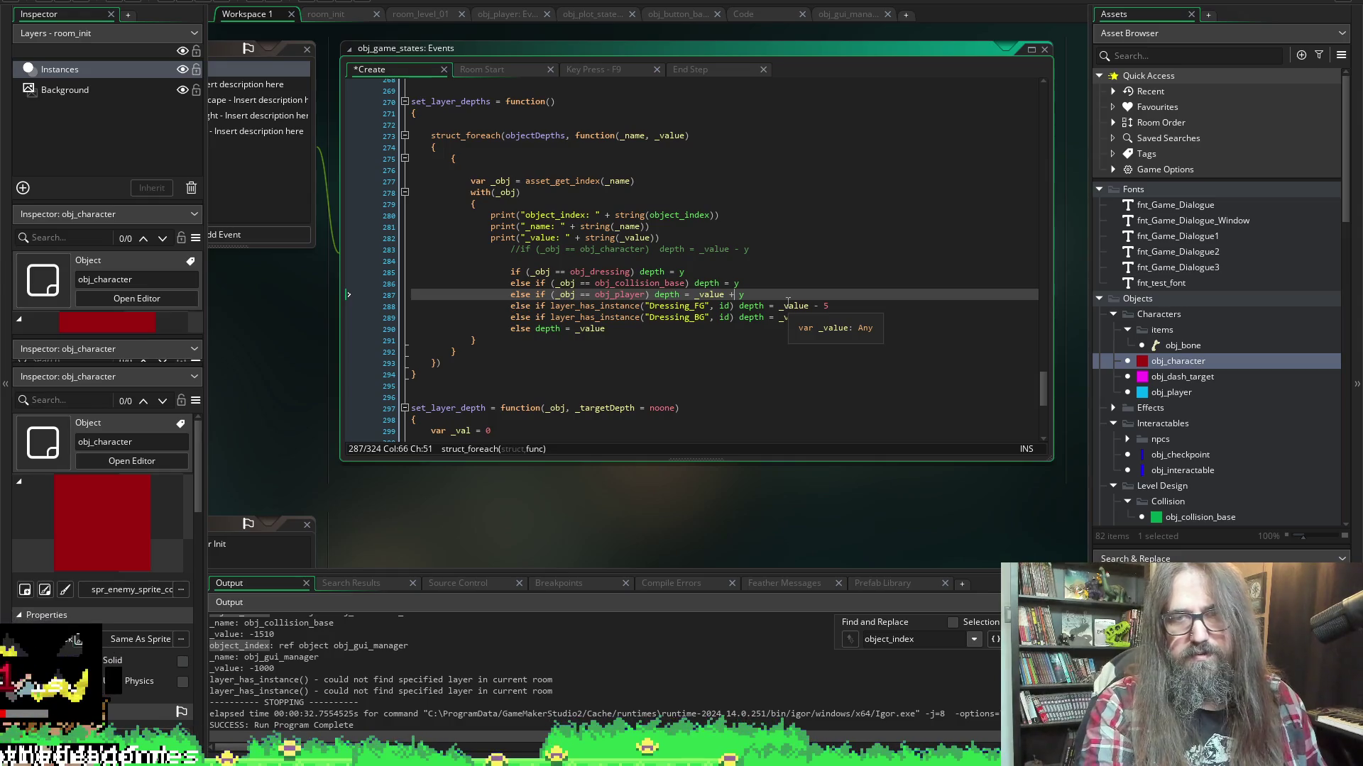
key("ctrl+s")
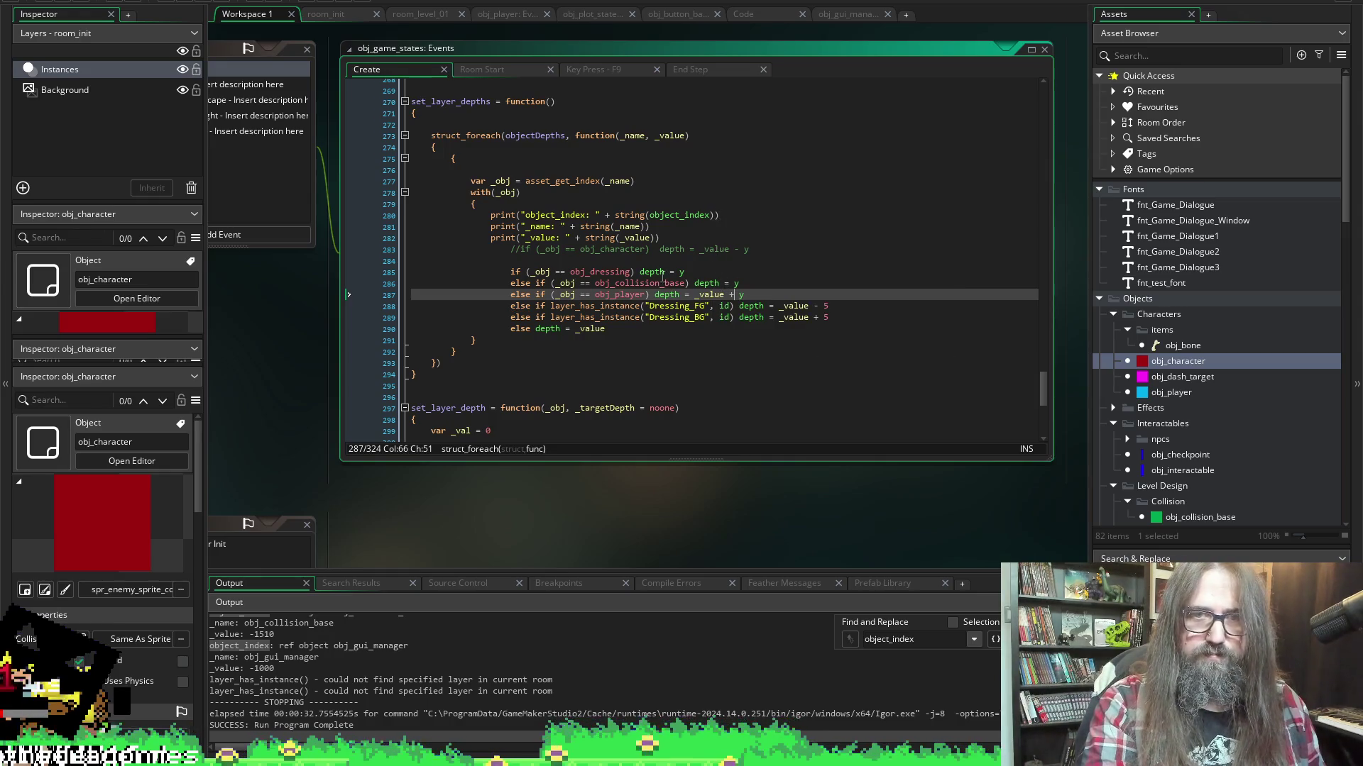
left_click(711, 306)
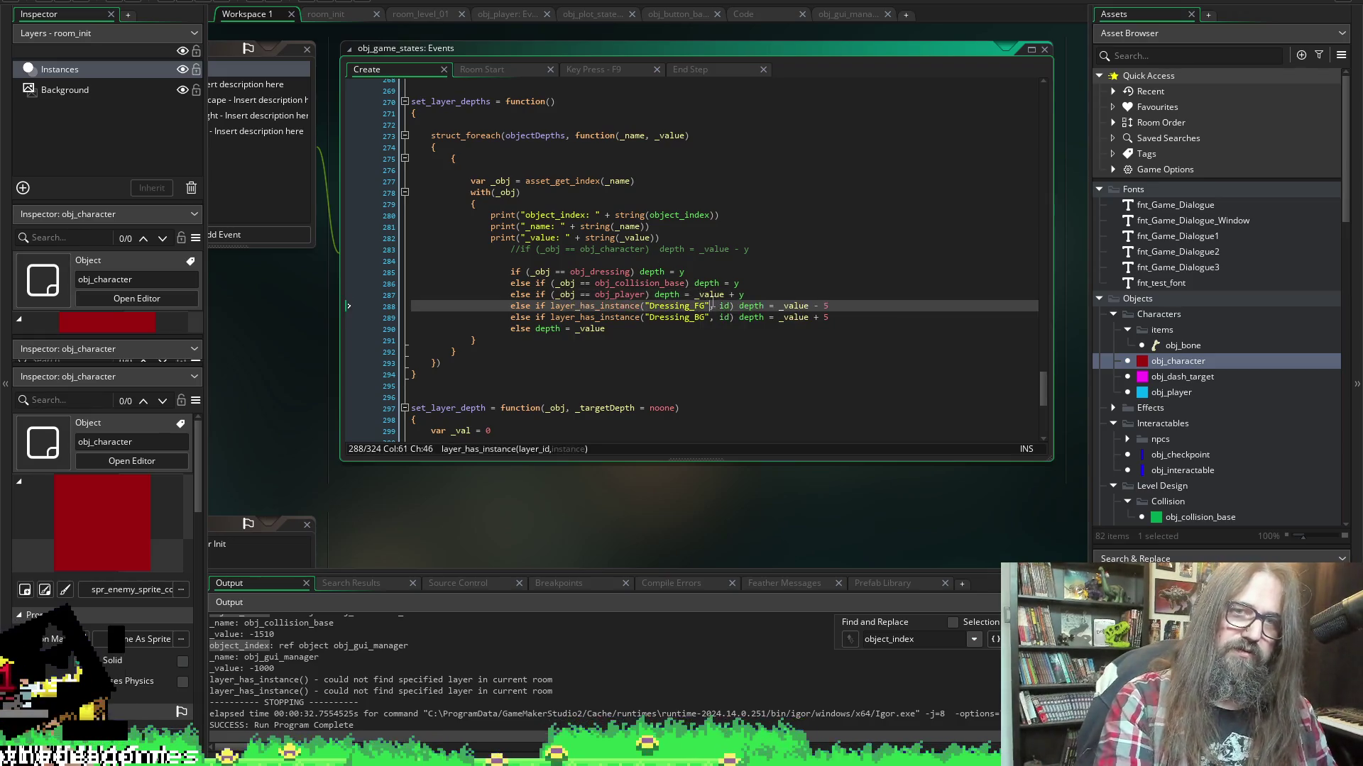
key("Up")
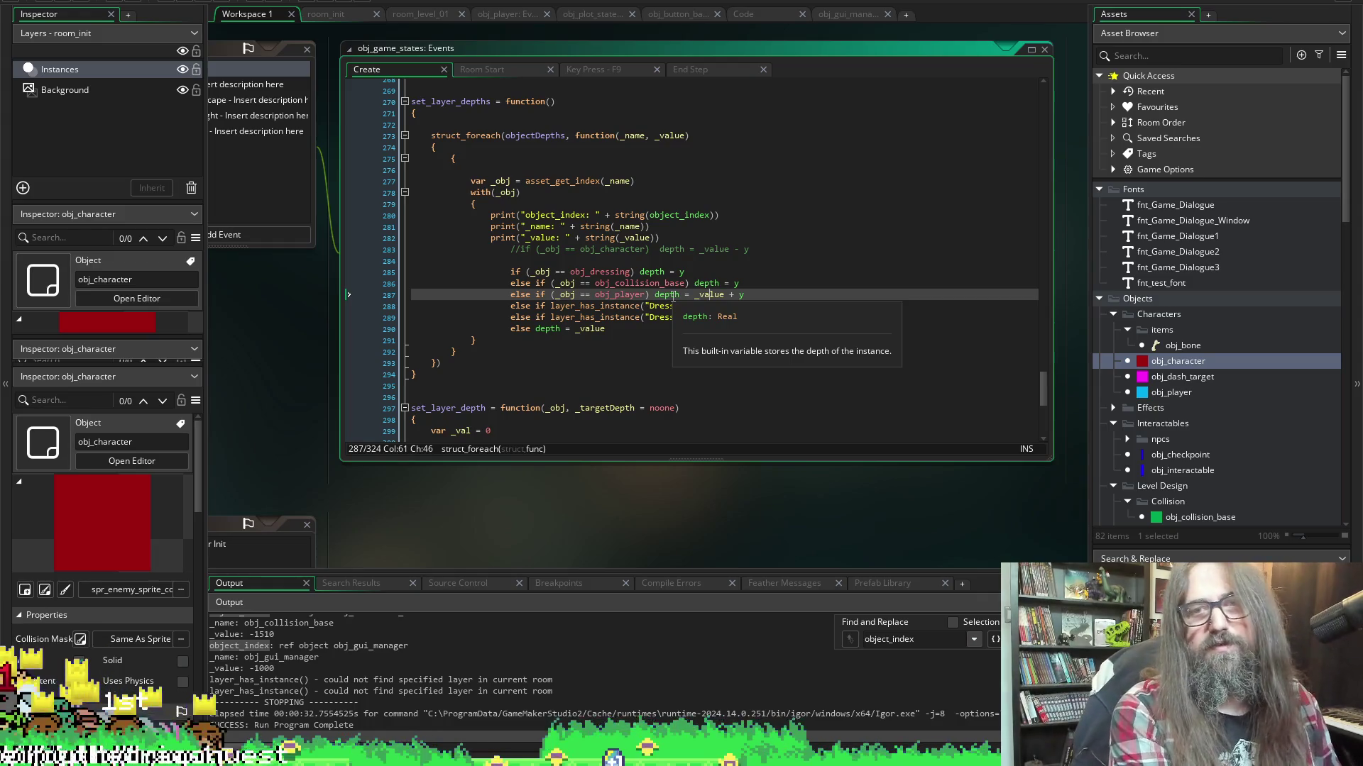
double_click(710, 295)
type("r")
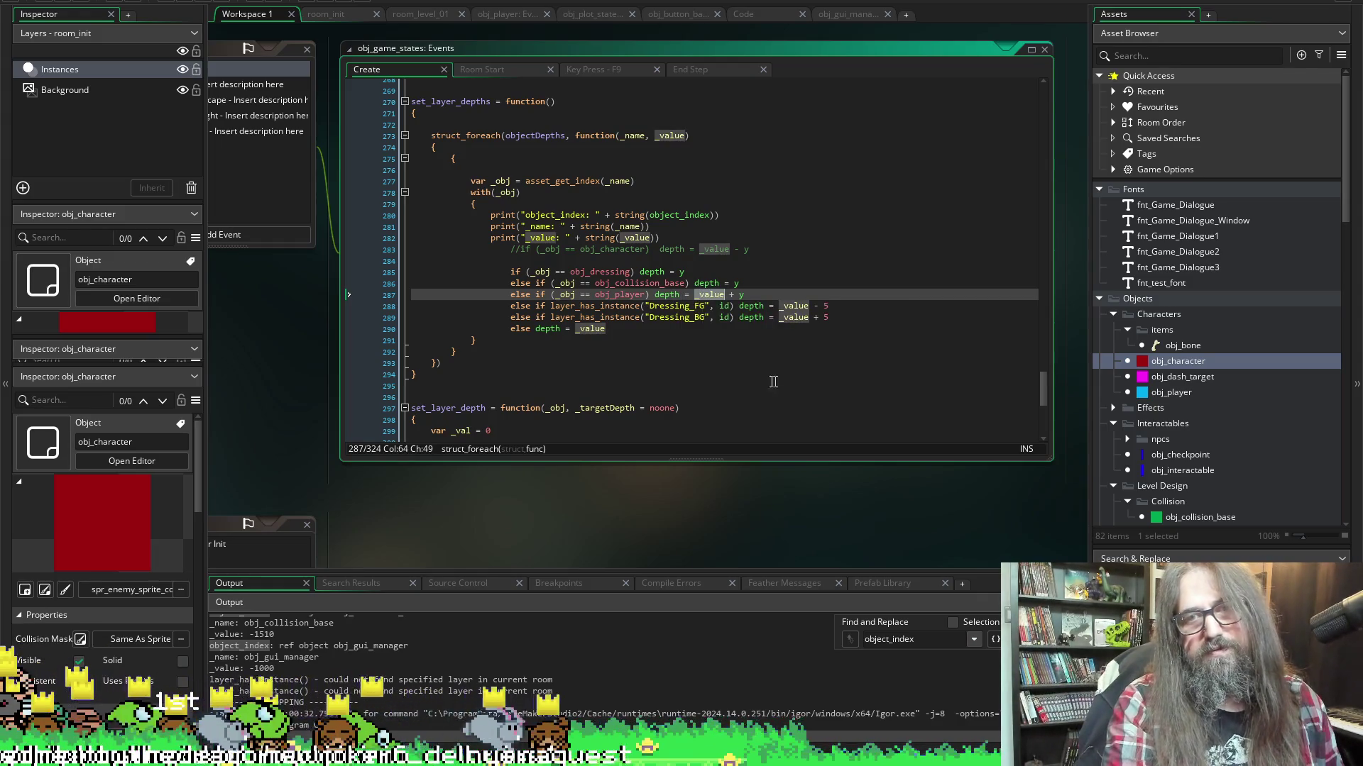
type("oom")
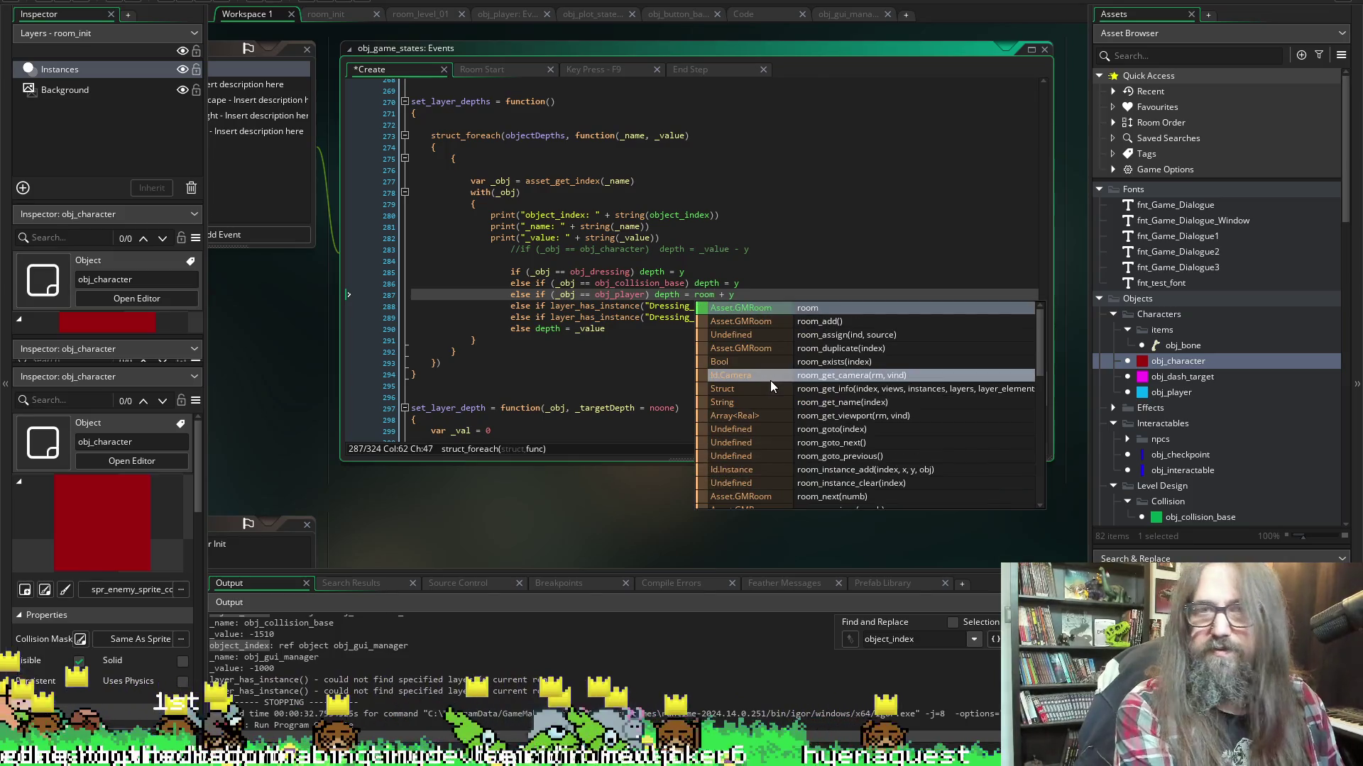
type("_height")
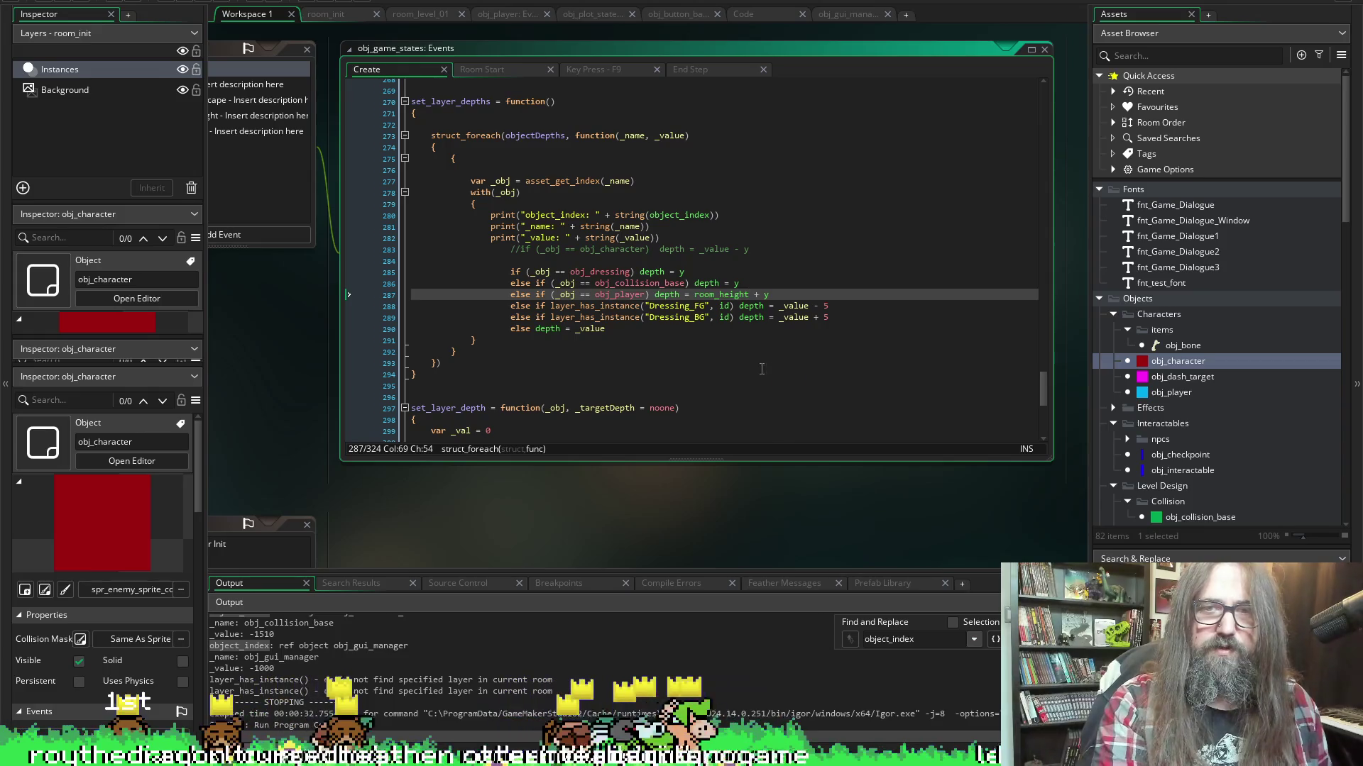
left_click(81, 2)
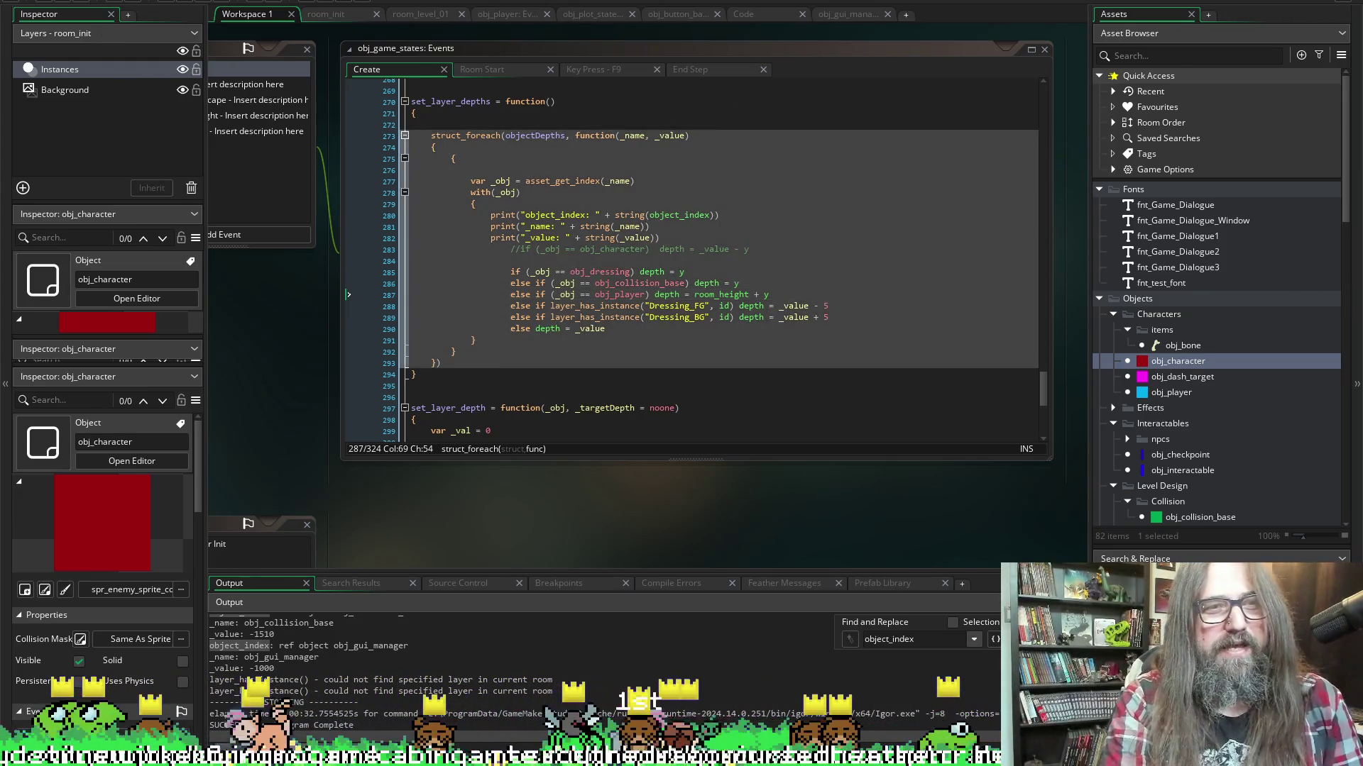
left_click(189, 2)
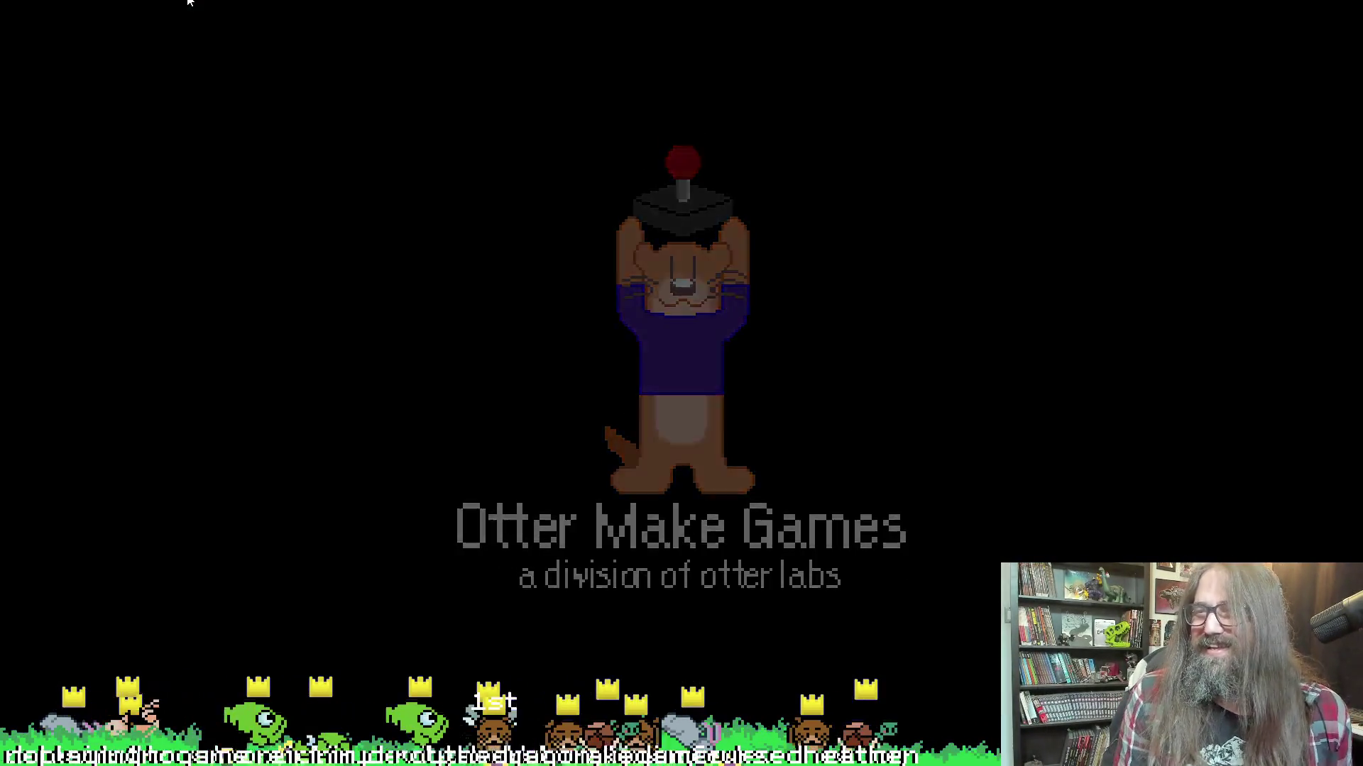
key("Down")
key("Down")
key("Up")
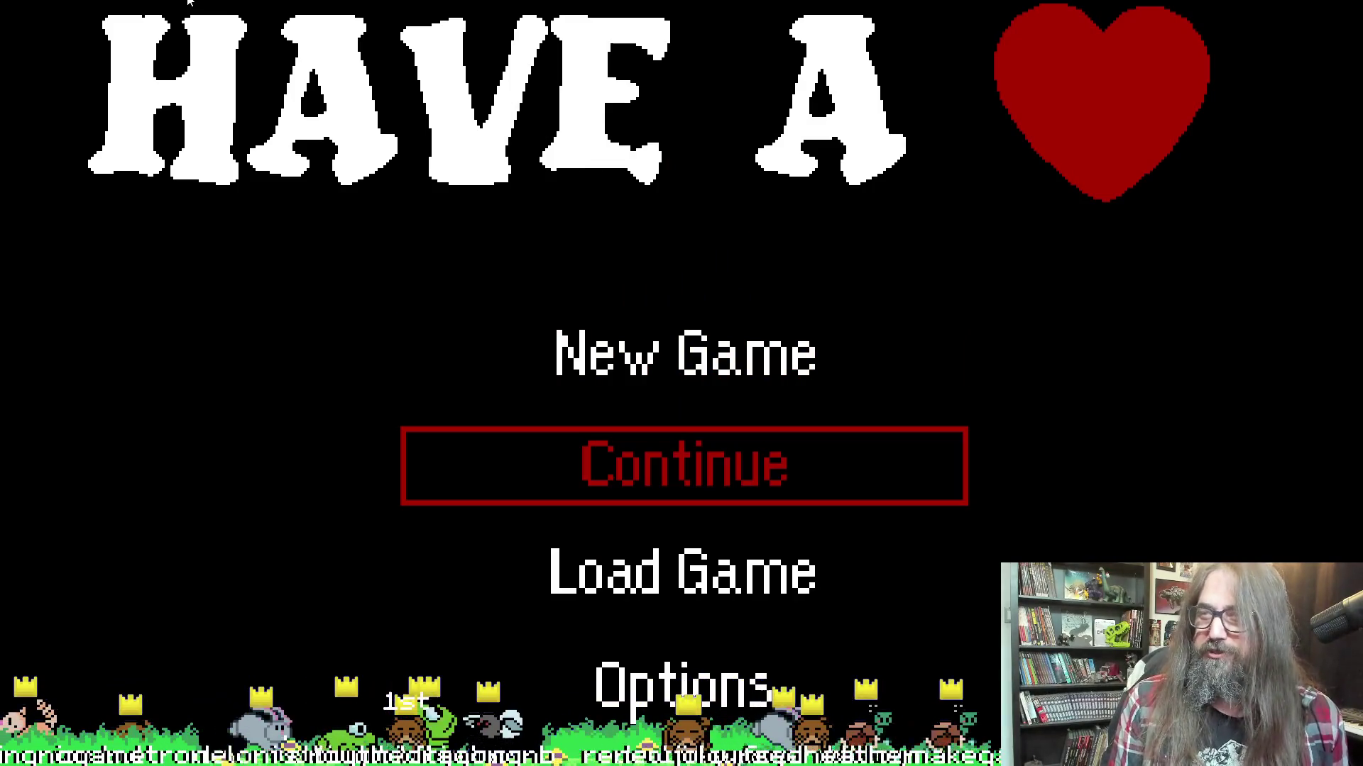
key("Down")
key("Up")
key("Down")
key("Up")
key("Down")
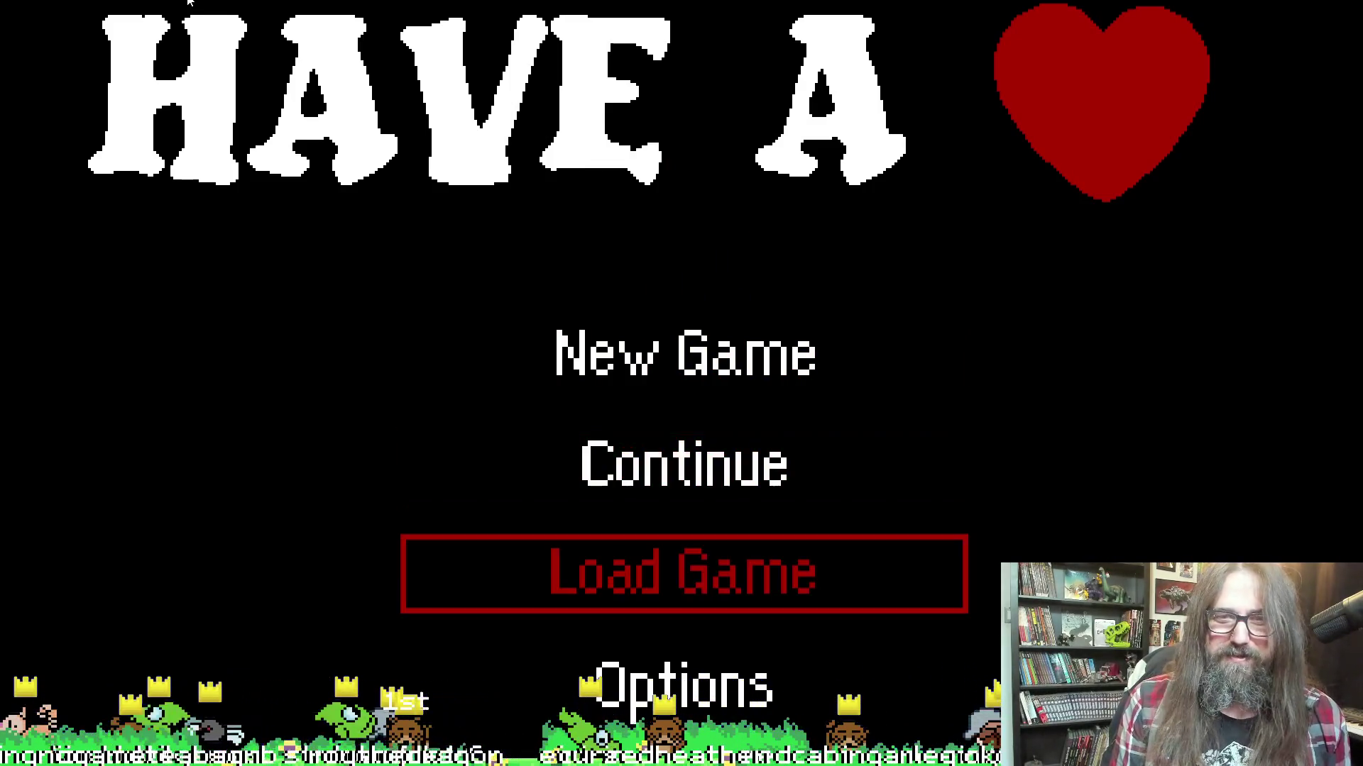
key("Up")
key("Down")
key("Up")
key("Return")
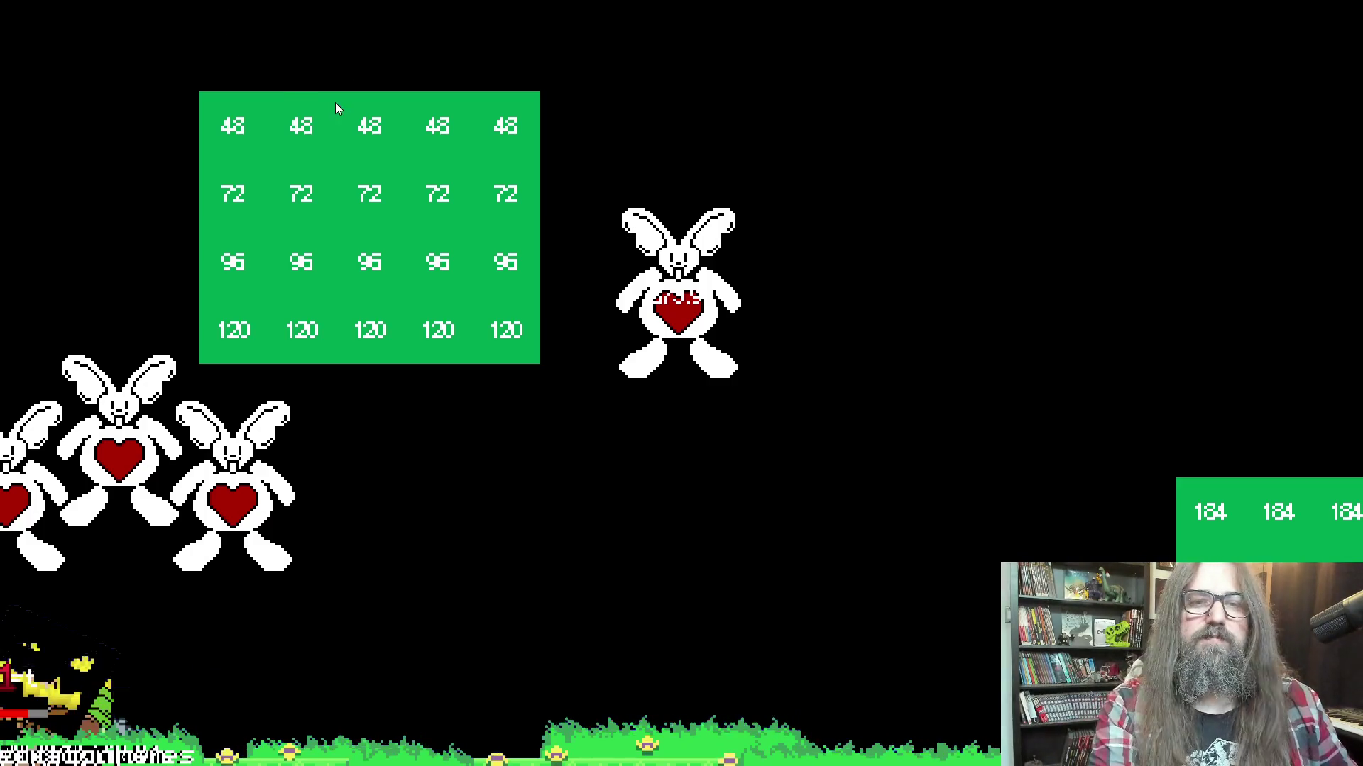
key("Escape")
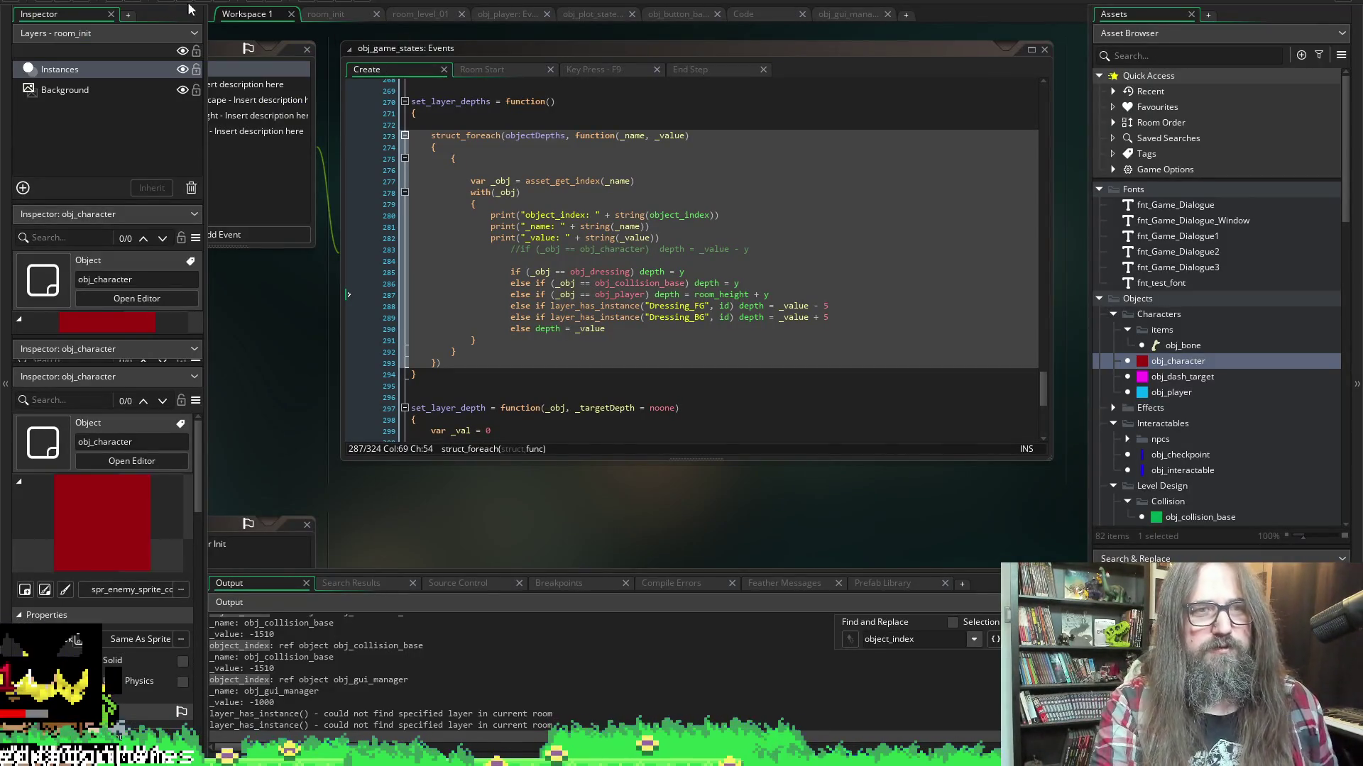
Open obj_player's Draw event in the Code workspace to show its draw_text(x, y, string(depth)) lines
scroll(454, 559, "down", 10)
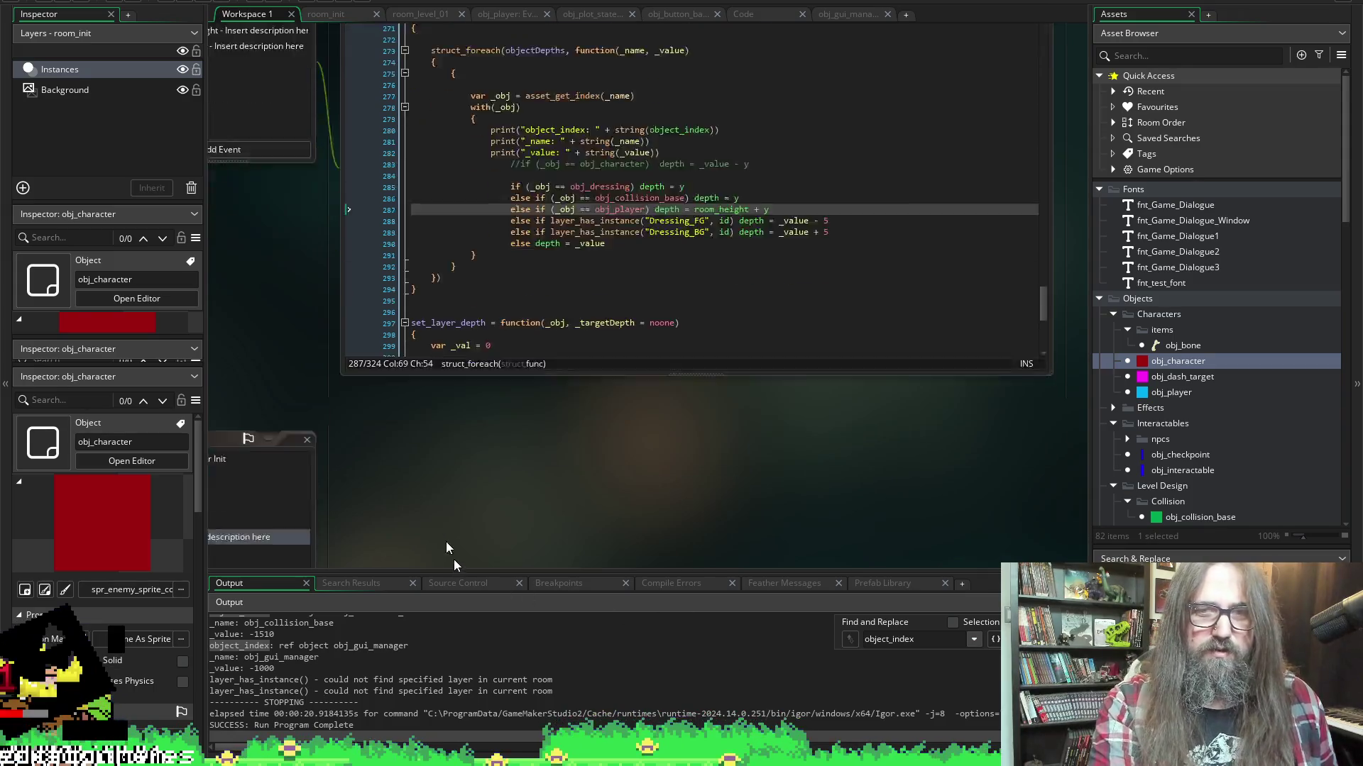
scroll(491, 321, "down", 5)
left_click(454, 406)
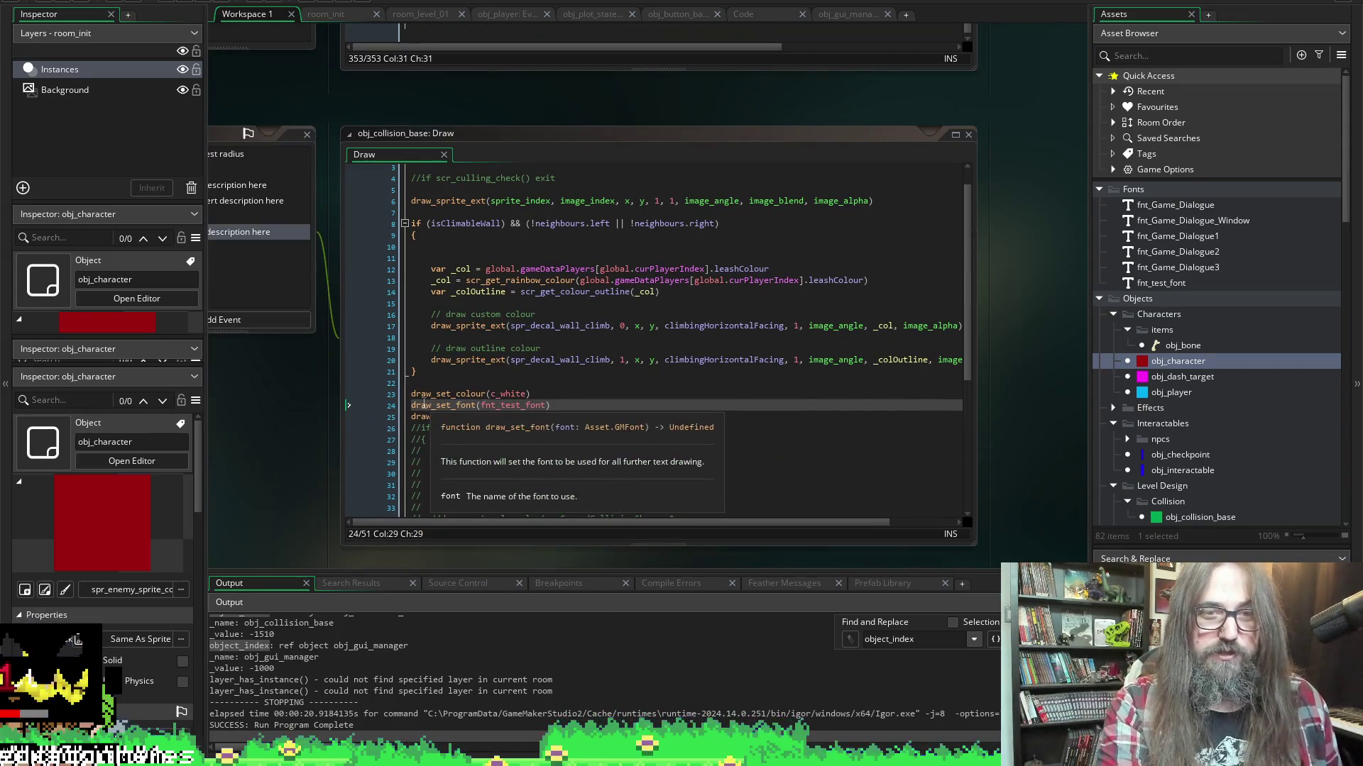
scroll(307, 364, "up", 7)
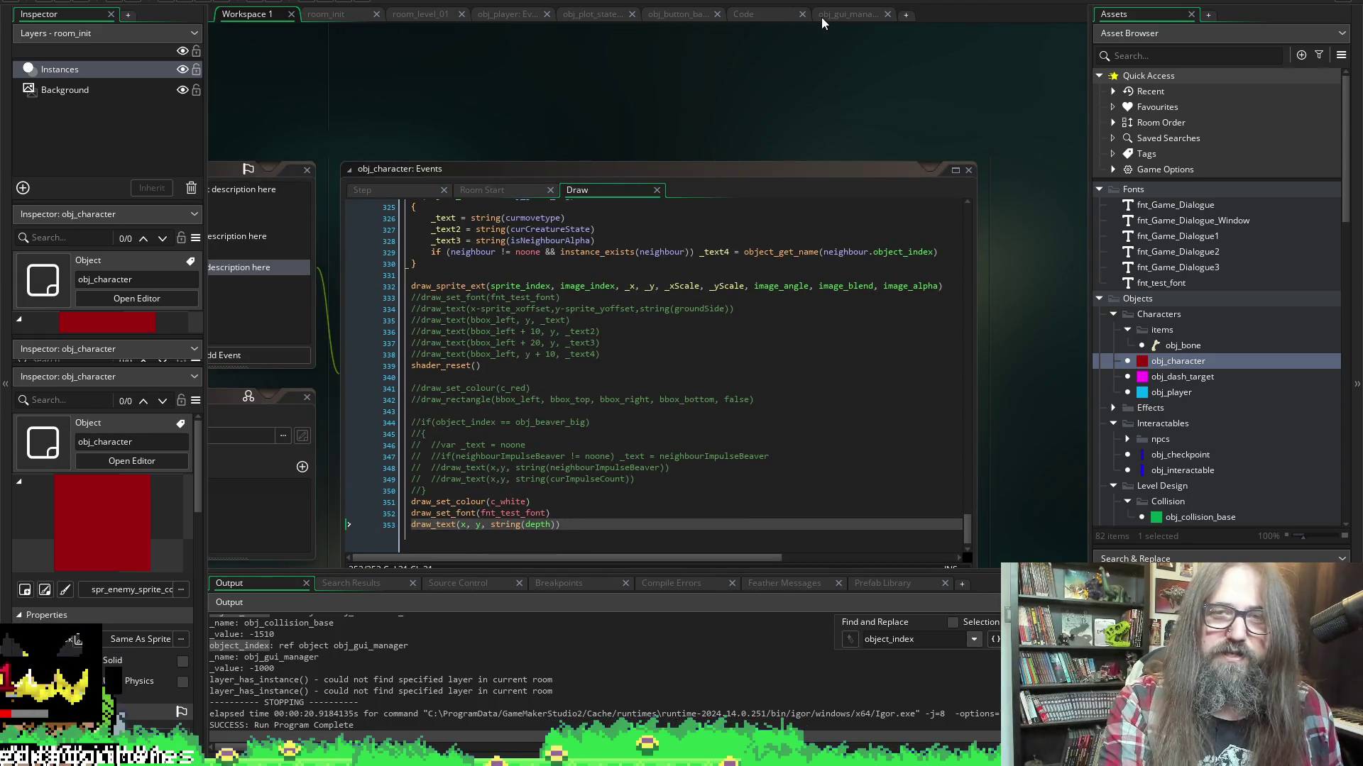
left_click(763, 15)
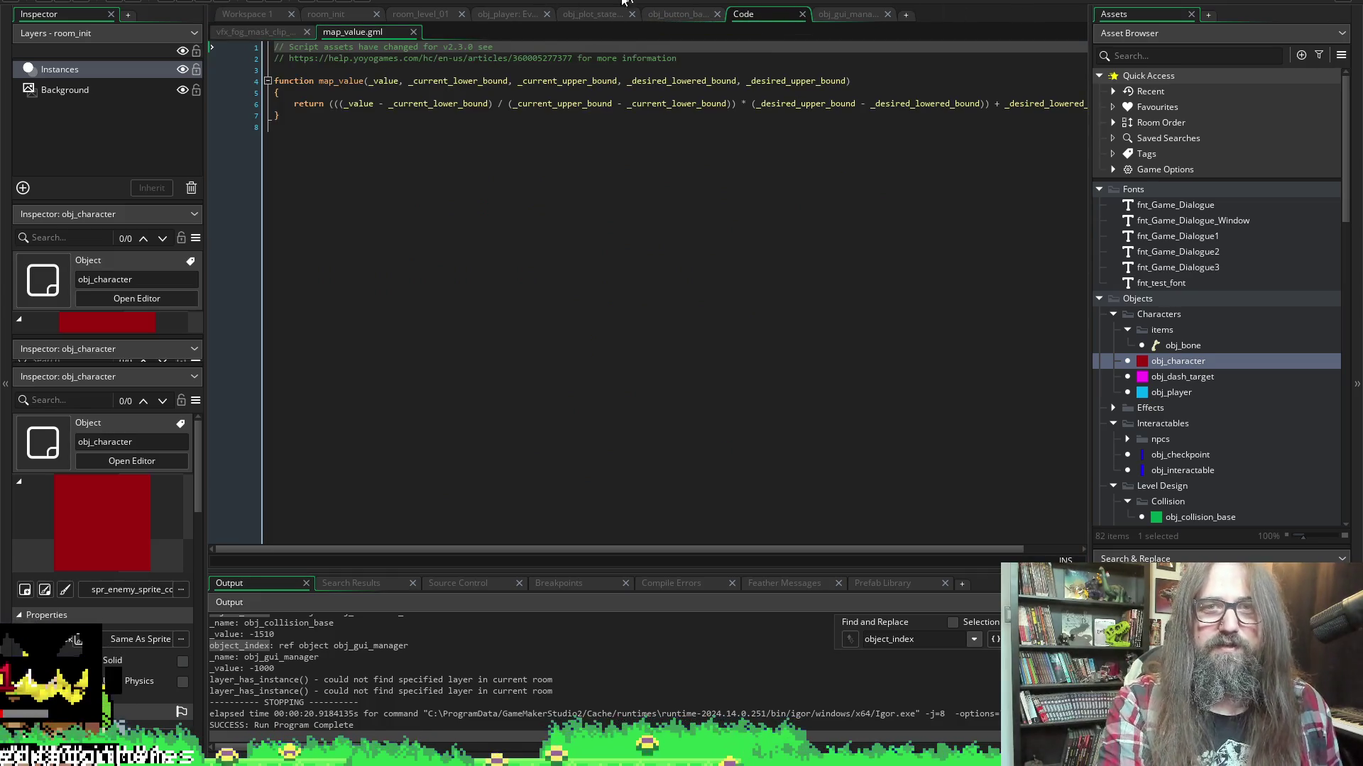
left_click(495, 16)
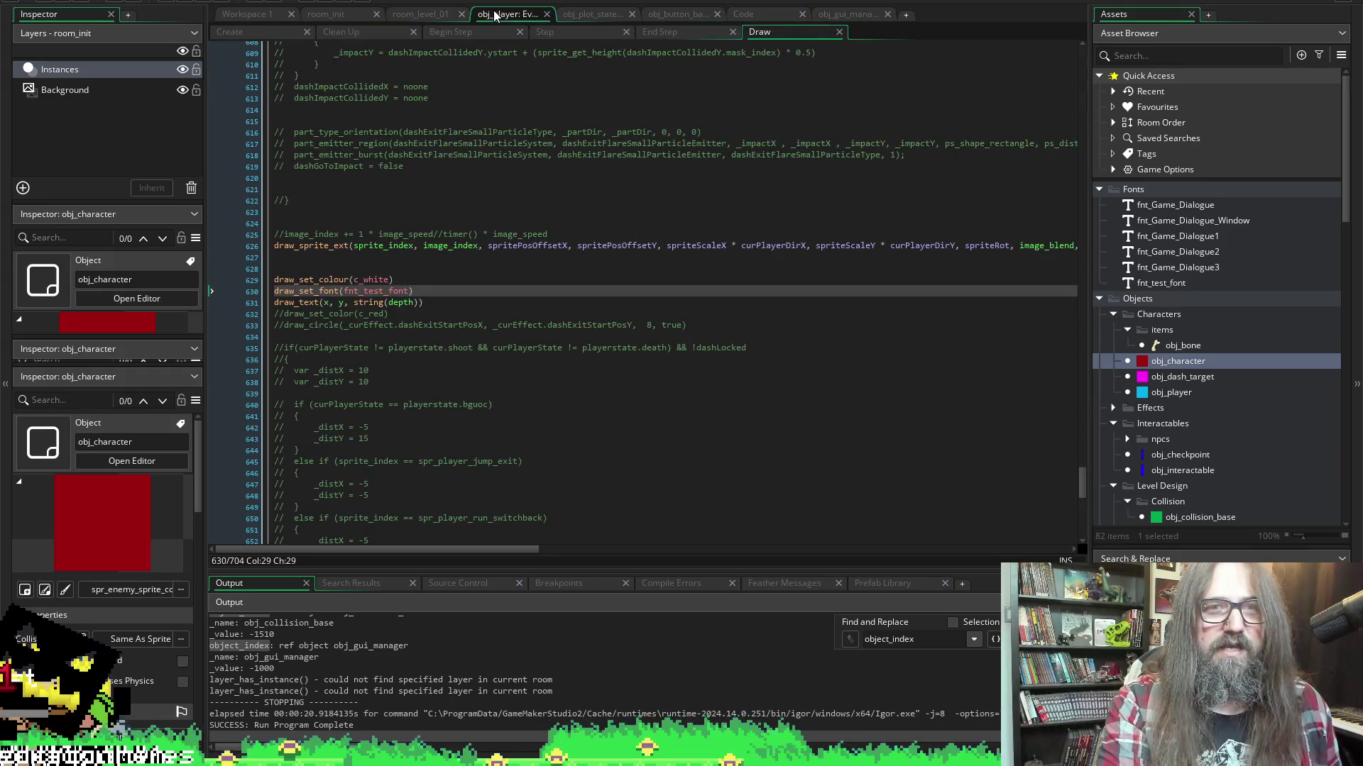
Change obj_player's debug text colour from c_white to c_blue on line 629, save, and run the game
left_click_drag(394, 280, 317, 279)
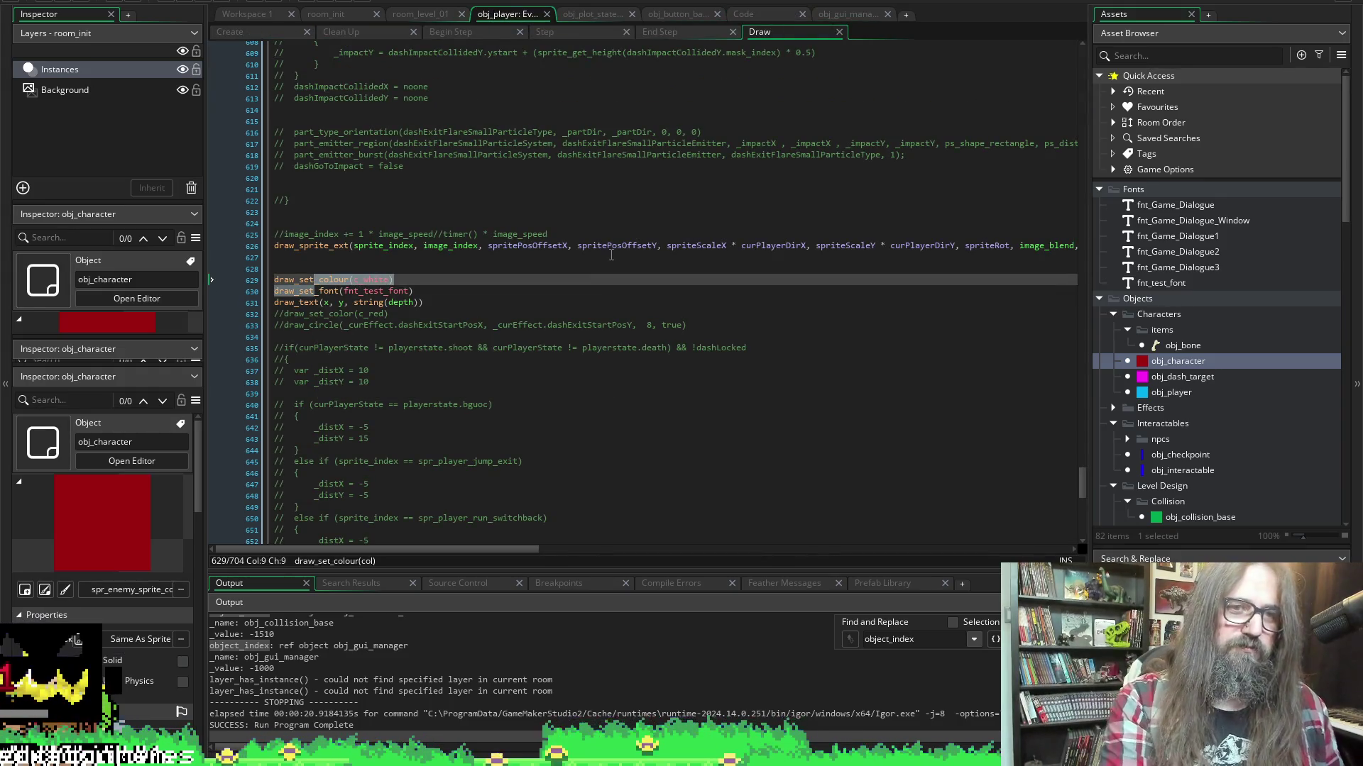
left_click(383, 280)
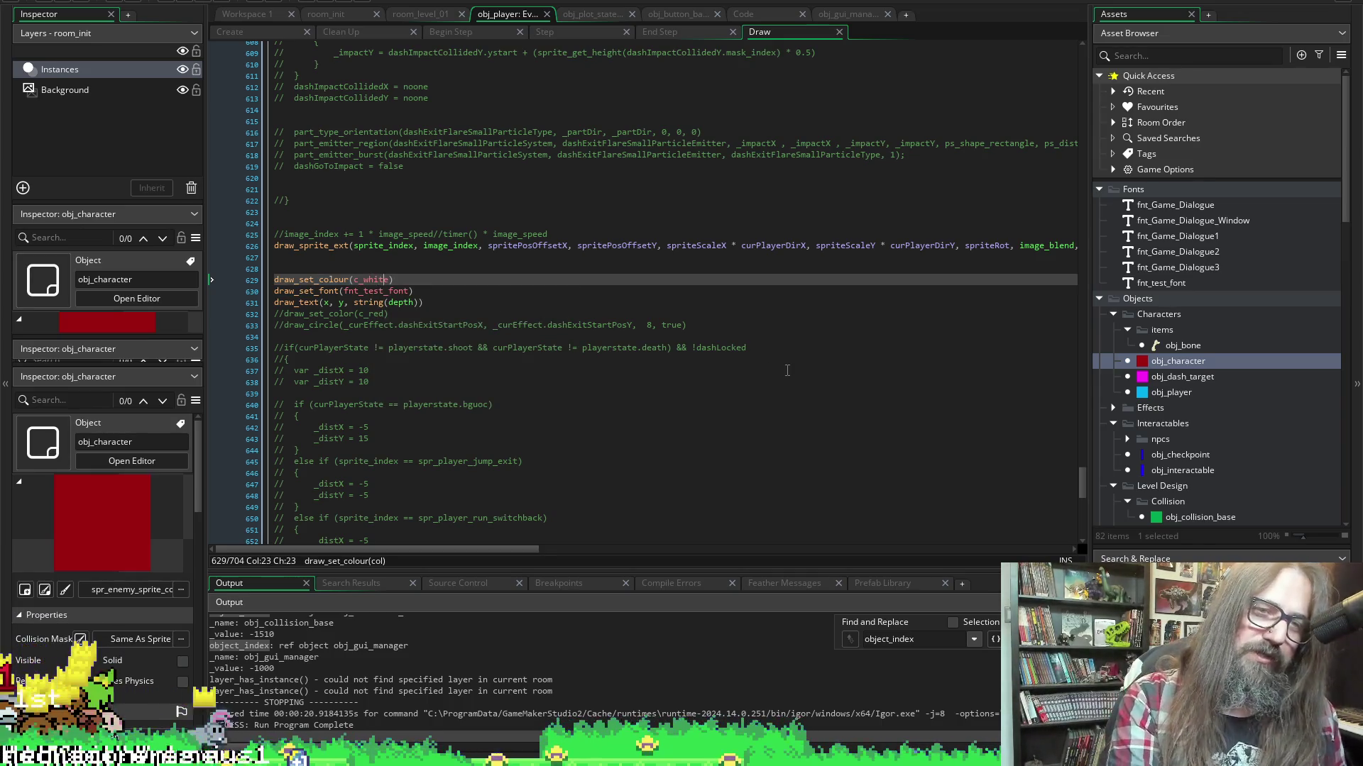
key("shift+Left")
key("shift+Left")
key("shift+Left")
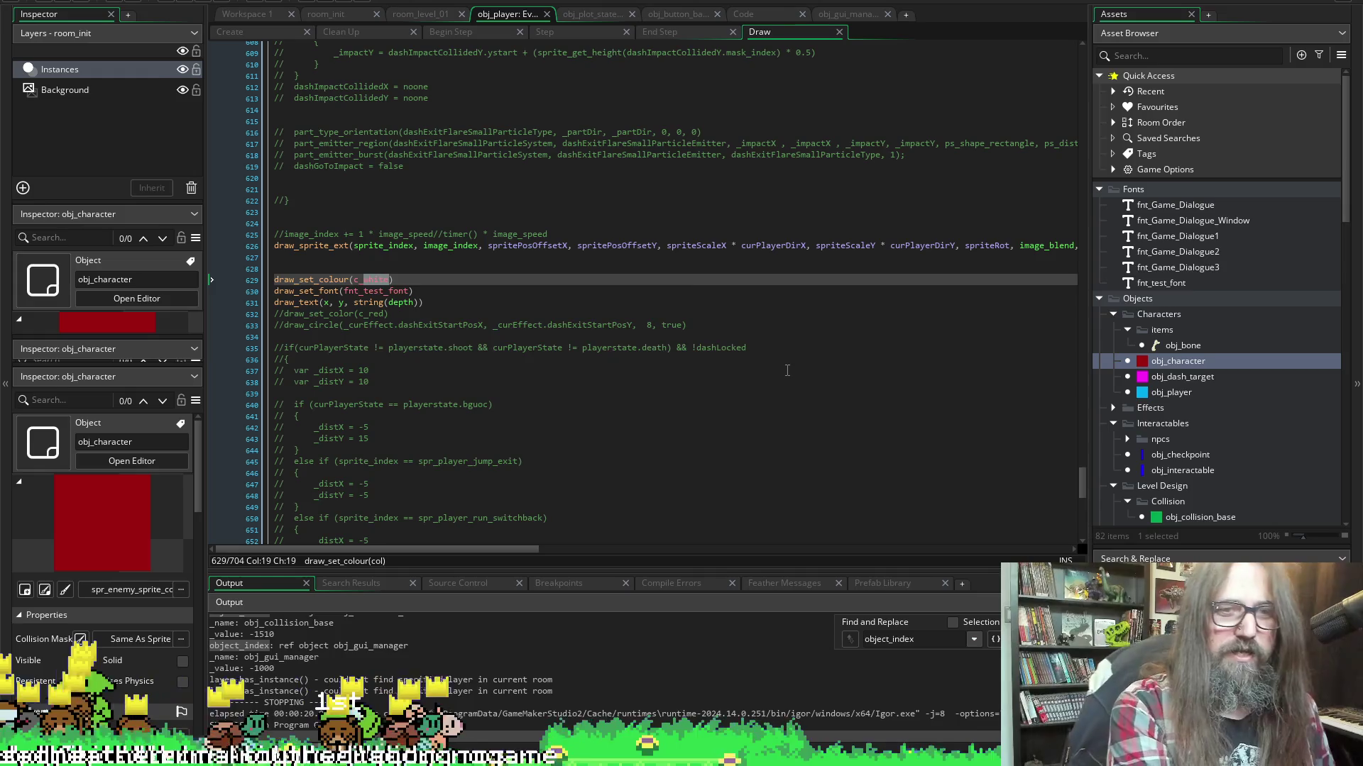
key("BackSpace")
type("blue")
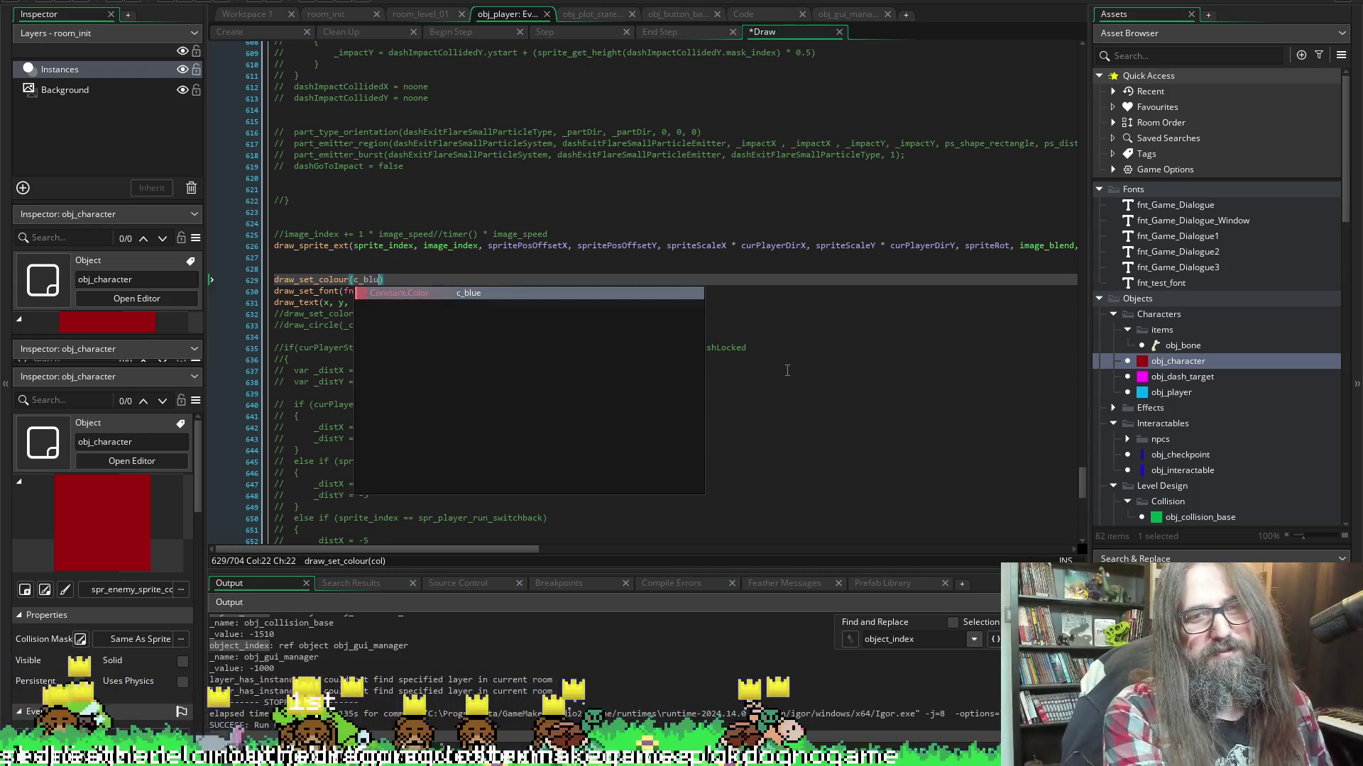
key("ctrl+s")
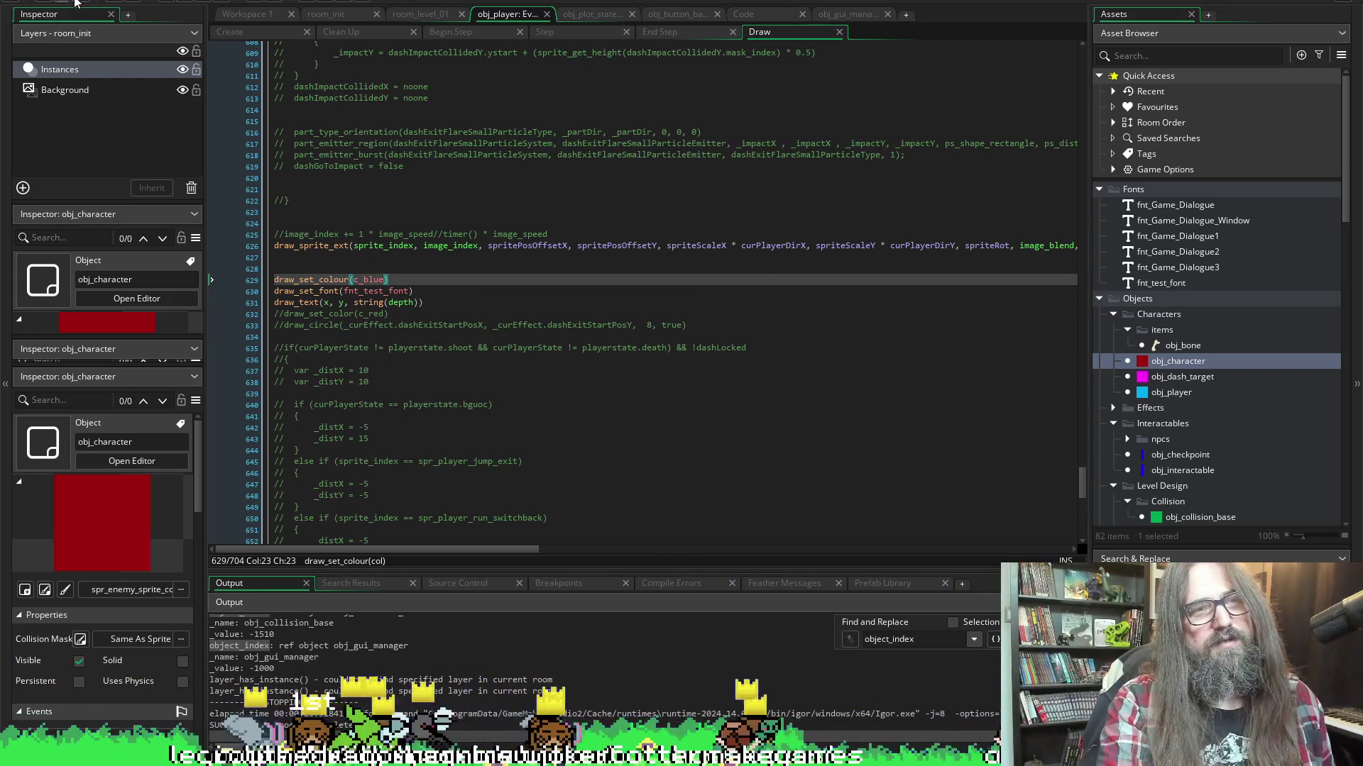
left_click(185, 1)
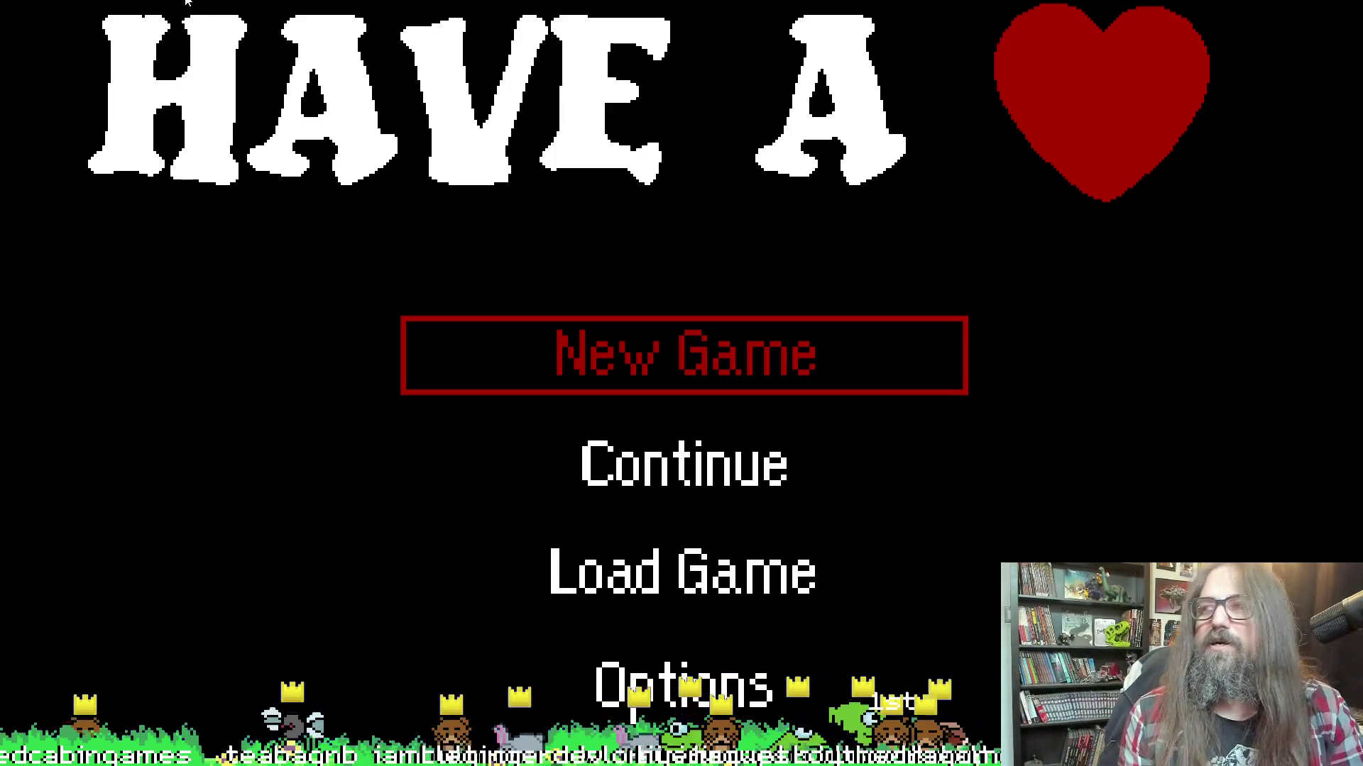
Choose Continue on the title menu to load the saved game
key("Down")
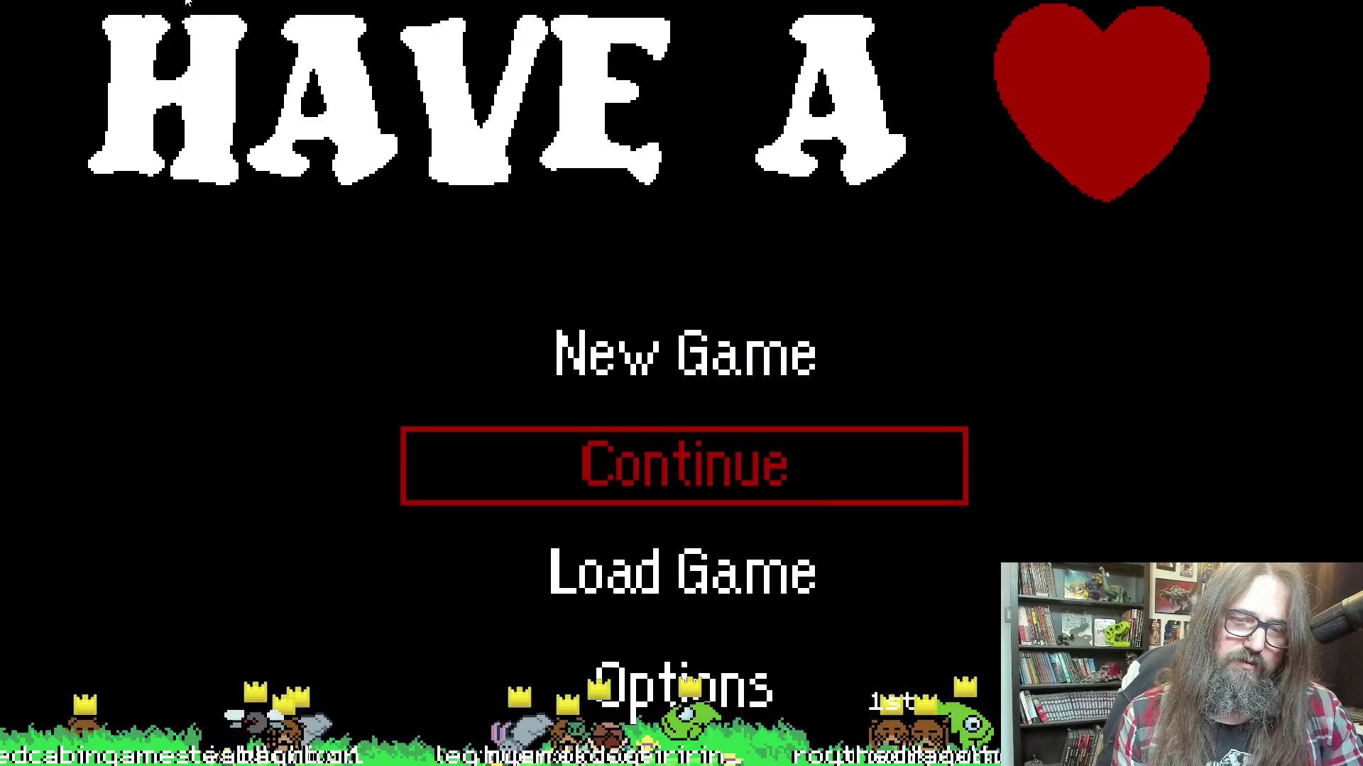
key("Up")
key("Down")
key("Up")
key("Down")
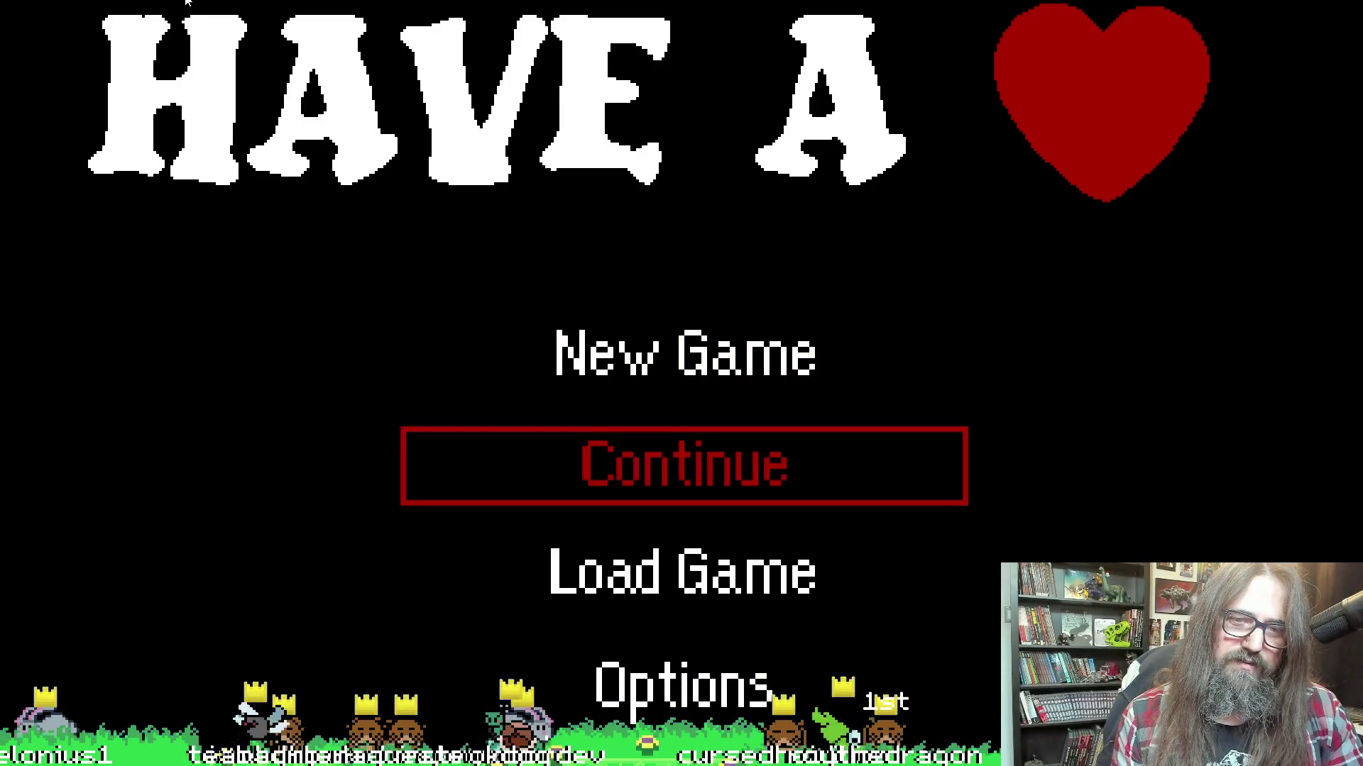
key("Return")
Walk the player rabbit right and up the 48–120 depth grid, then close the game
key("Right")
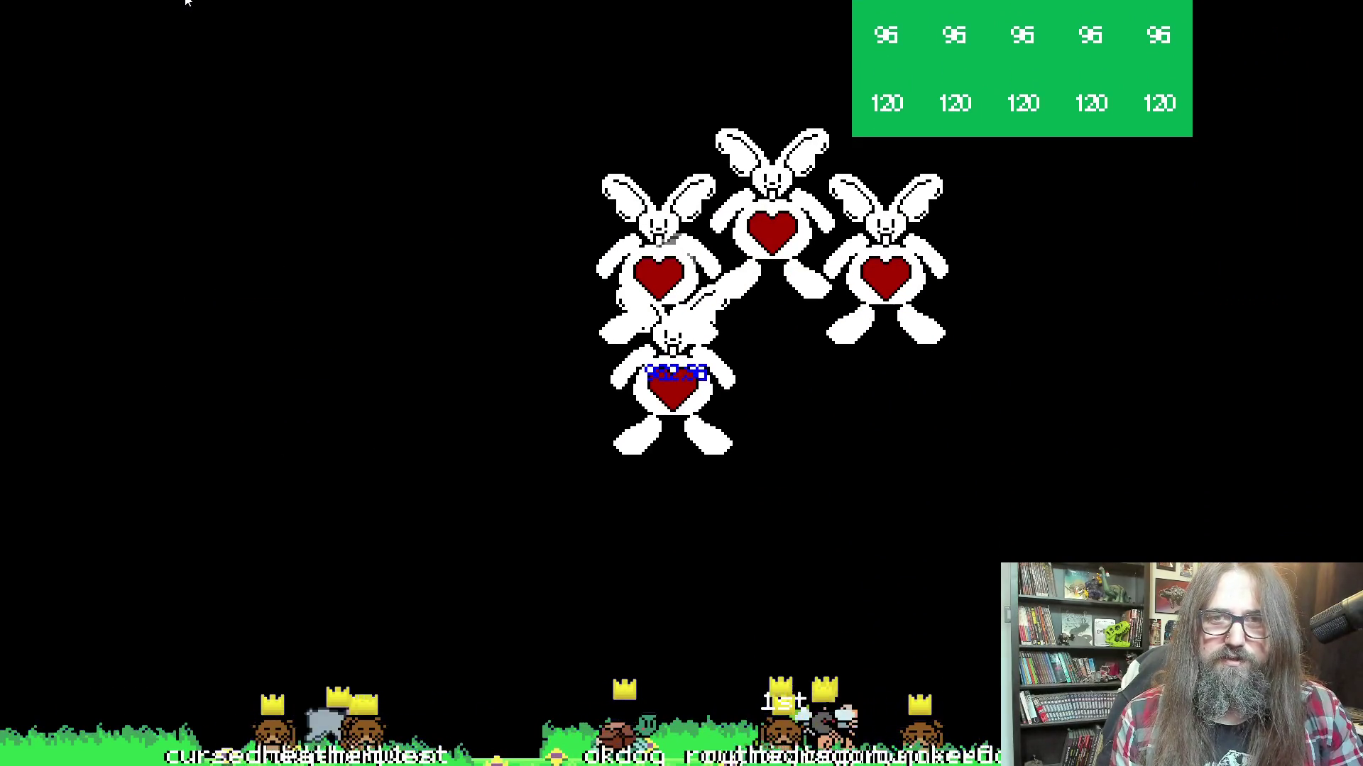
key("Right")
key("Up")
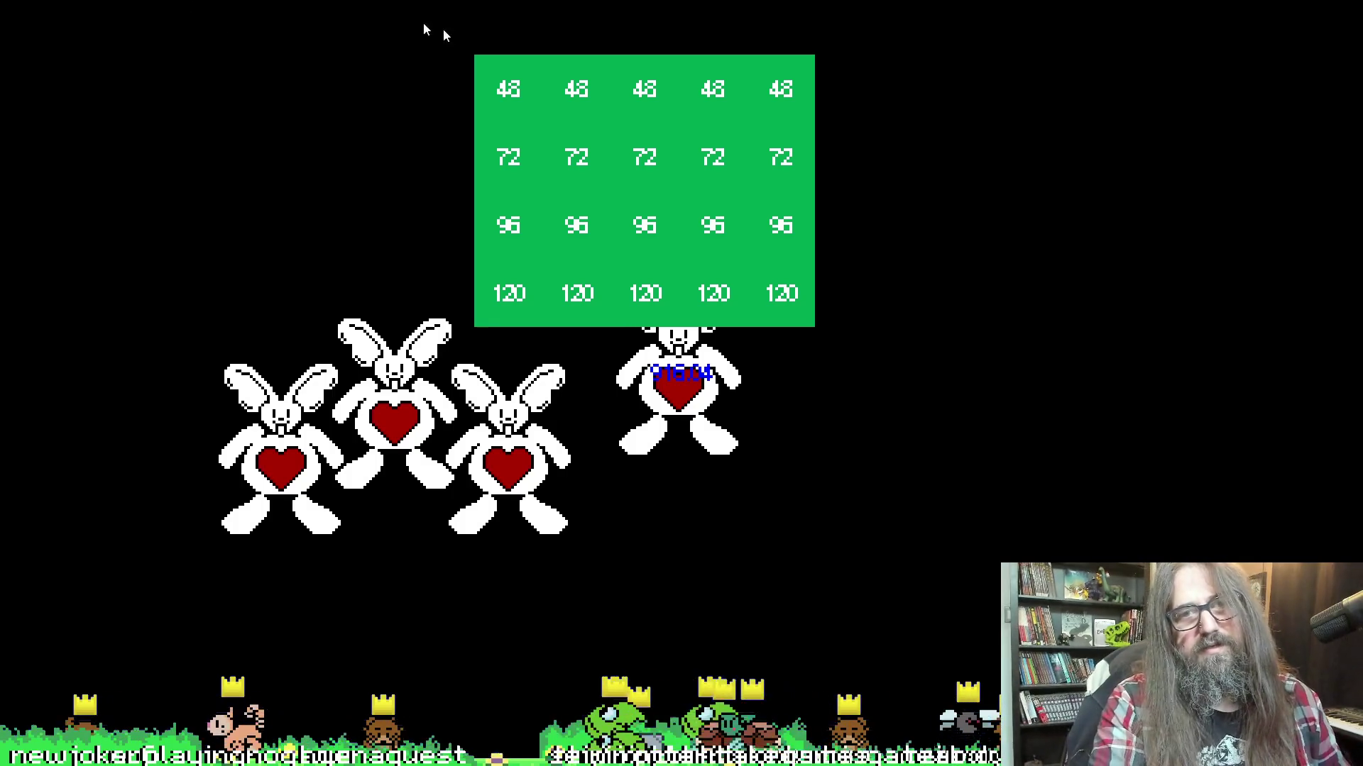
key("Escape")
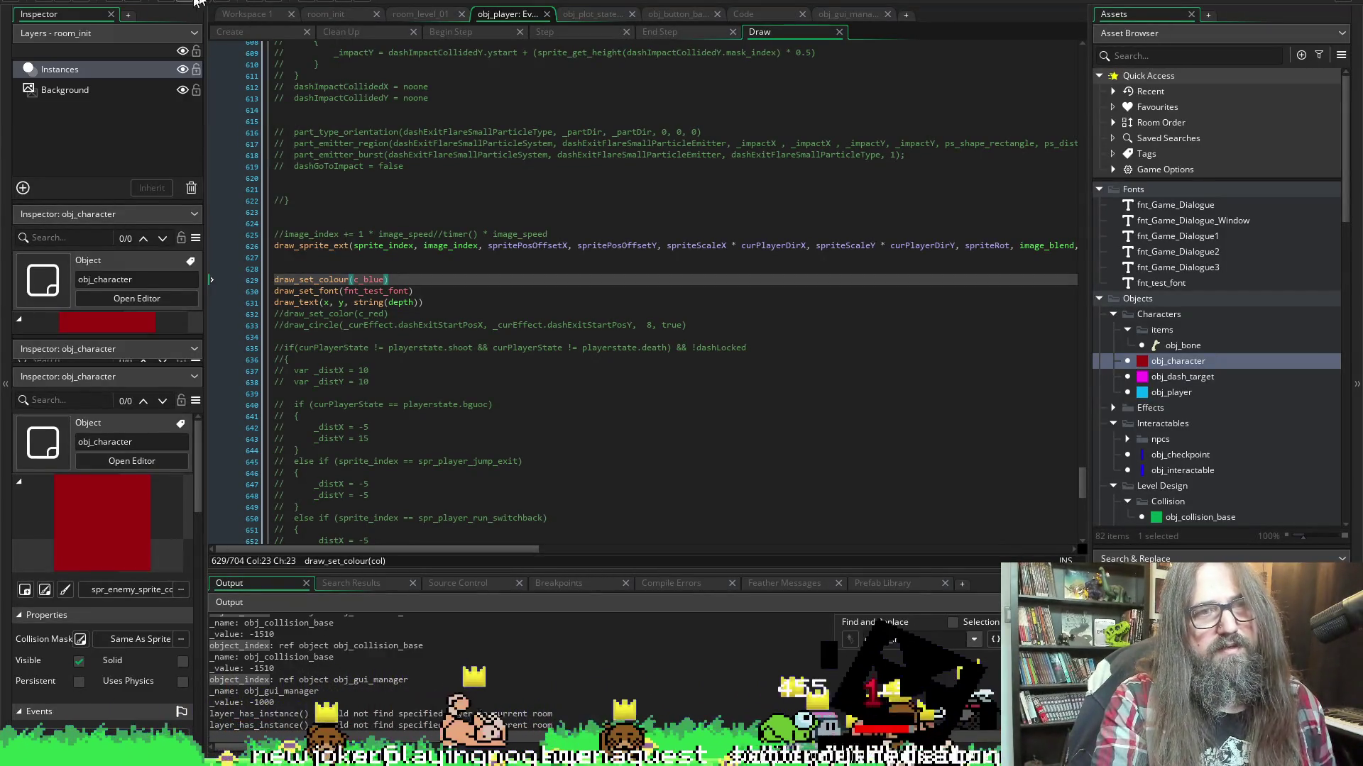
Bring up set_layer_depths in obj_game_states' Create event in Workspace 1
scroll(600, 311, "up", 5)
scroll(599, 311, "down", 9)
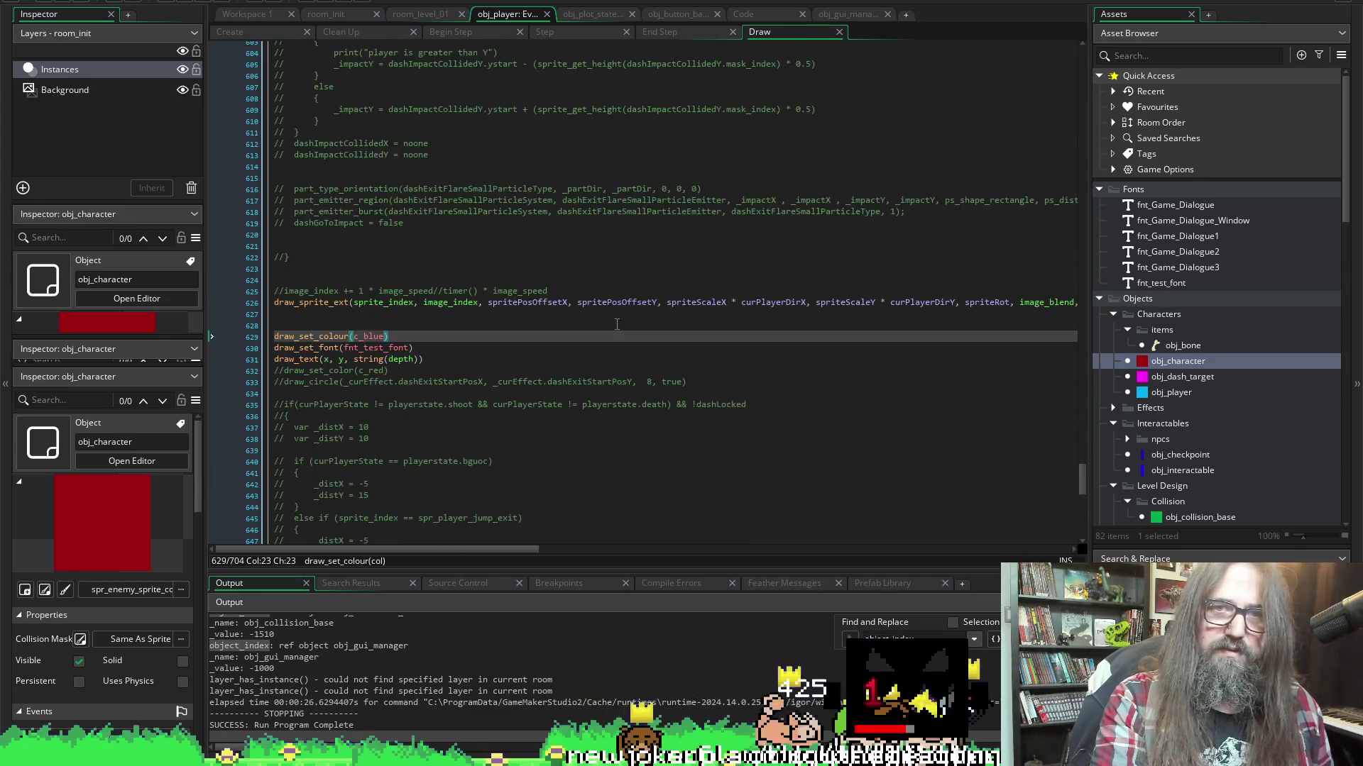
scroll(496, 235, "up", 6)
scroll(556, 151, "down", 6)
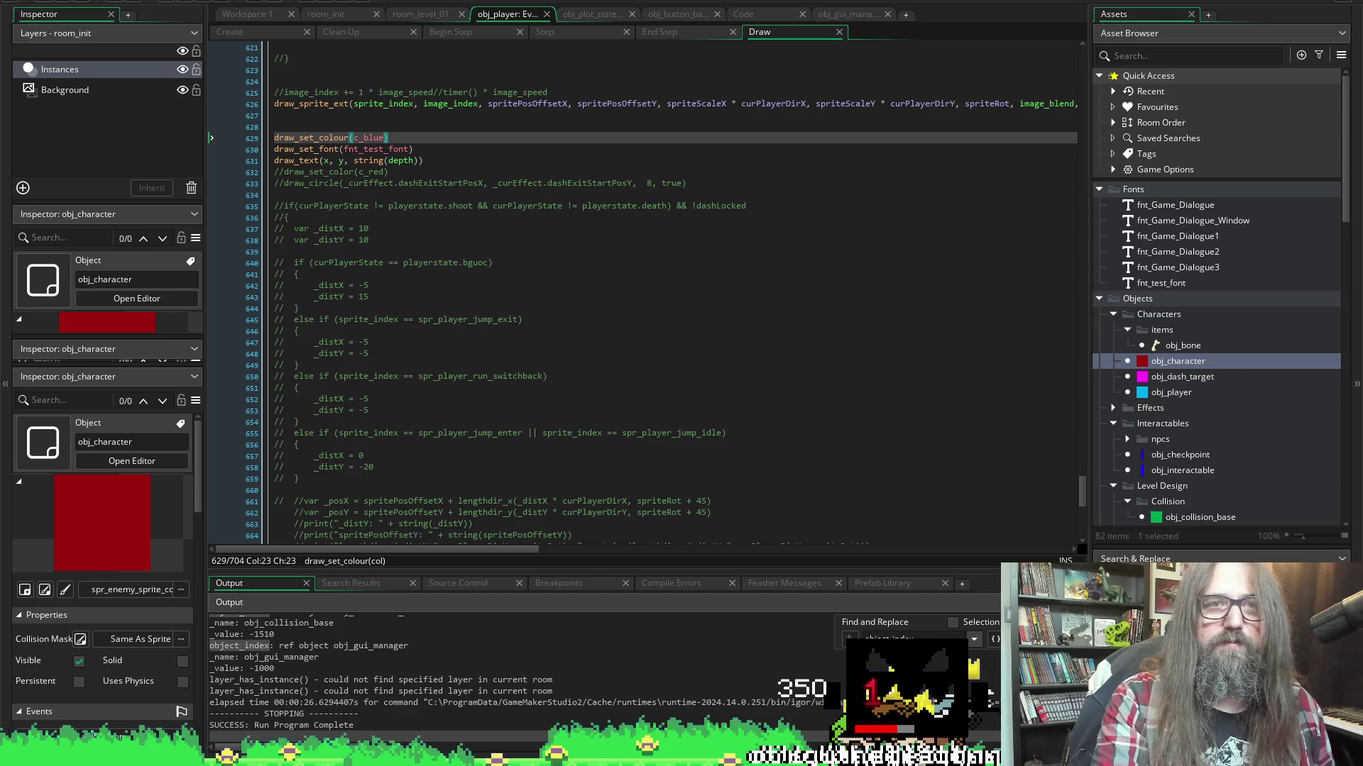
left_click(259, 13)
scroll(295, 183, "down", 5)
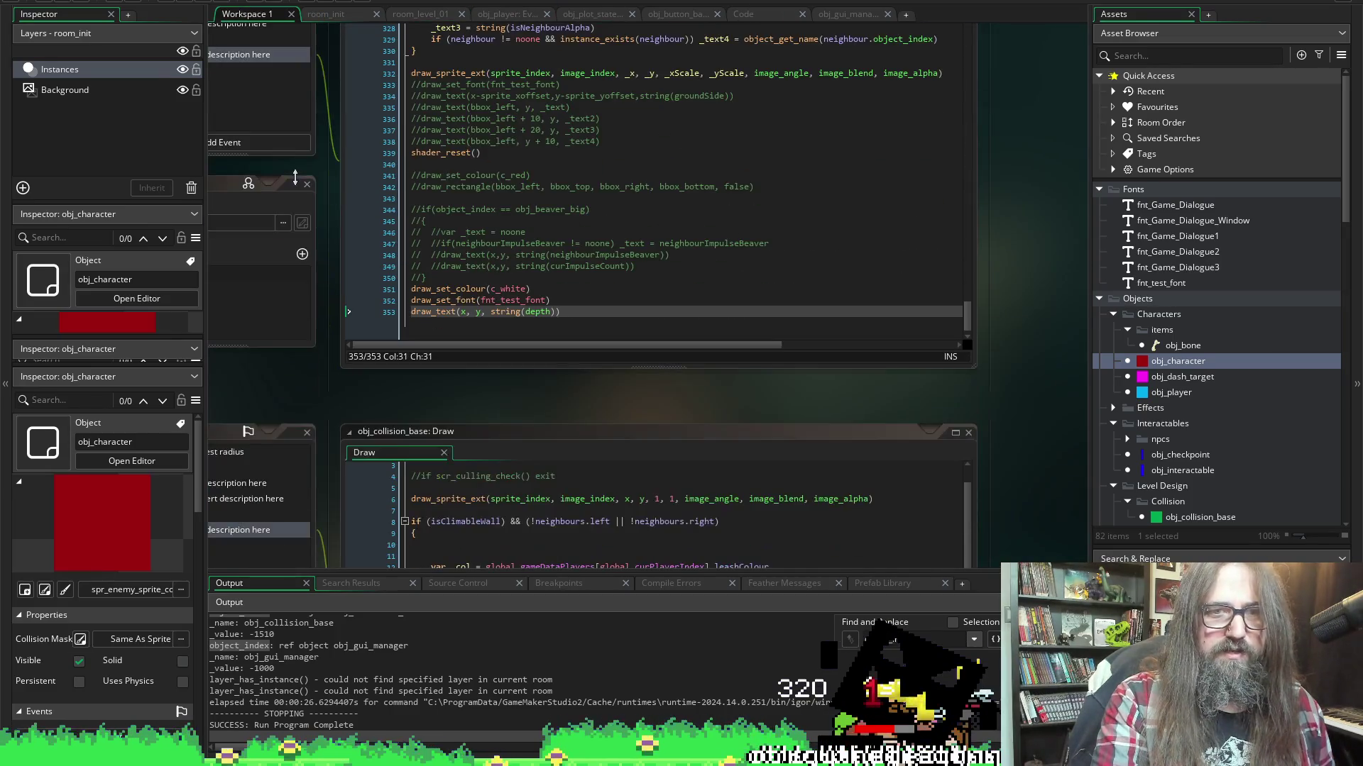
scroll(295, 178, "down", 5)
scroll(267, 316, "up", 10)
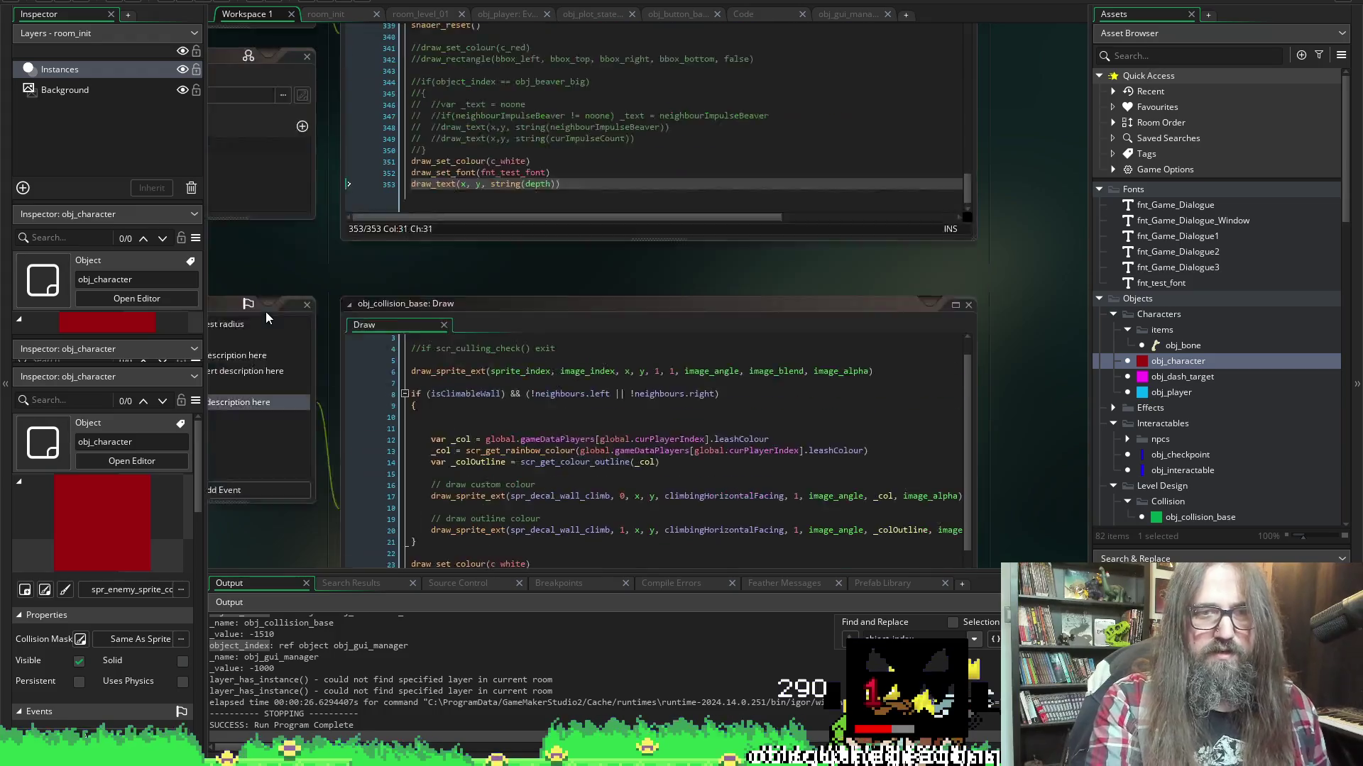
scroll(268, 305, "up", 10)
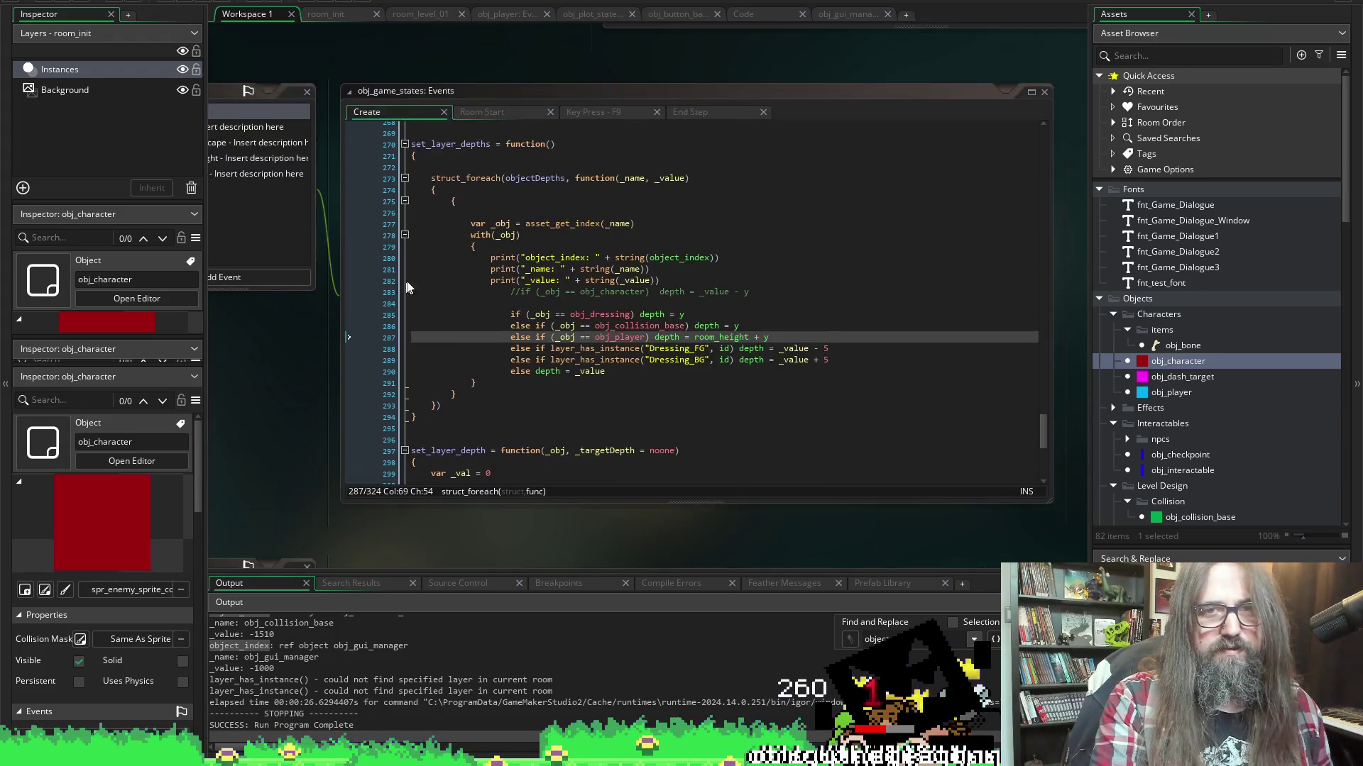
Replace 'room_height + y' with '-y' in the player depth line 287 and rerun the game
left_click(680, 315)
type("-")
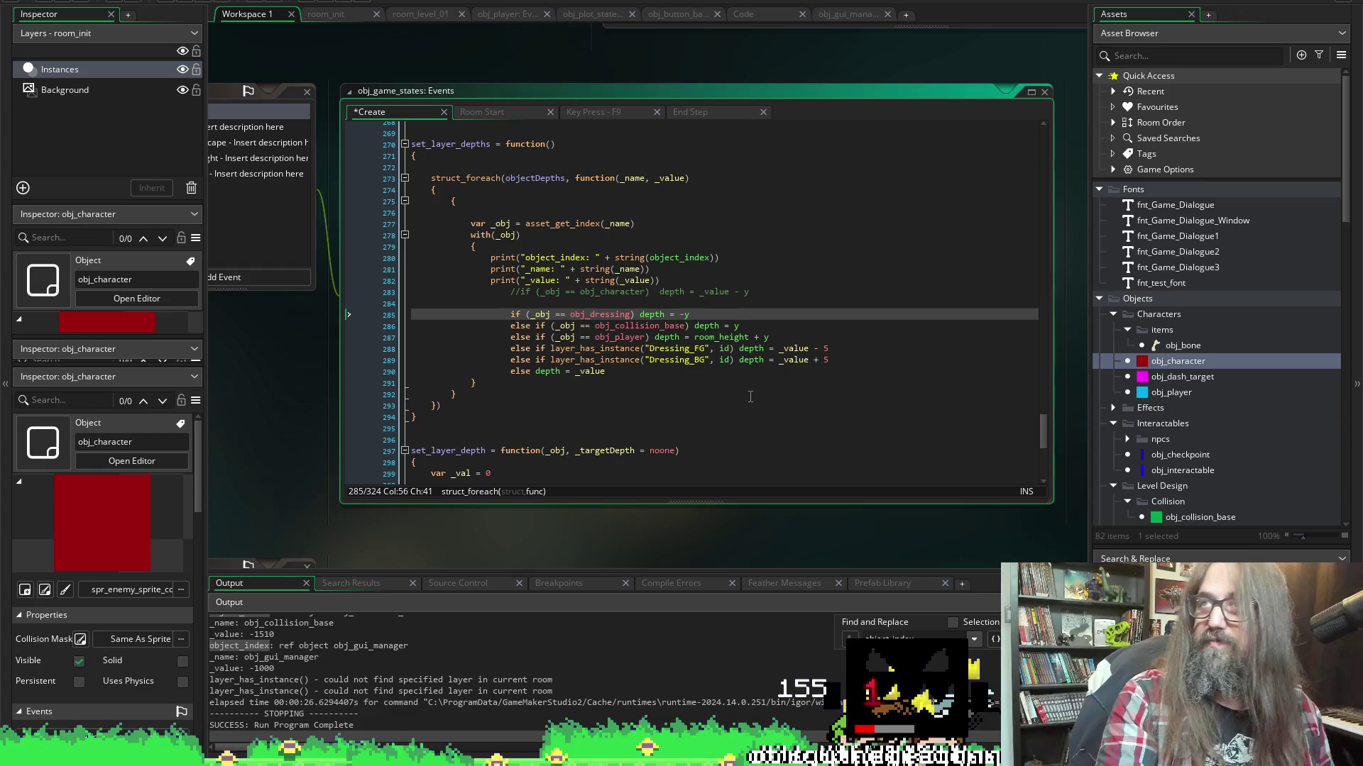
key("ctrl+s")
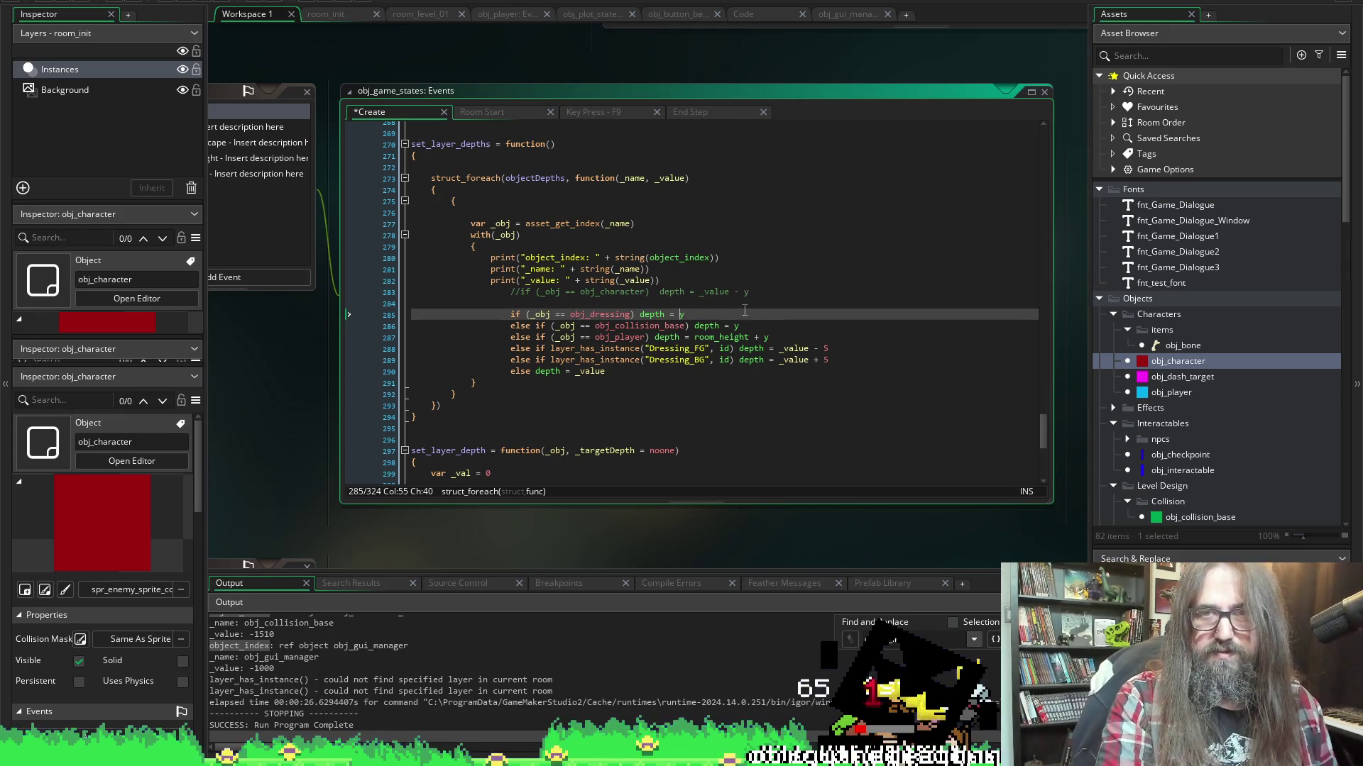
type("y")
left_click(757, 338)
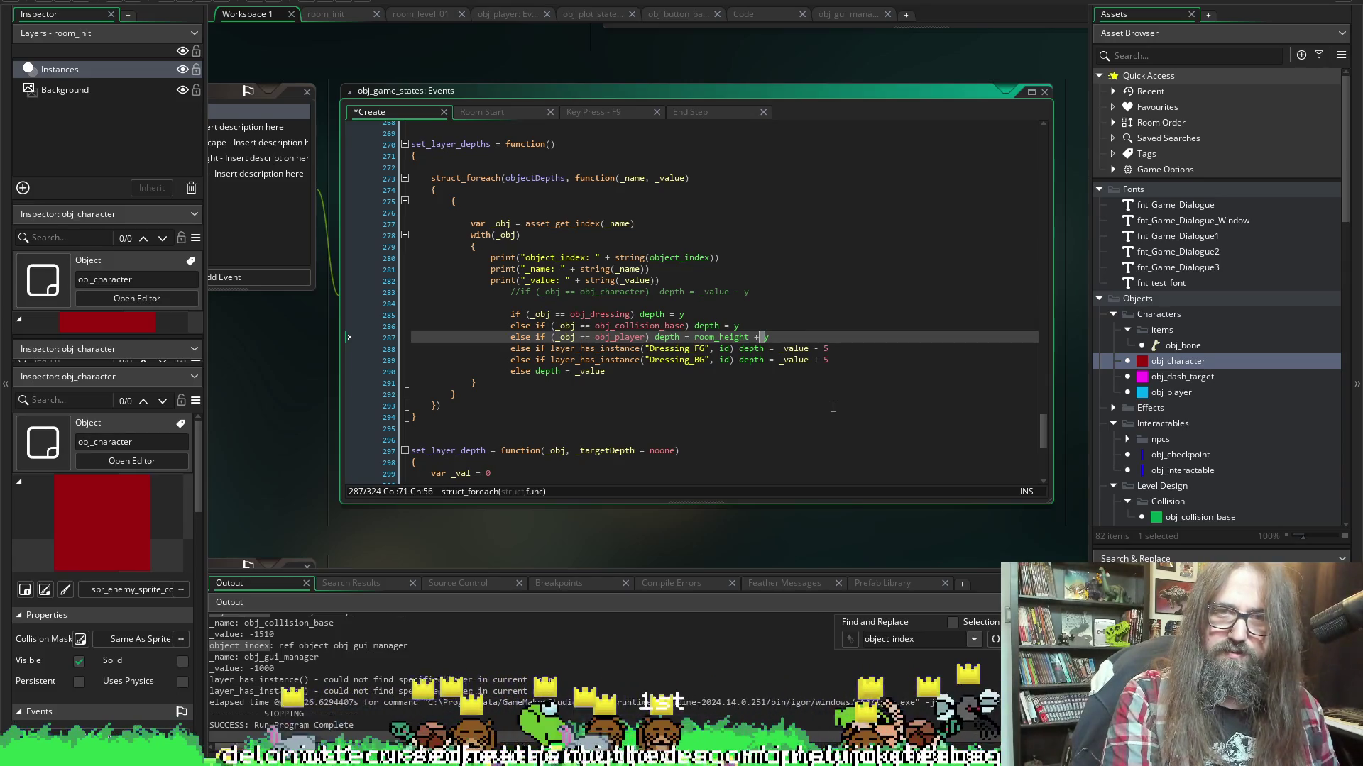
key("shift+Left")
key("shift+Left")
key("shift+Left")
type("-")
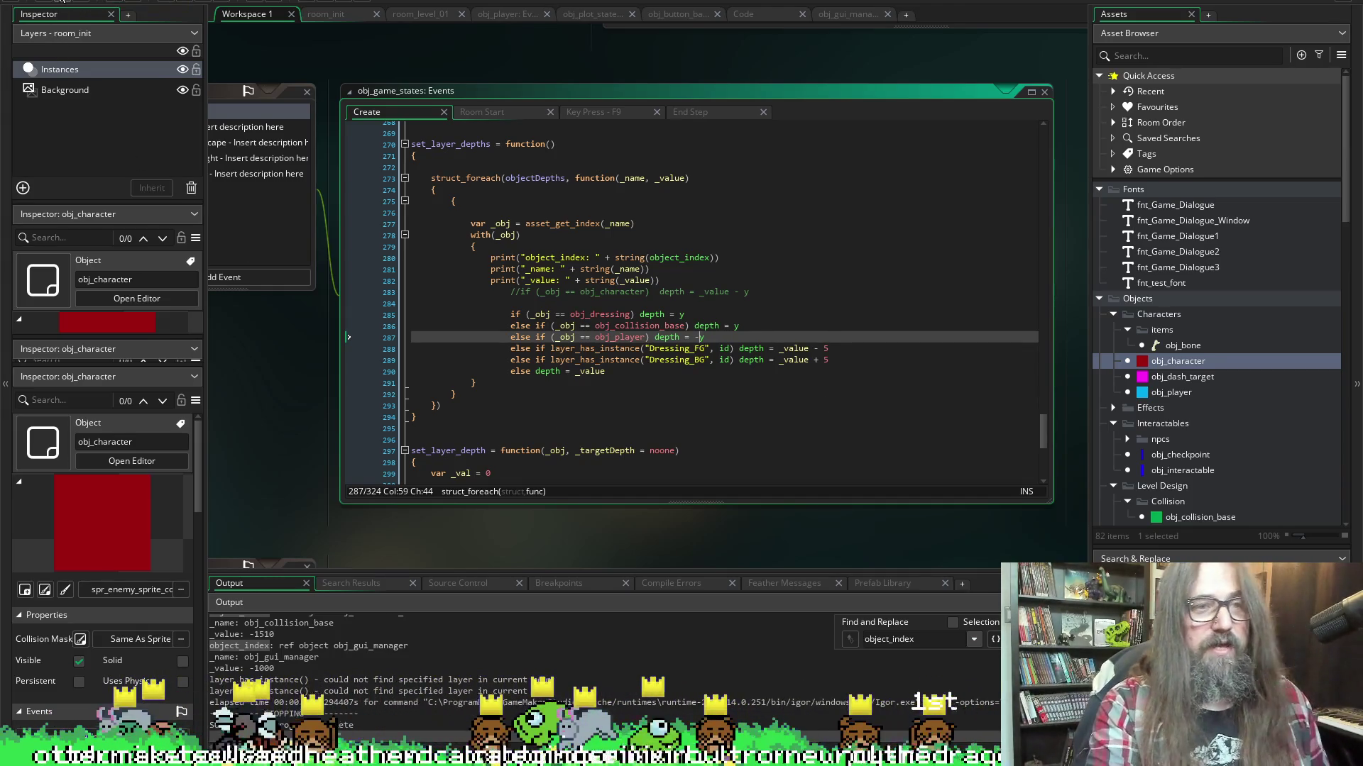
left_click(183, 2)
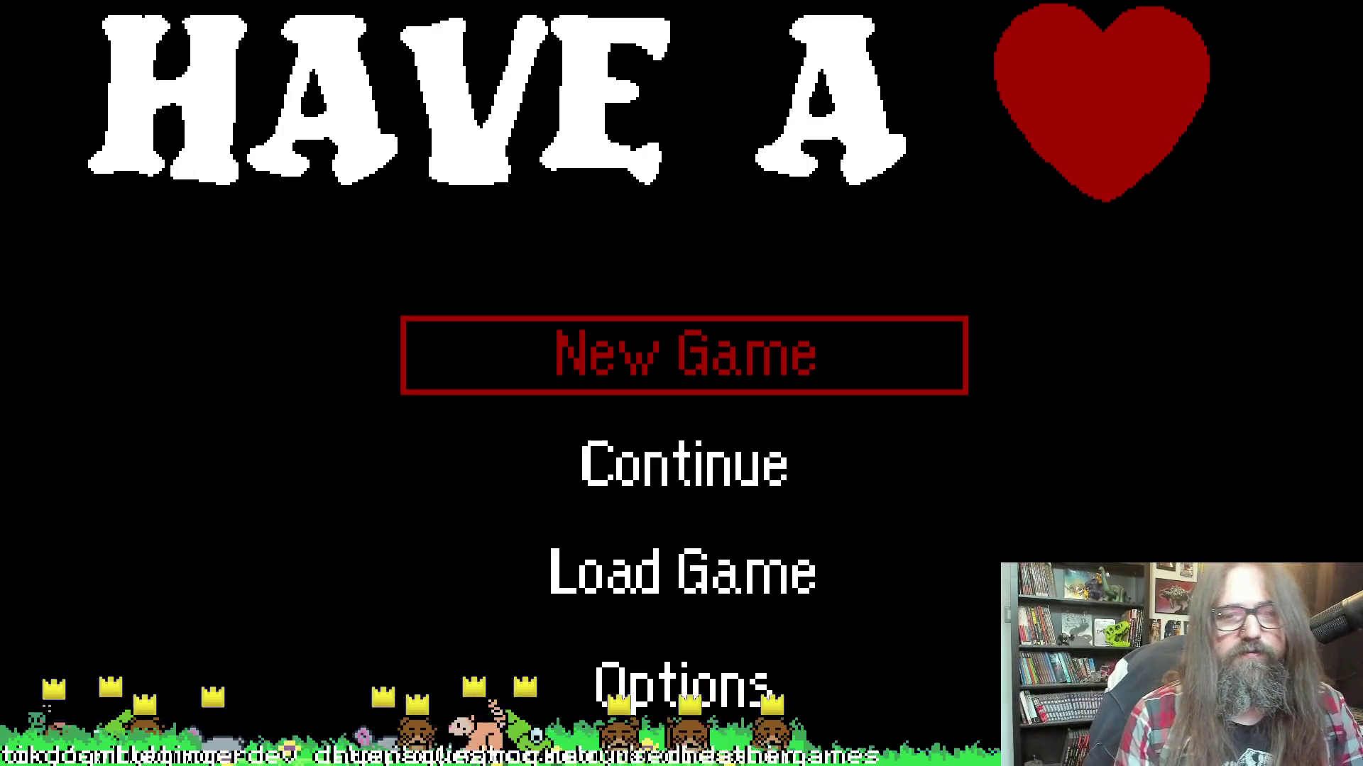
Start the game, check the 440–512 depth grid, then close it
key("Return")
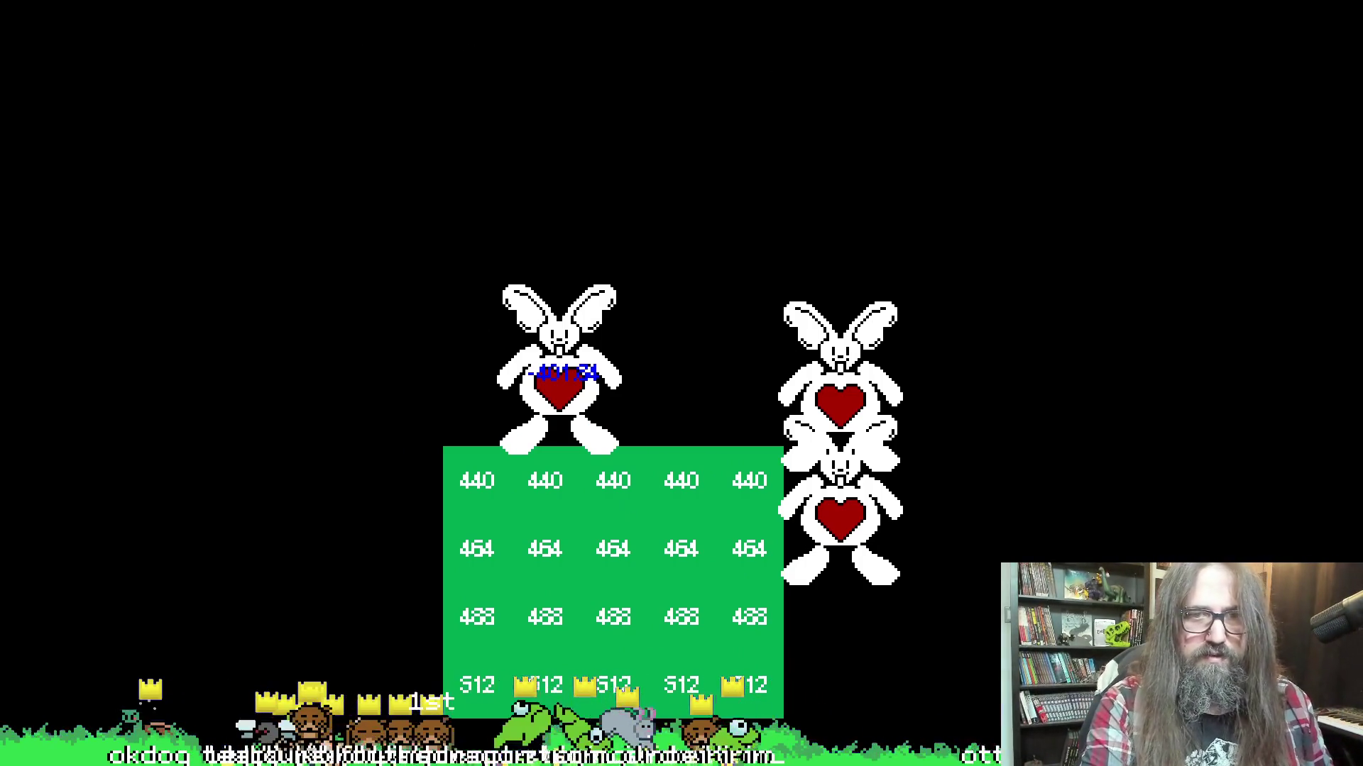
key("Escape")
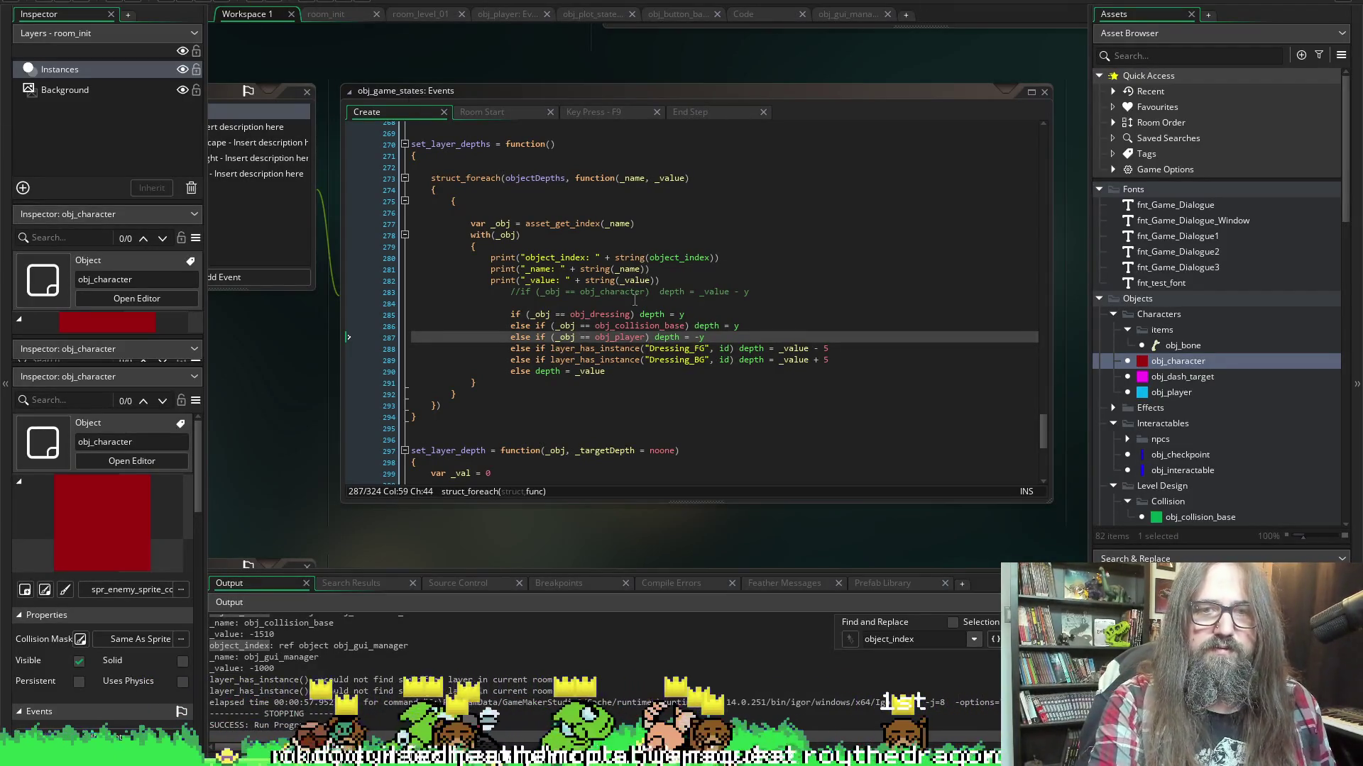
Set the dressing and collision-base depths on lines 285–286 to -y and rerun the game
left_click(680, 316)
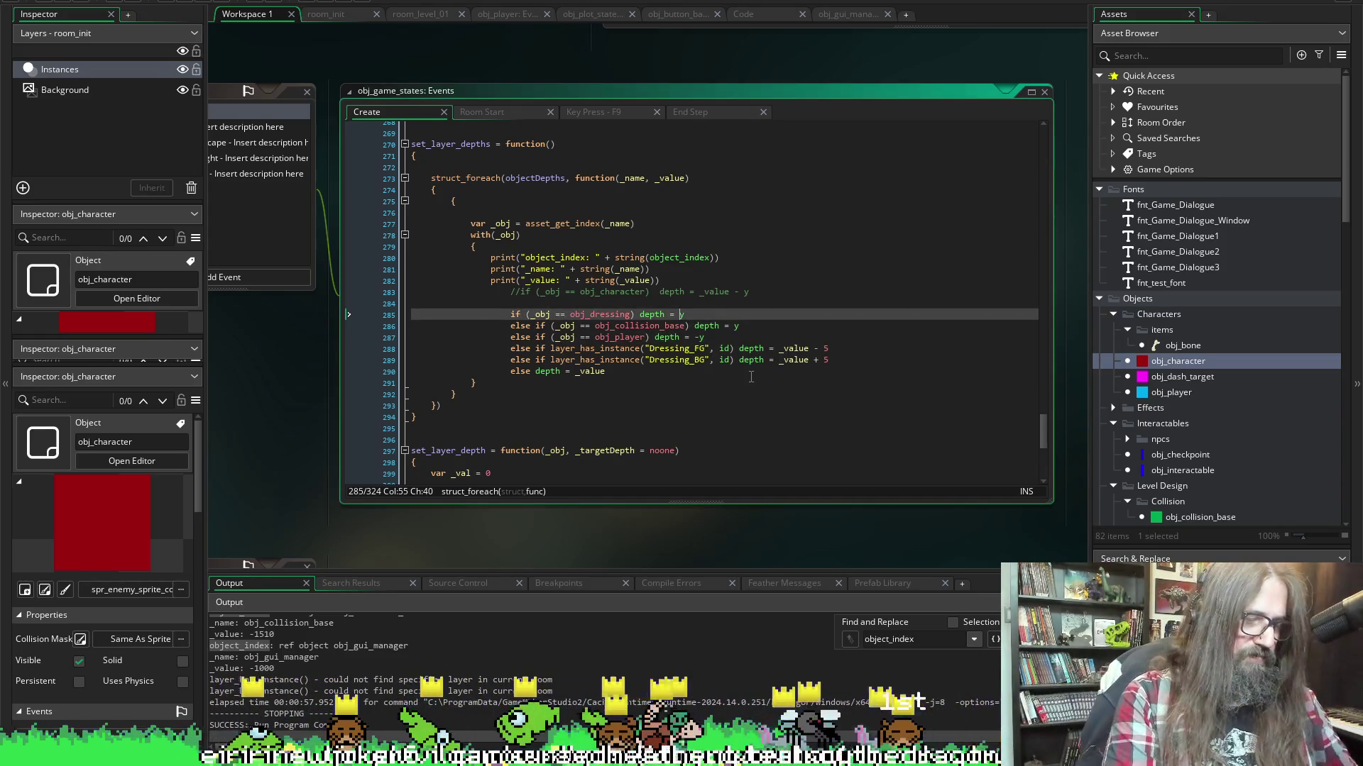
type("-")
key("Down")
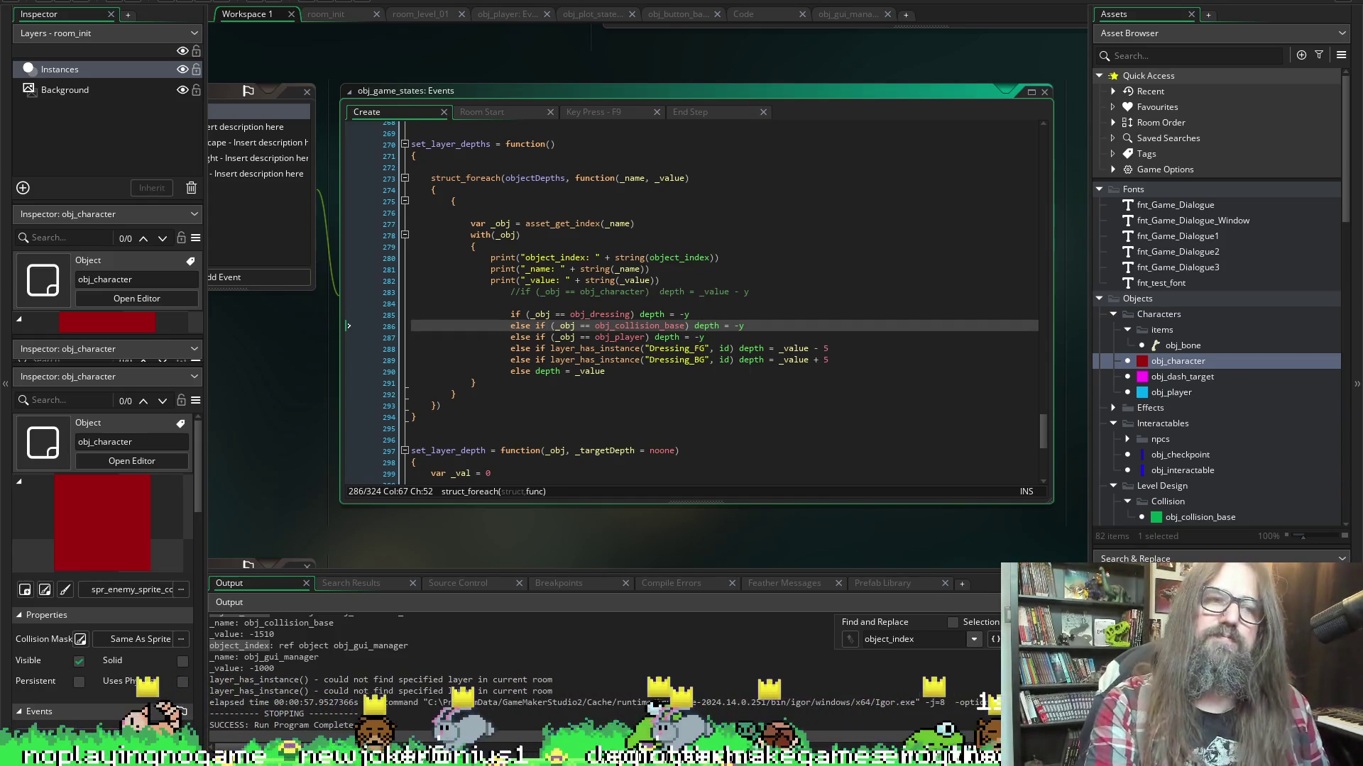
left_click(113, 4)
left_click(189, 3)
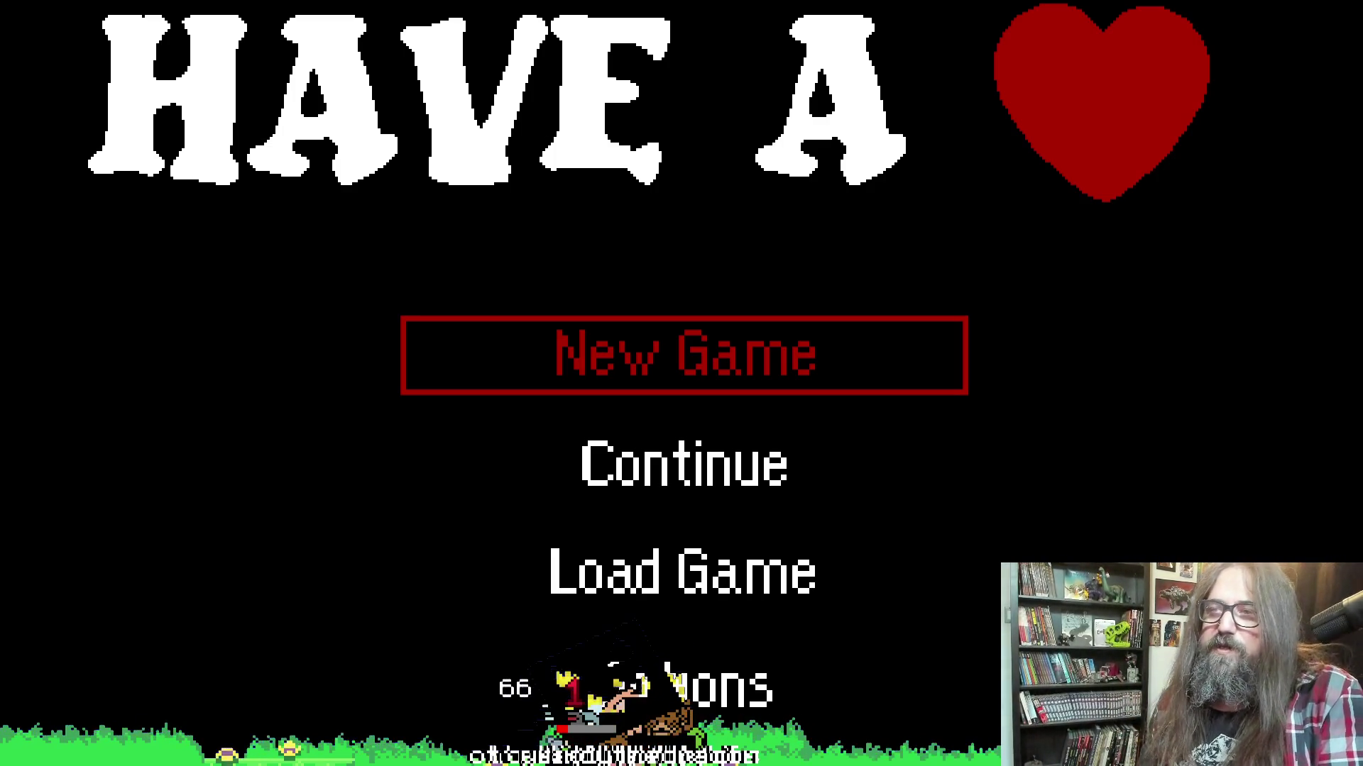
Load the game via Continue to see grid depths of -440 to -512, then close it
key("Down")
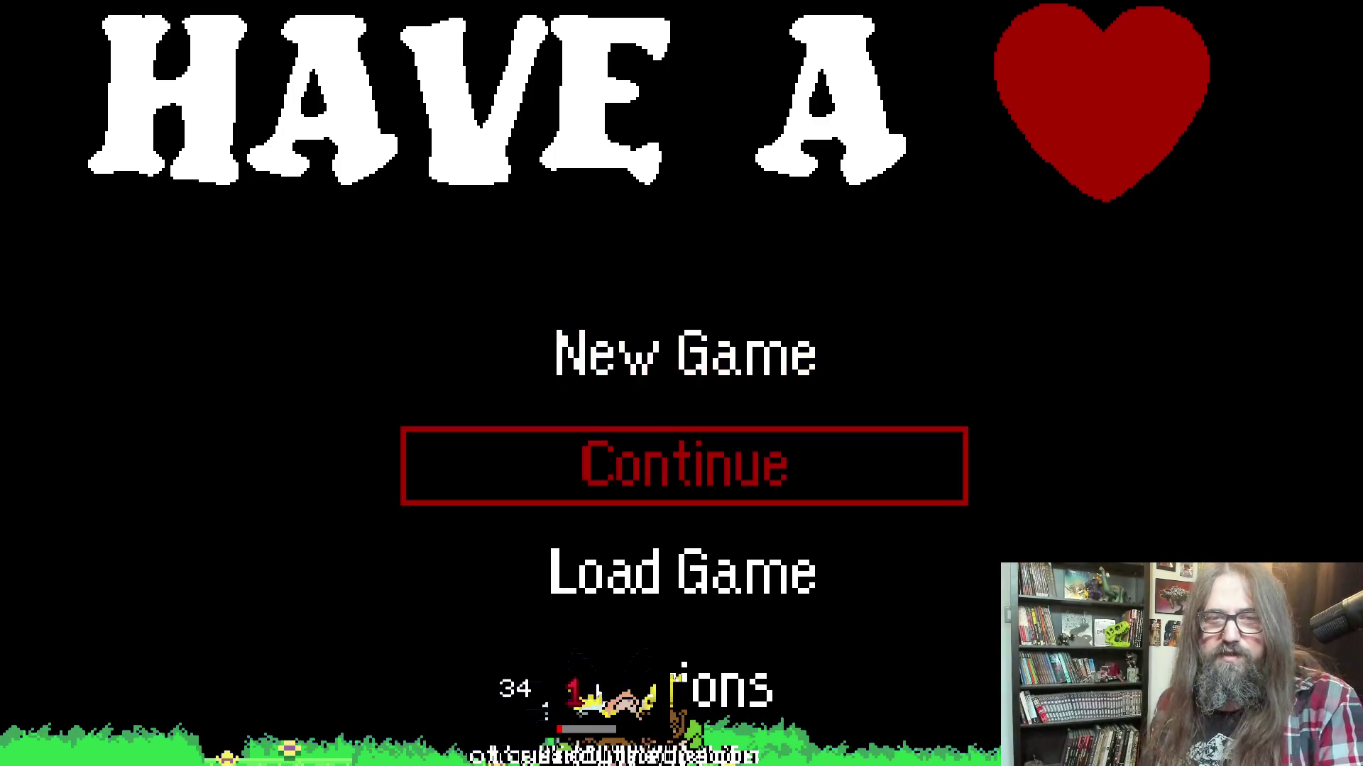
key("Return")
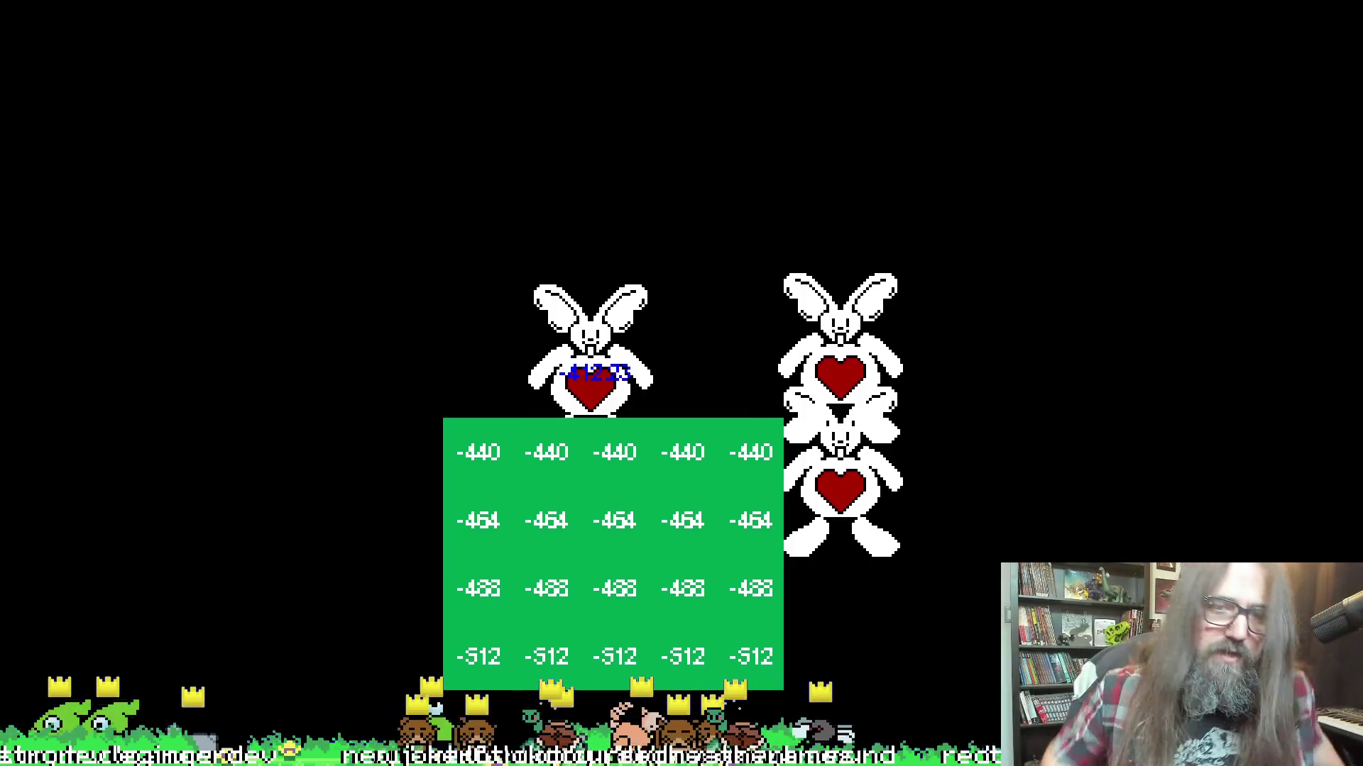
key("Escape")
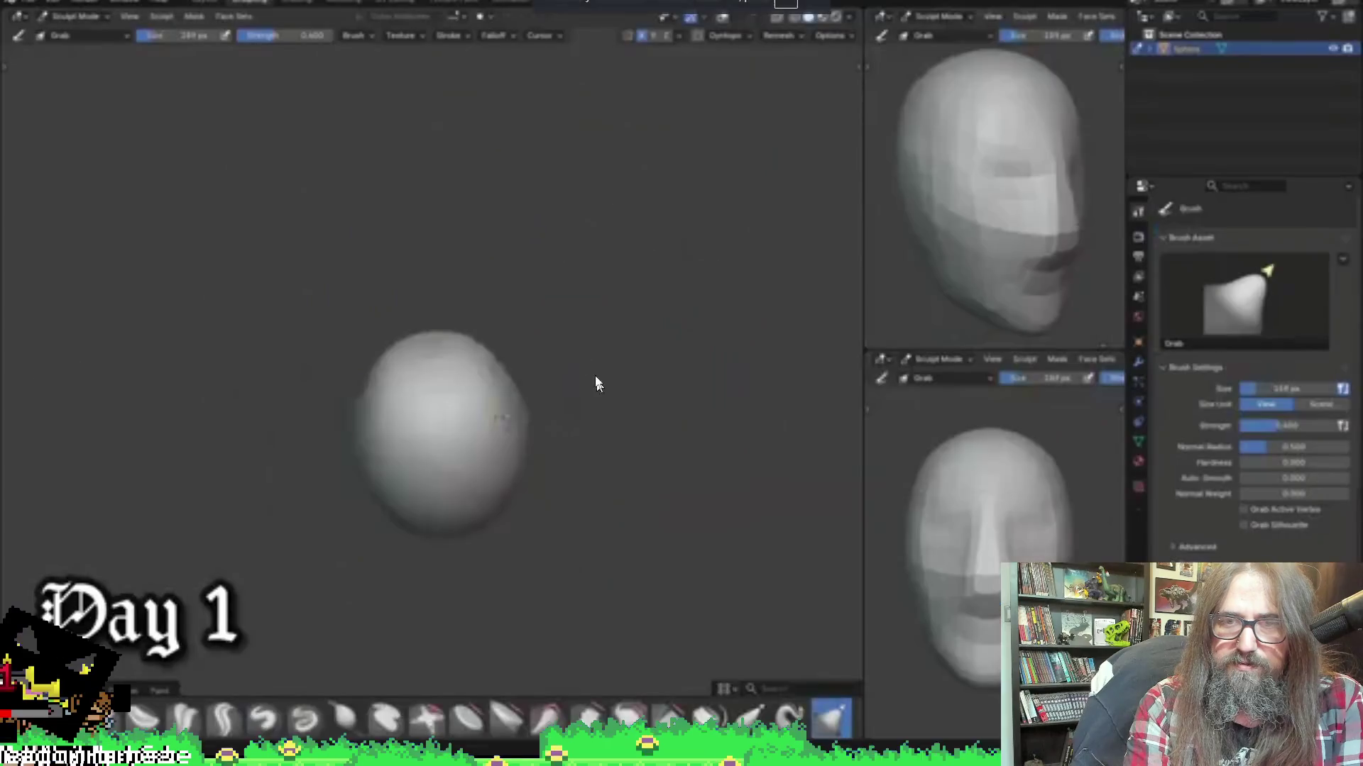
Play the timelapse and scrub past the eye-painting and ear stages to the neck sculpting
left_click(556, 261)
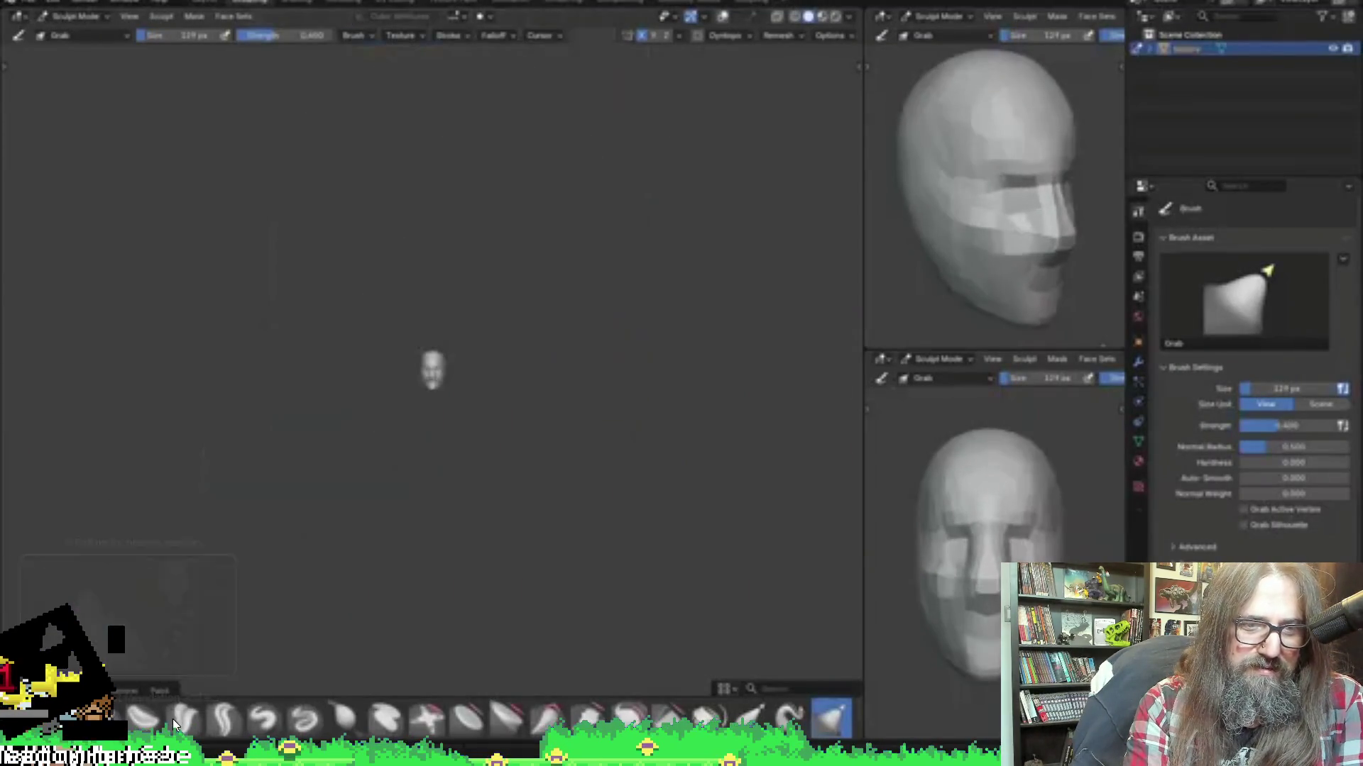
mouse_move(172, 718)
left_mouse_down()
mouse_move(154, 718)
mouse_move(186, 735)
mouse_move(320, 735)
mouse_move(66, 736)
left_mouse_up()
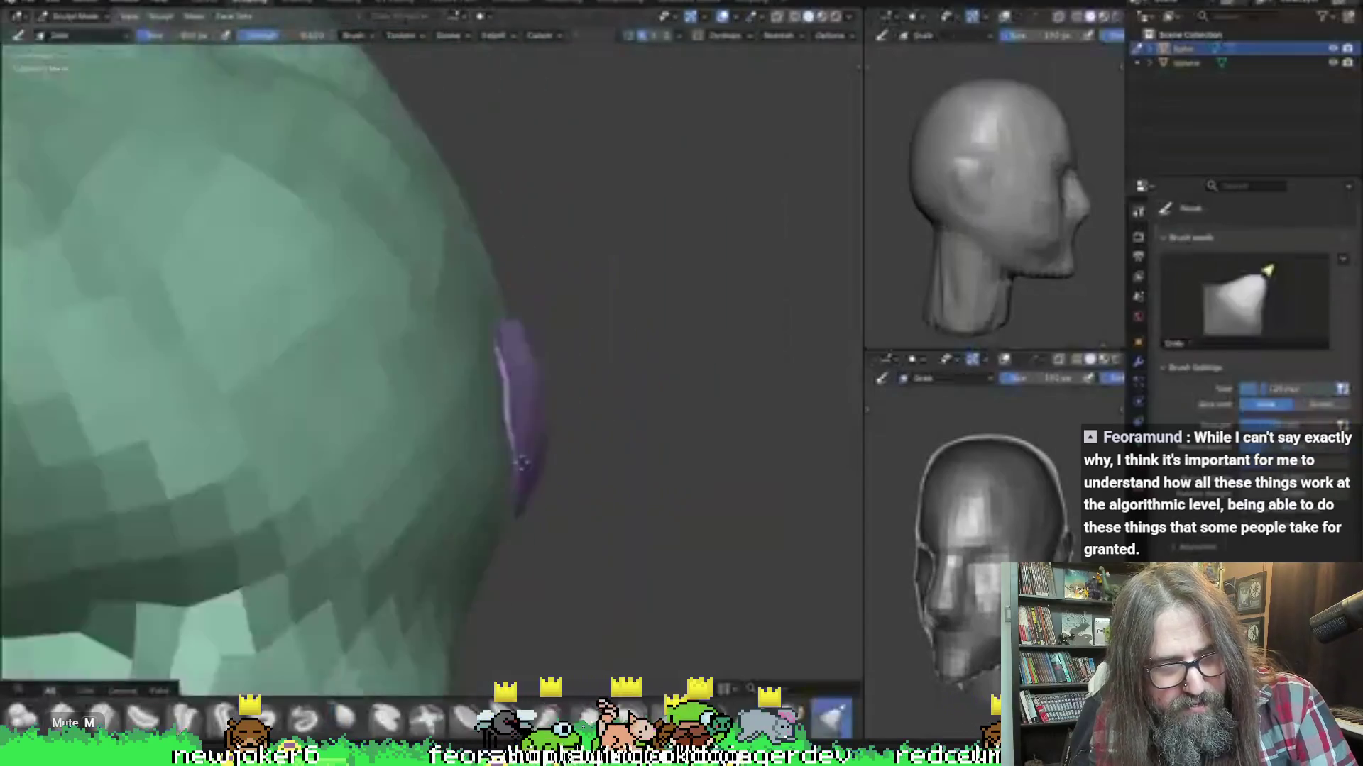
left_click_drag(379, 736, 468, 736)
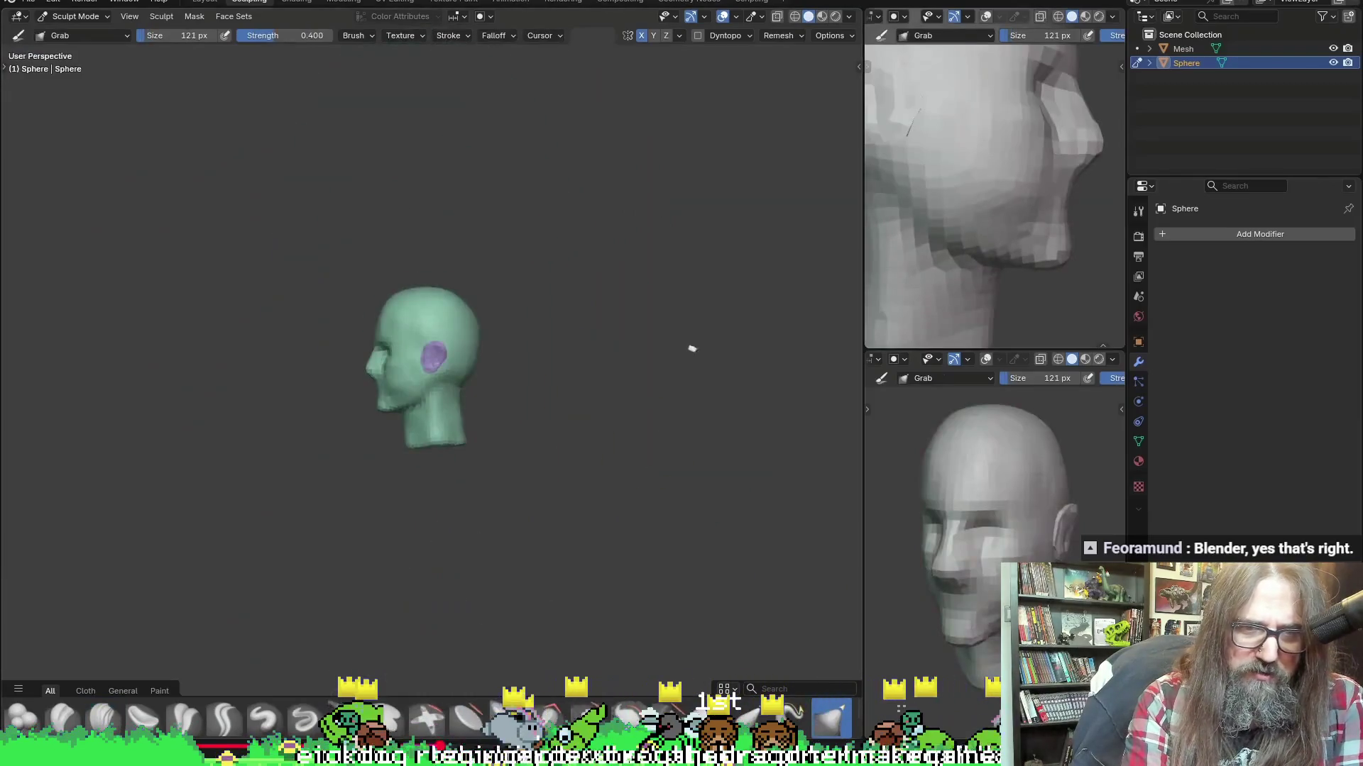
mouse_move(758, 736)
left_mouse_down()
mouse_move(517, 736)
mouse_move(758, 736)
left_mouse_up()
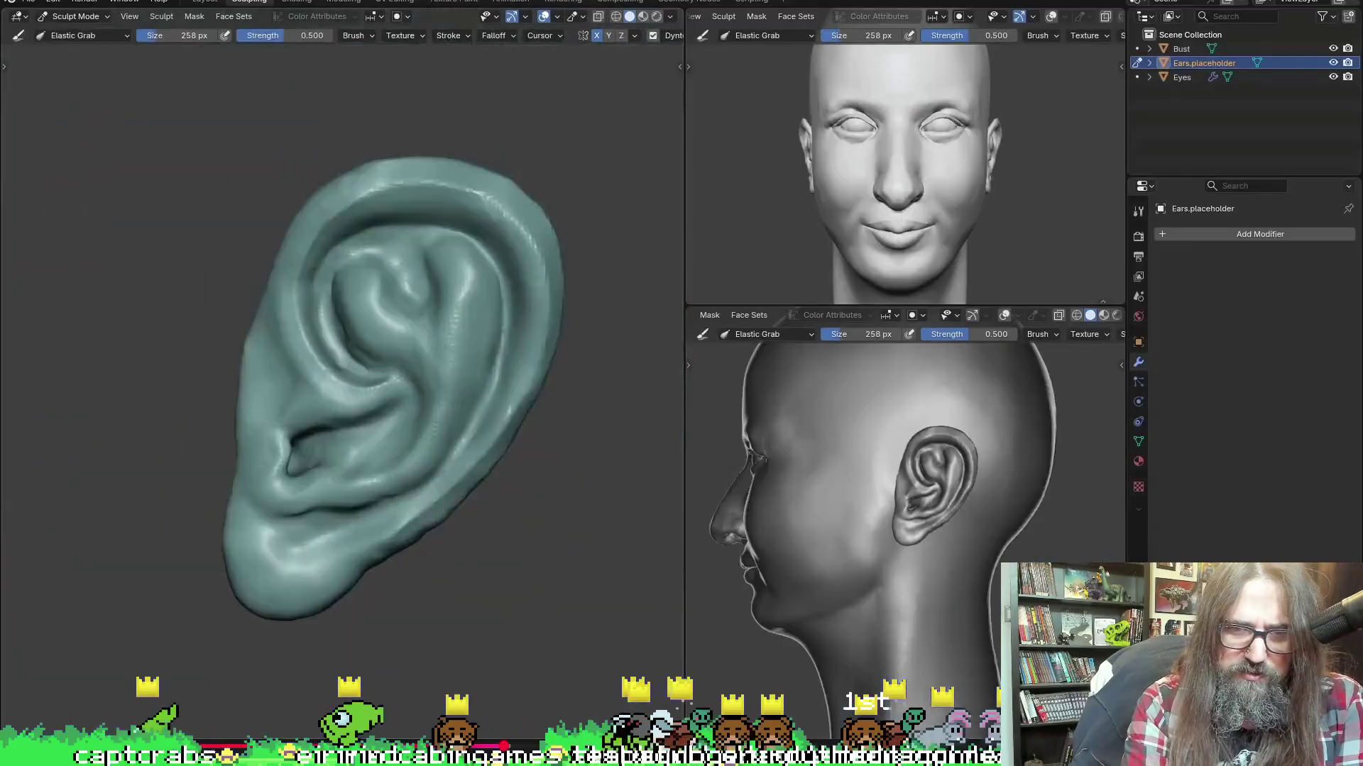
left_click_drag(852, 736, 851, 736)
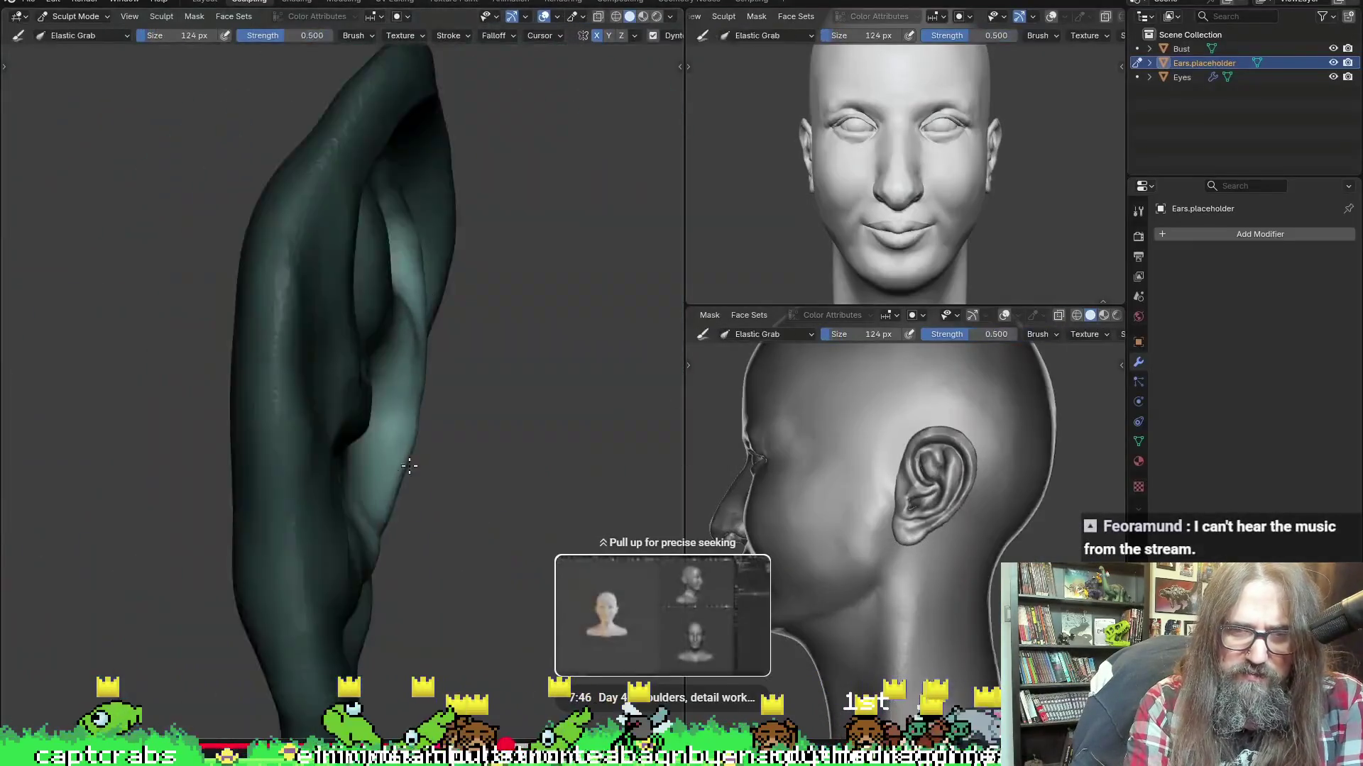
left_click_drag(585, 736, 772, 736)
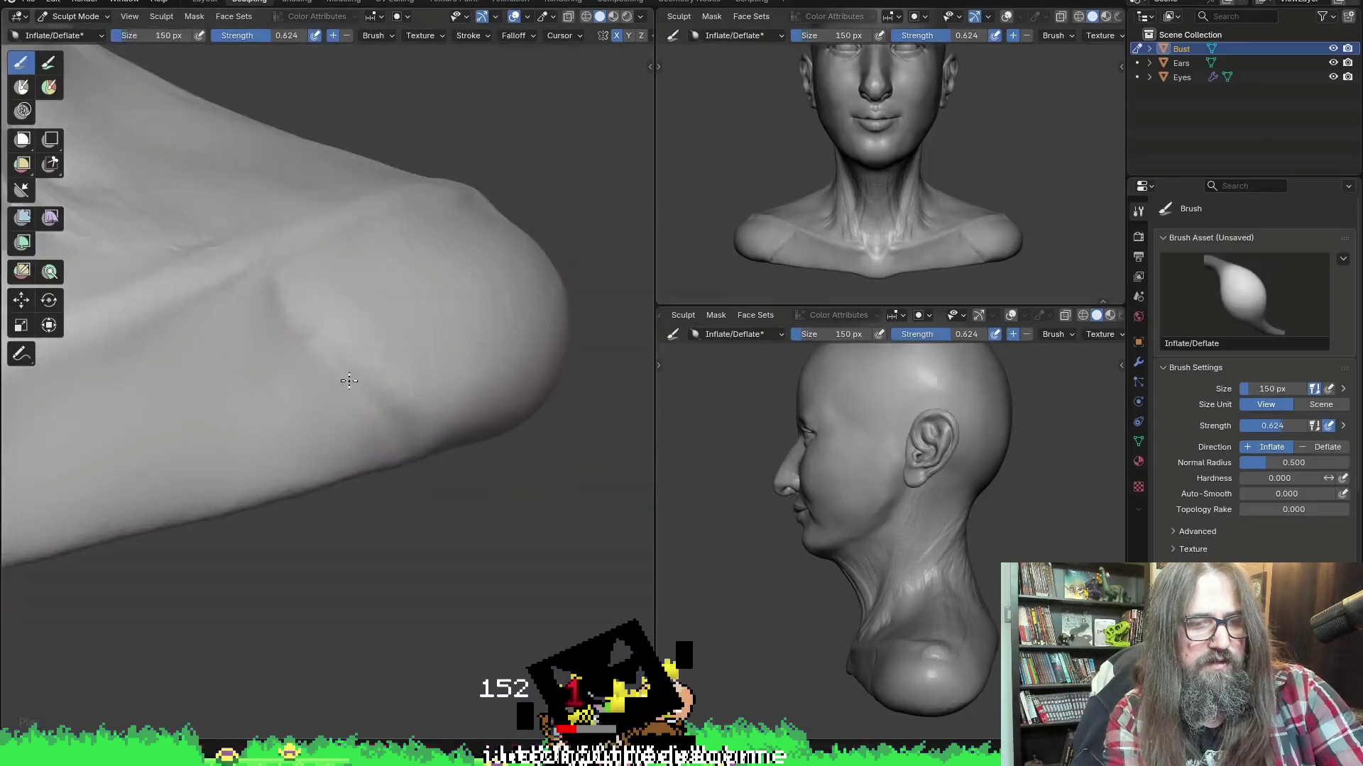
Skip the timelapse forward a few seconds at a time with key presses and small seeks
key("c")
left_click_drag(349, 381, 423, 374)
scroll(423, 374, "up", 3)
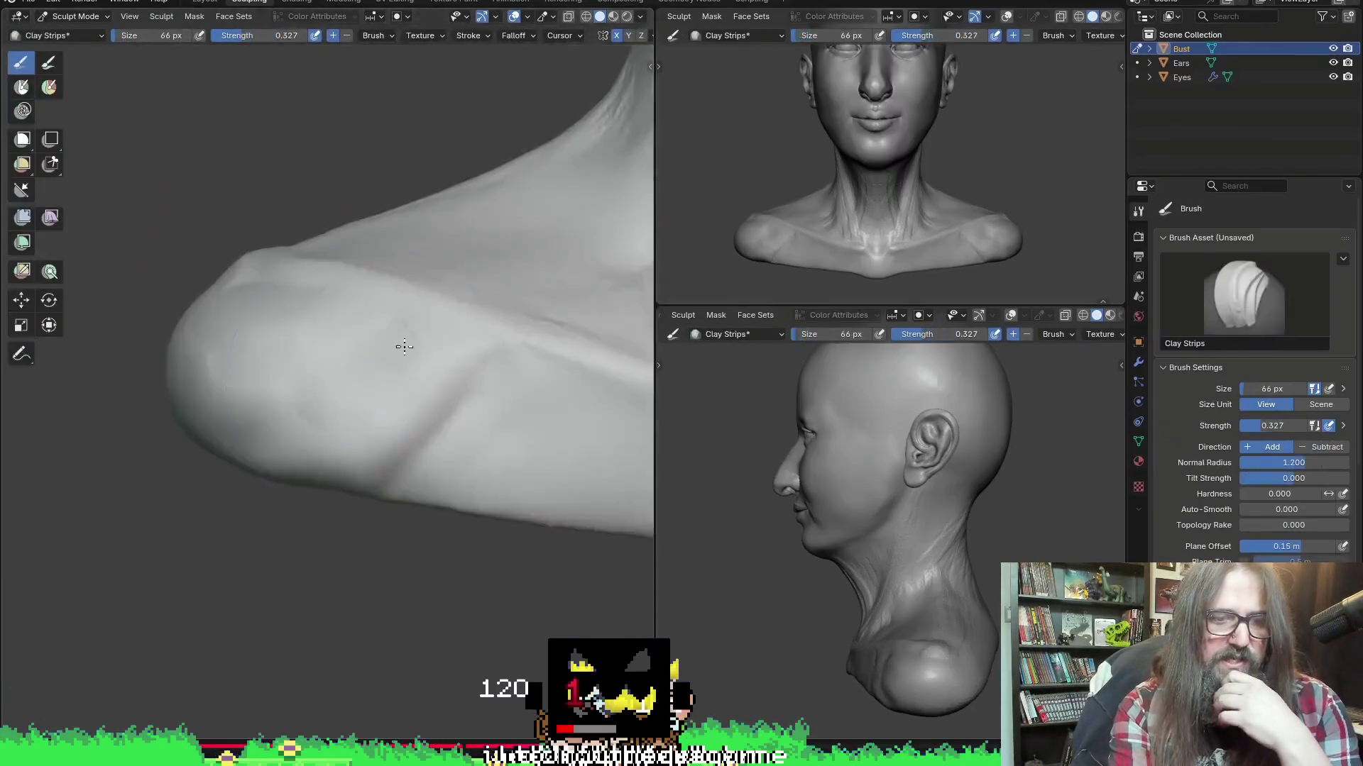
key("KP_1")
key("shift+c")
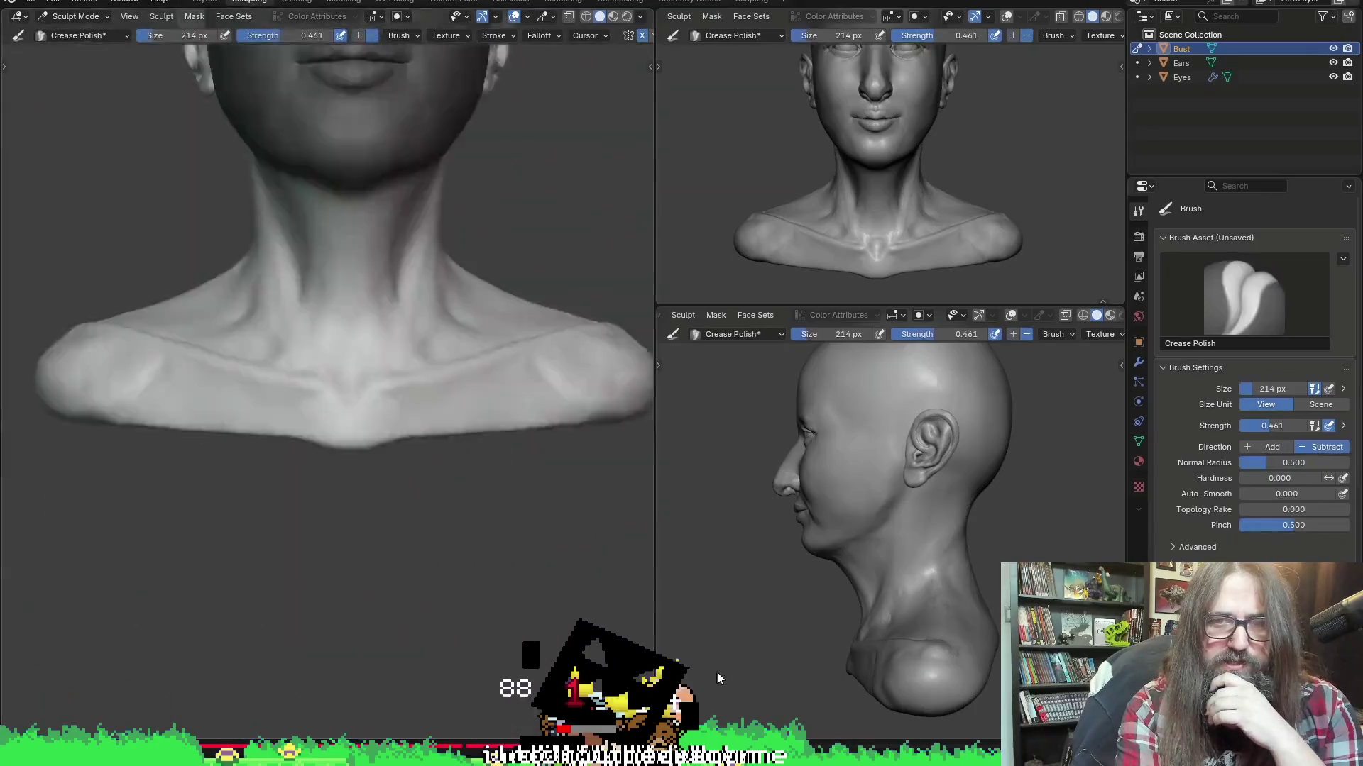
scroll(329, 343, "up", 3)
key("Home")
key("g")
key("KP_1")
scroll(412, 516, "up", 2)
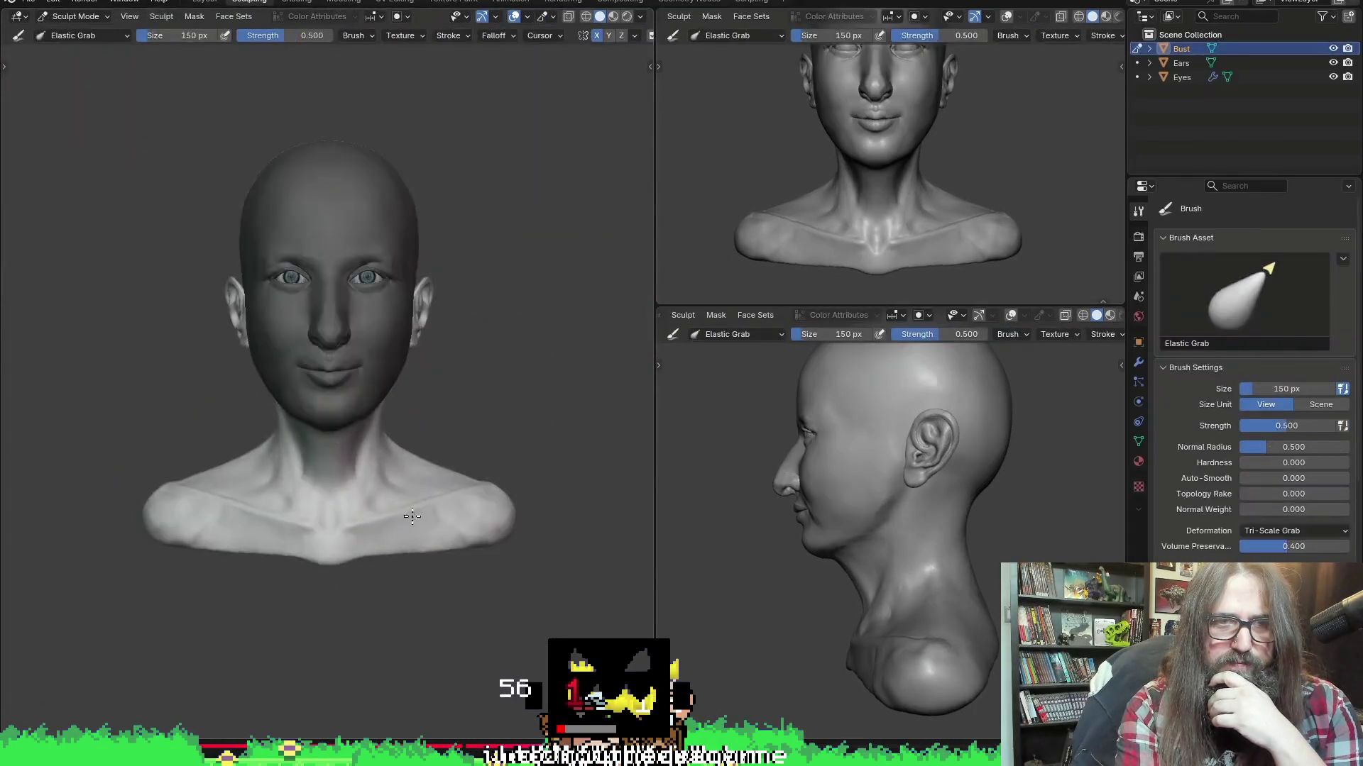
left_click_drag(412, 516, 371, 435)
Seek past skin painting and eyelashes to the grey untextured bust views
key("KP_1")
scroll(399, 404, "up", 2)
scroll(416, 563, "up", 2)
scroll(488, 505, "down", 1)
key("f")
left_click(488, 505)
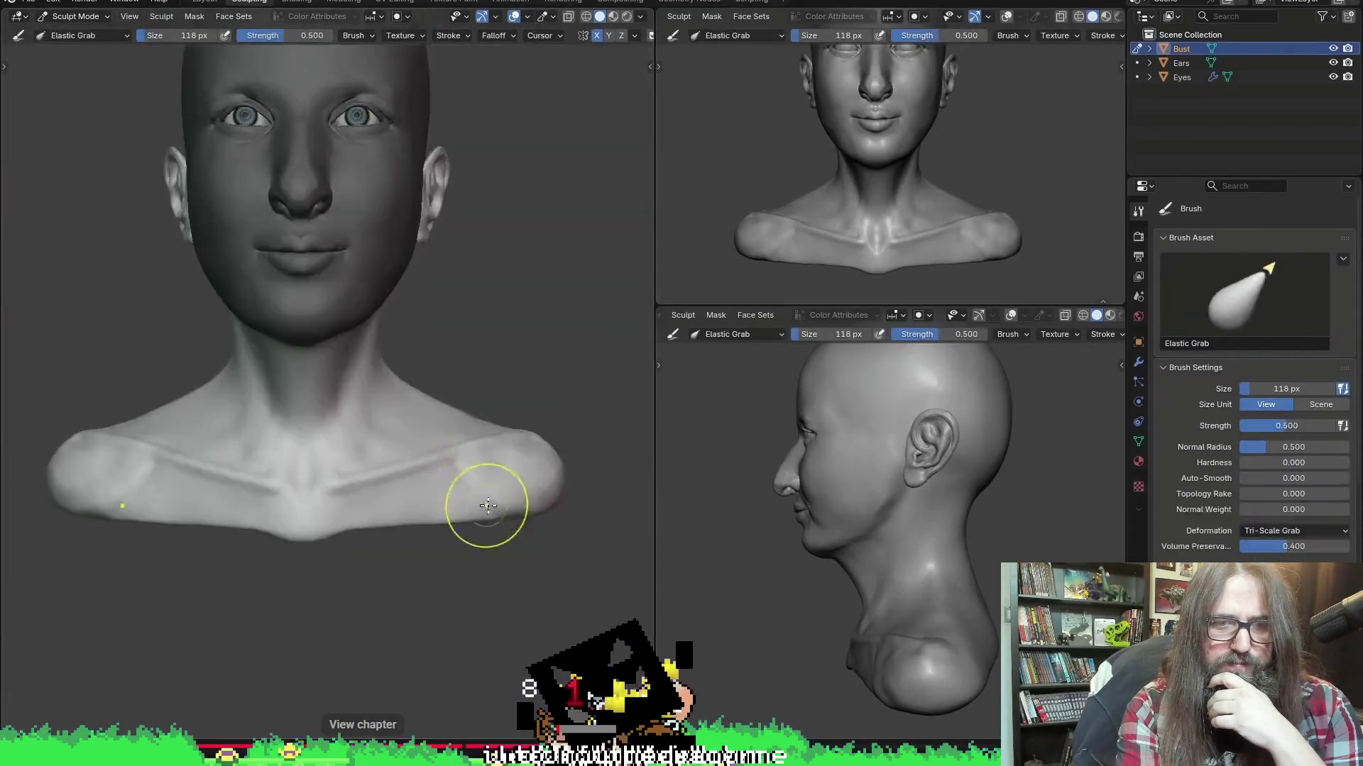
key("ctrl+Tab")
key("ctrl+KP_1")
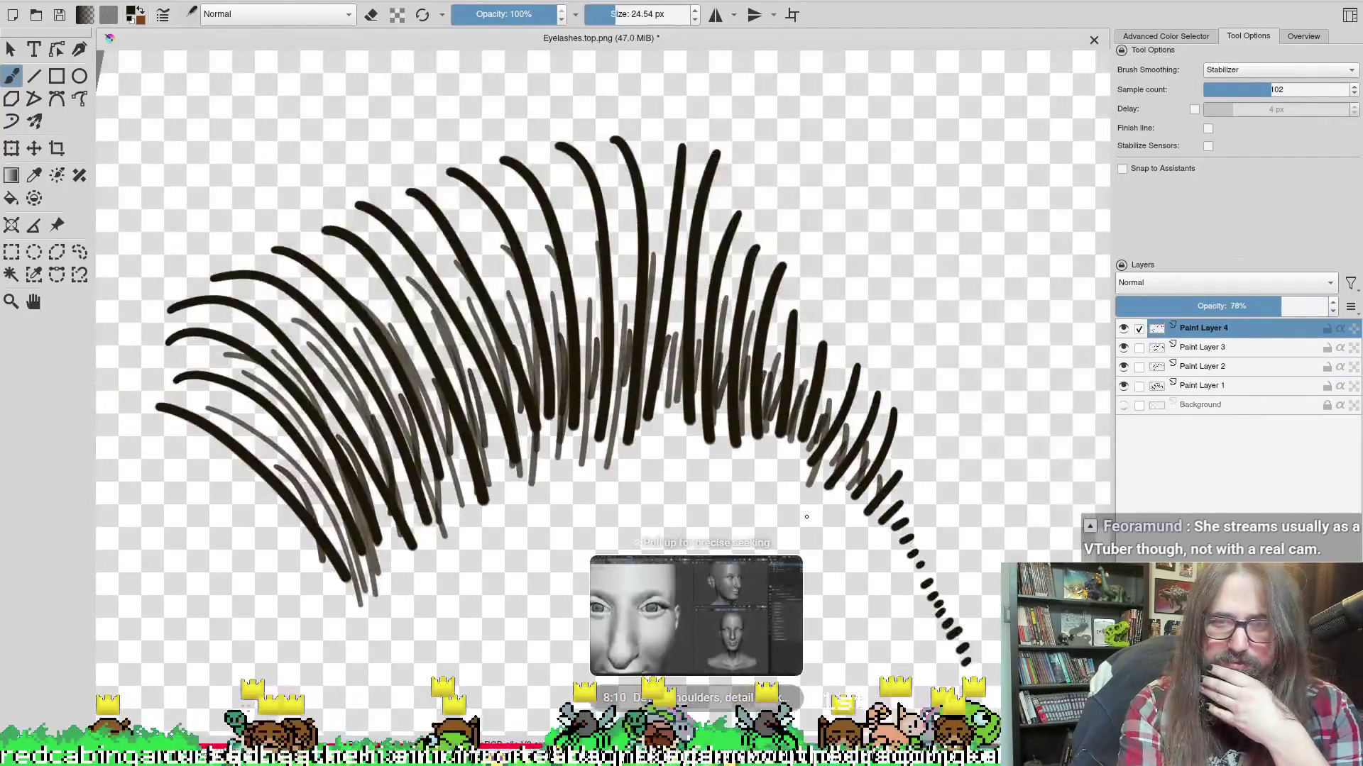
mouse_move(696, 709)
left_mouse_down()
mouse_move(776, 710)
mouse_move(721, 710)
mouse_move(823, 687)
mouse_move(779, 741)
mouse_move(933, 743)
mouse_move(842, 742)
mouse_move(869, 742)
left_mouse_up()
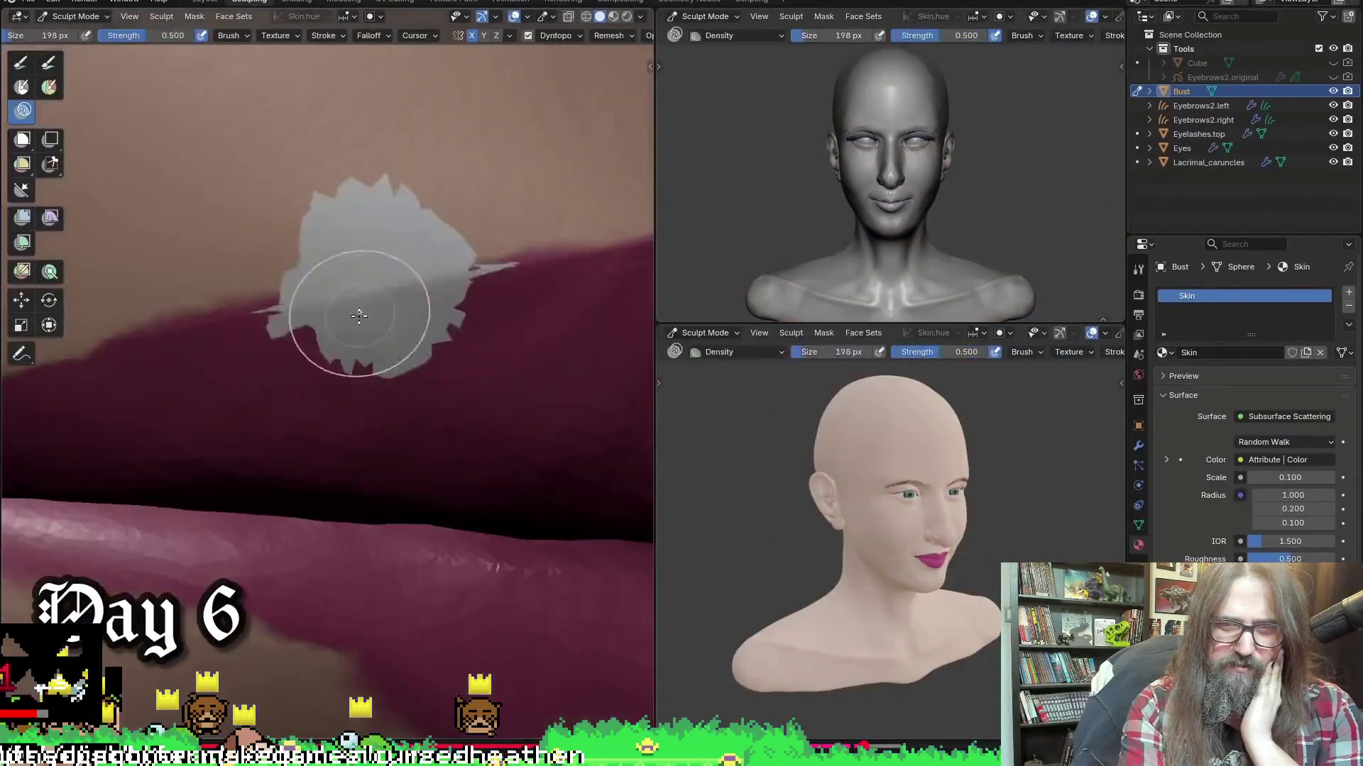
left_click_drag(886, 743, 974, 745)
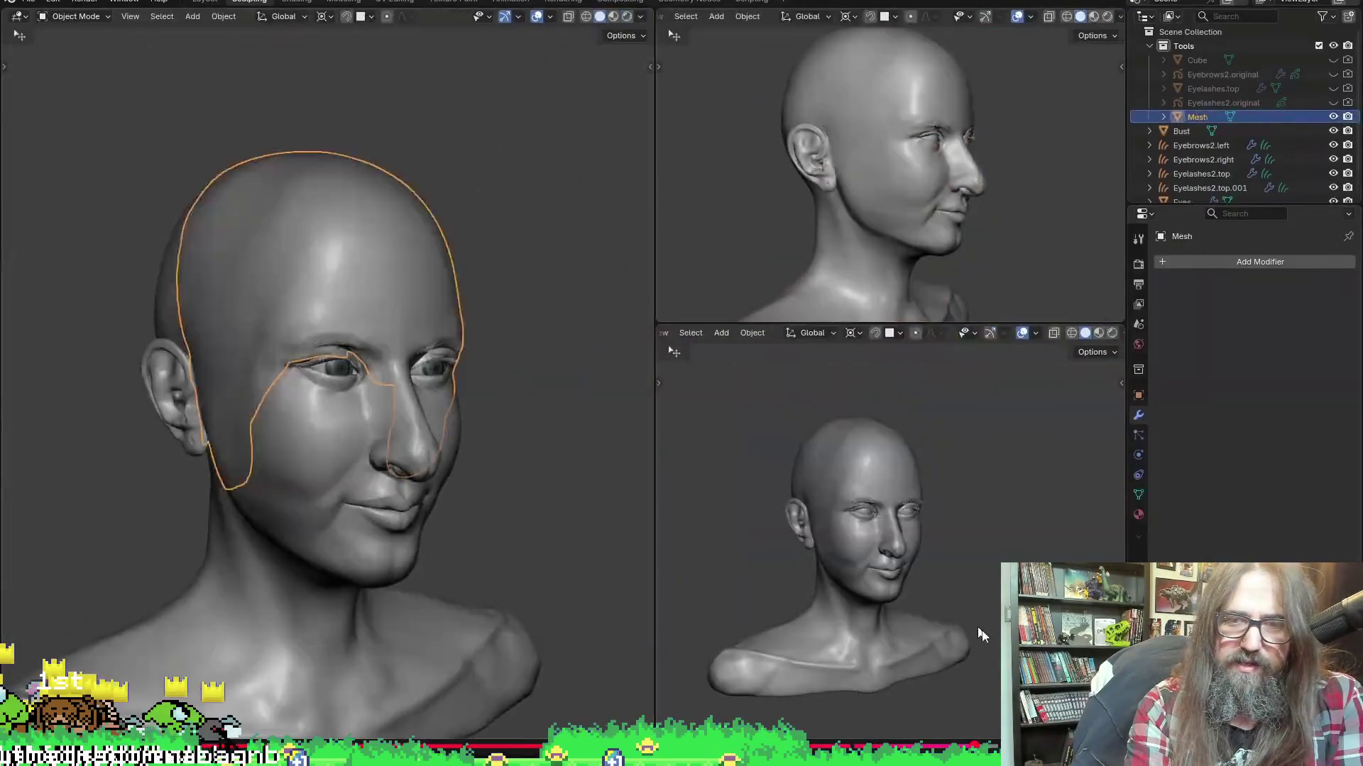
Scrub through the hair-drawing stages to the finished bust reveal at the video's end
mouse_move(982, 729)
left_mouse_down()
mouse_move(976, 744)
mouse_move(1184, 744)
left_mouse_up()
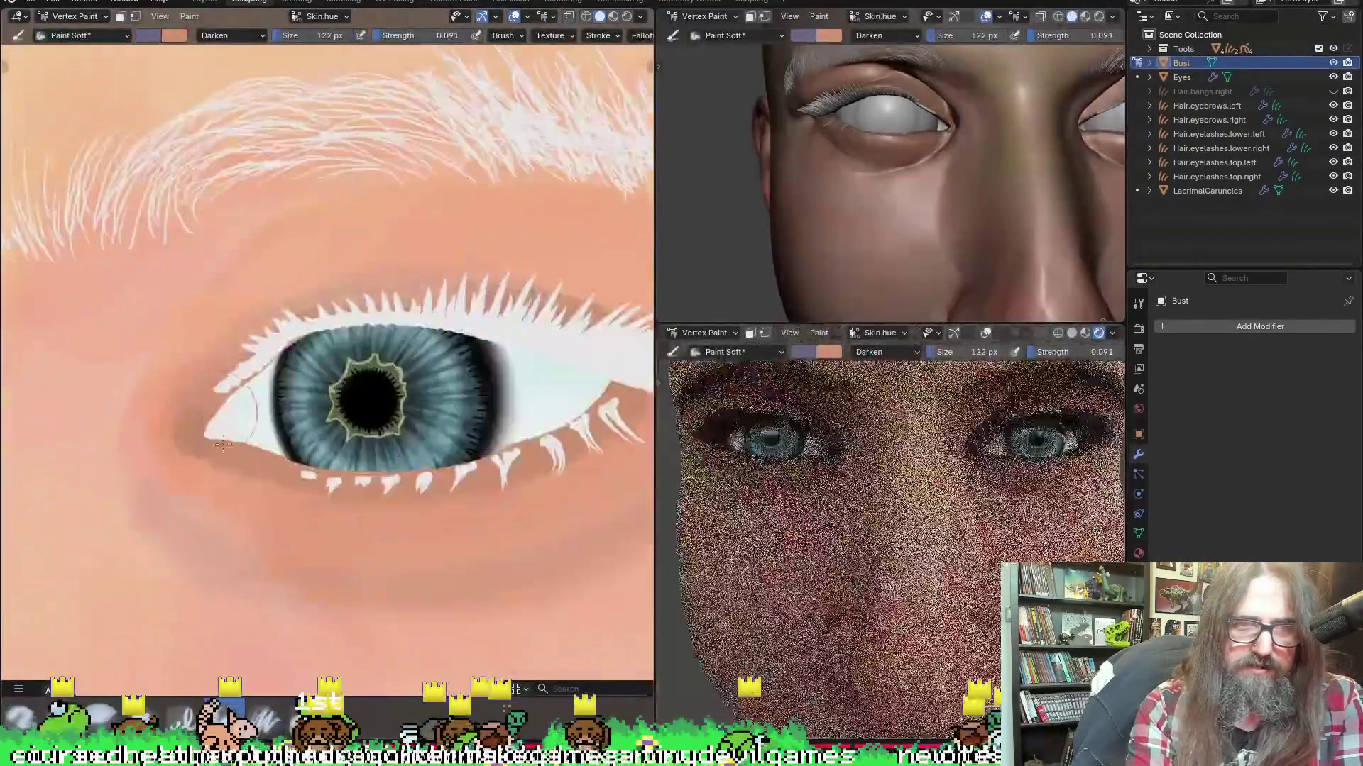
left_click_drag(1044, 744, 1098, 744)
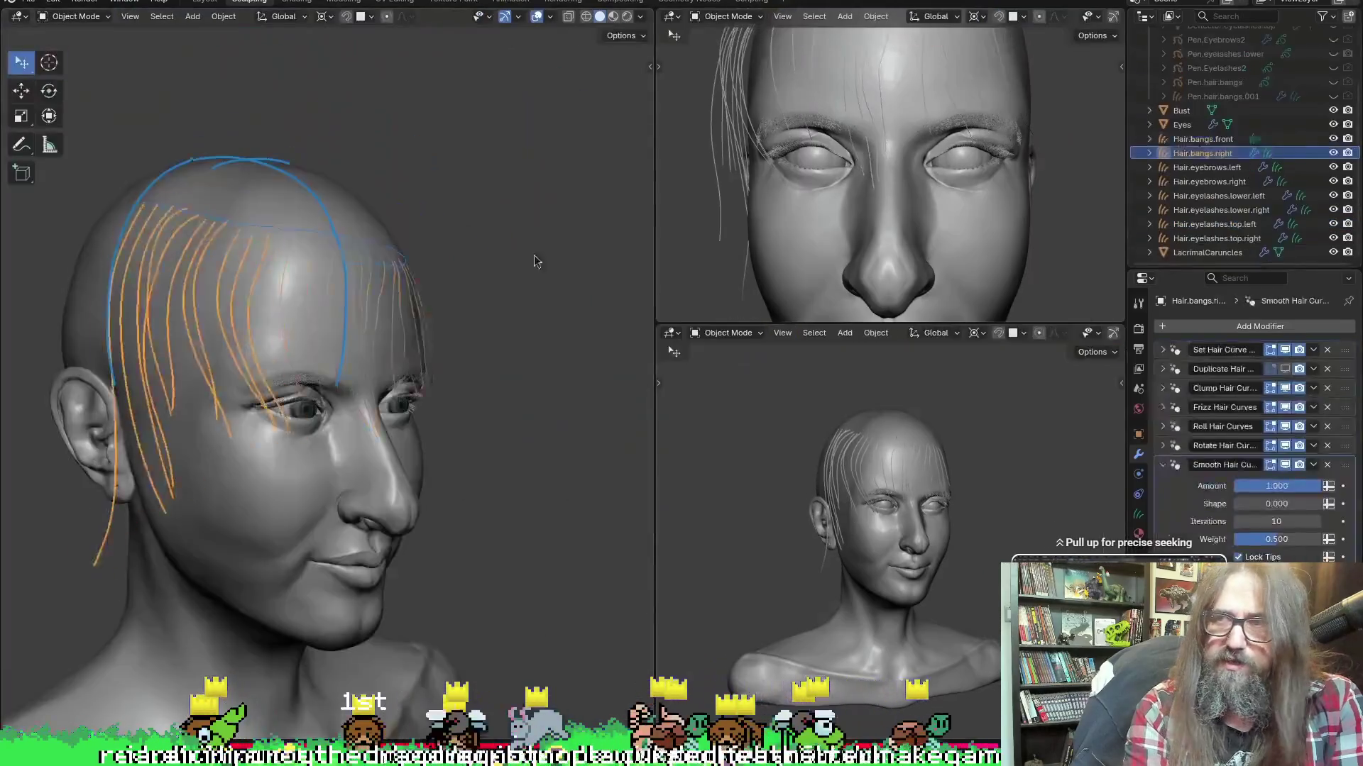
mouse_move(1124, 744)
left_mouse_down()
mouse_move(1090, 743)
mouse_move(1137, 743)
left_mouse_up()
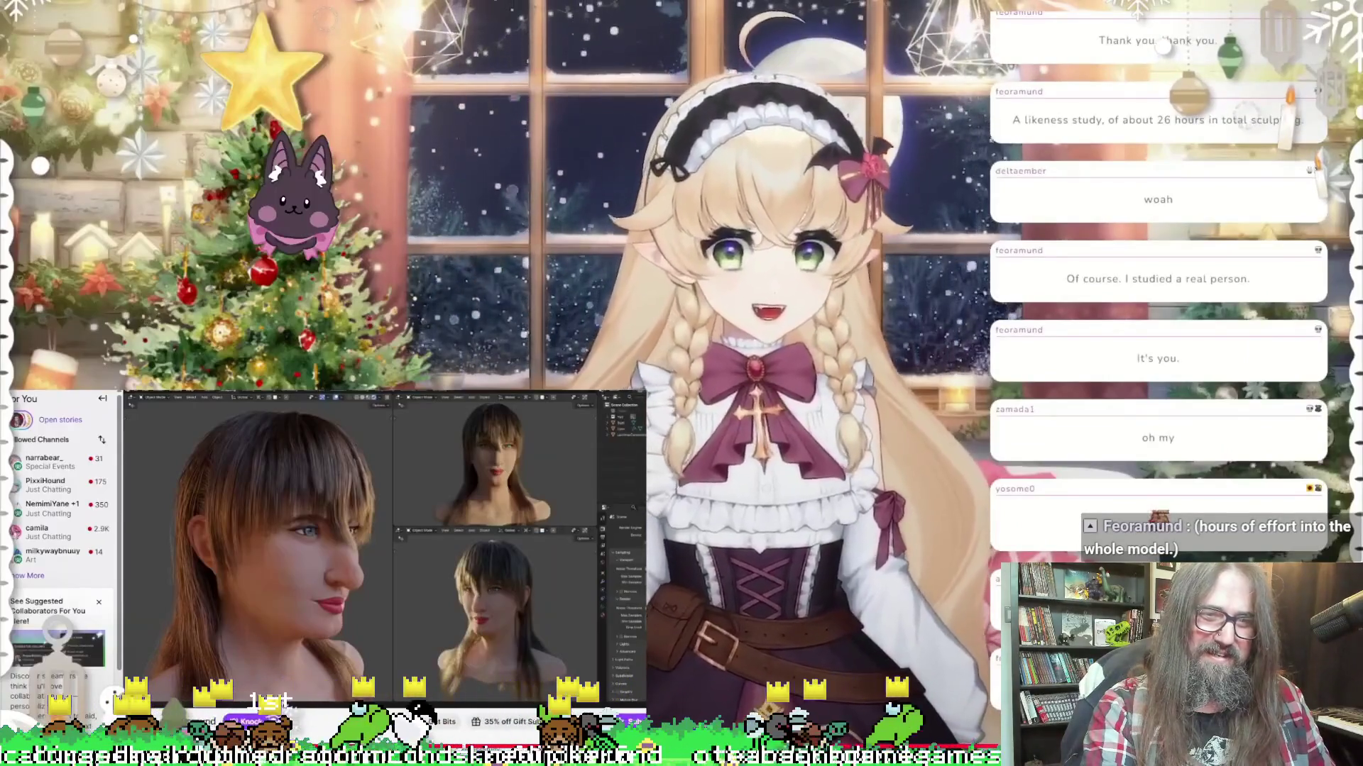
Exit the timelapse video's fullscreen and switch back to the GameMaker editor
key("Escape")
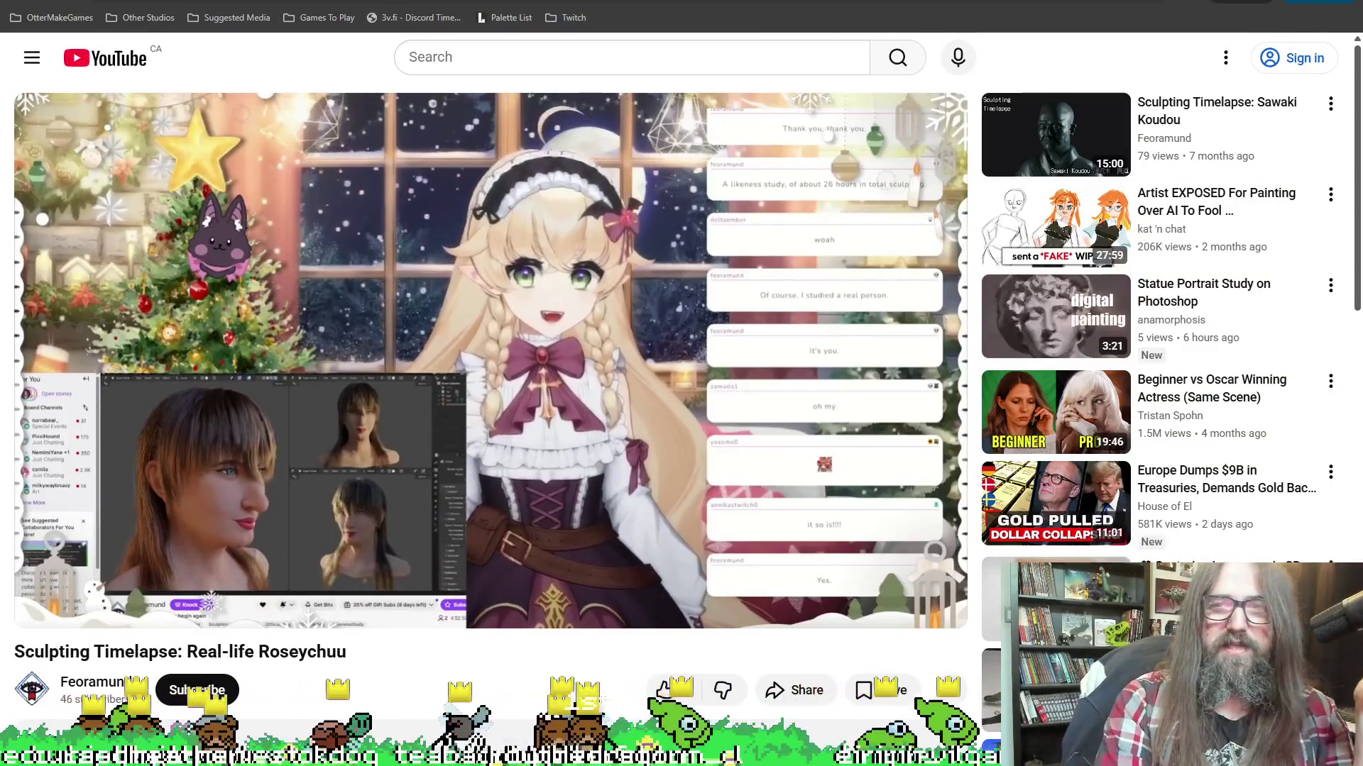
key("alt+Tab")
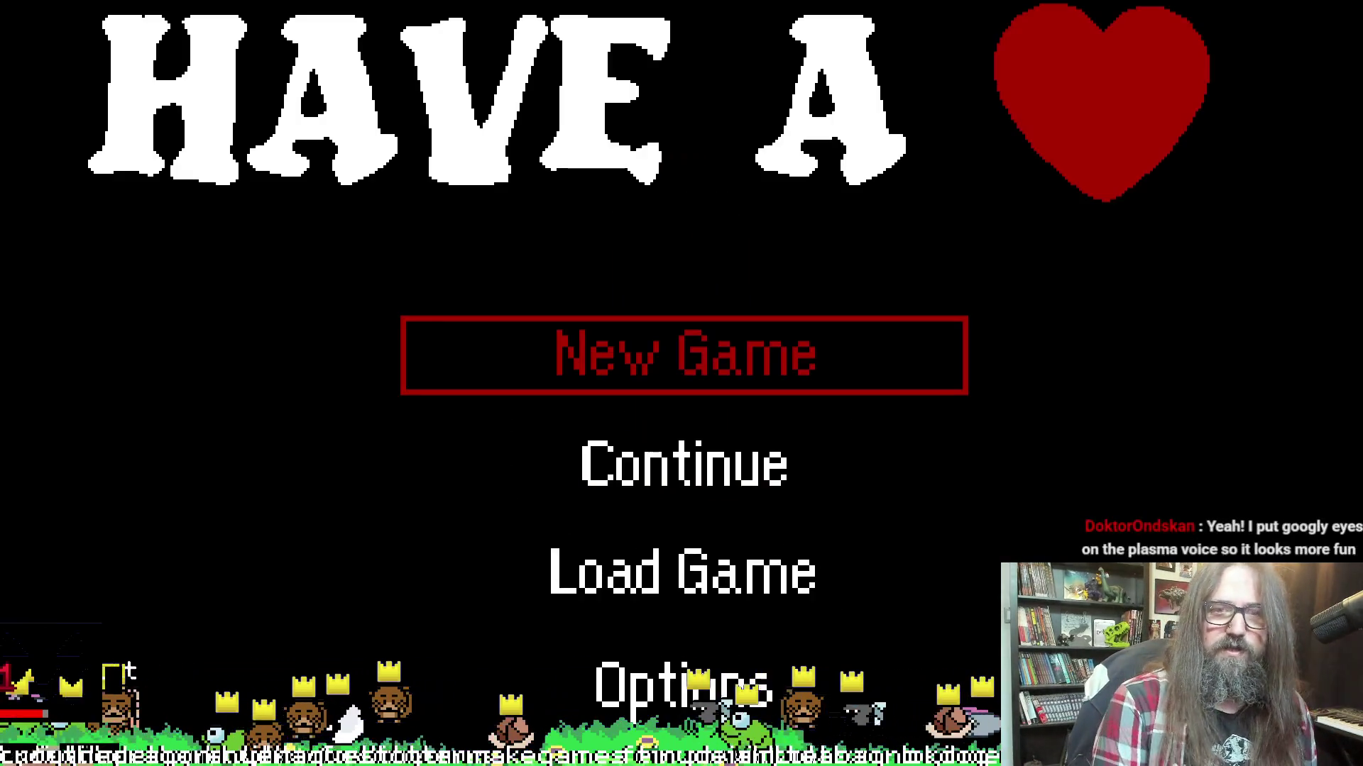
Load the saved game and walk the front bunny around to check depth sorting
key("Down")
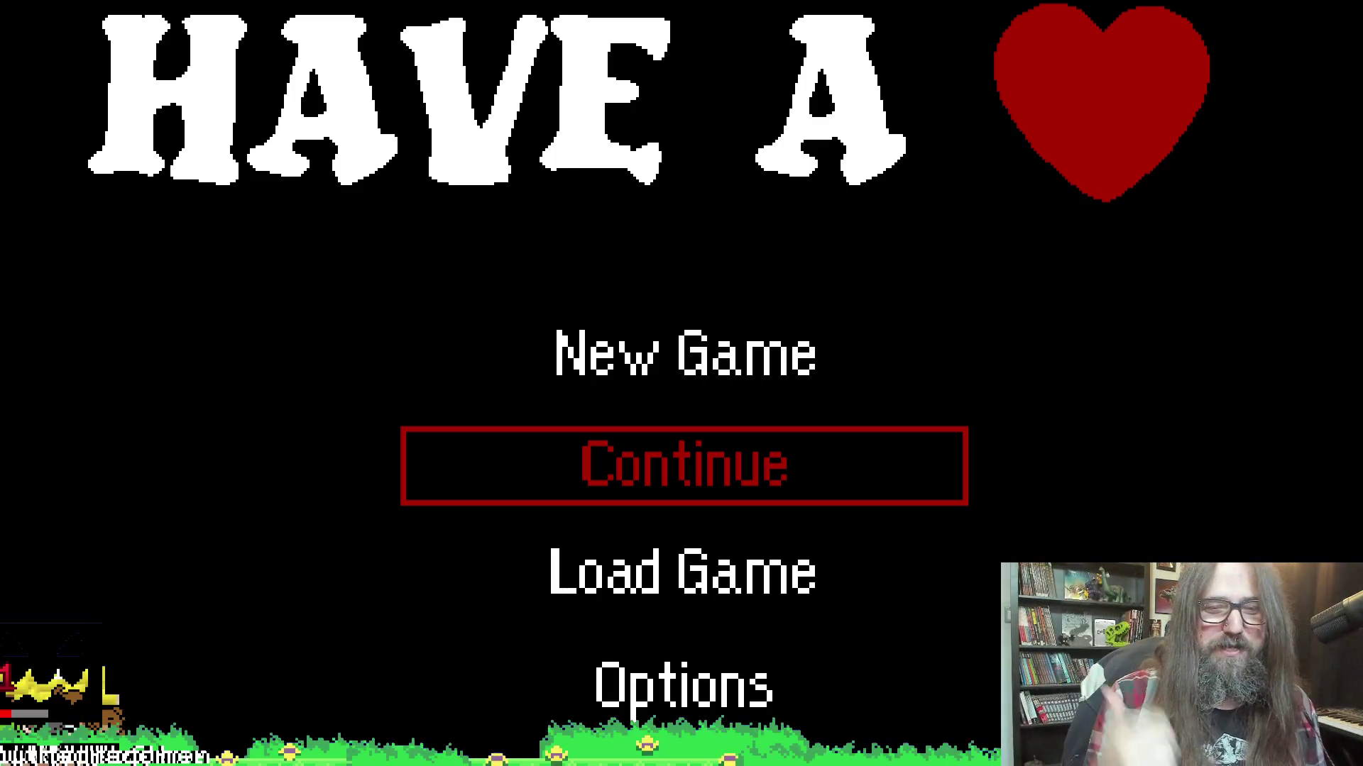
key("Down")
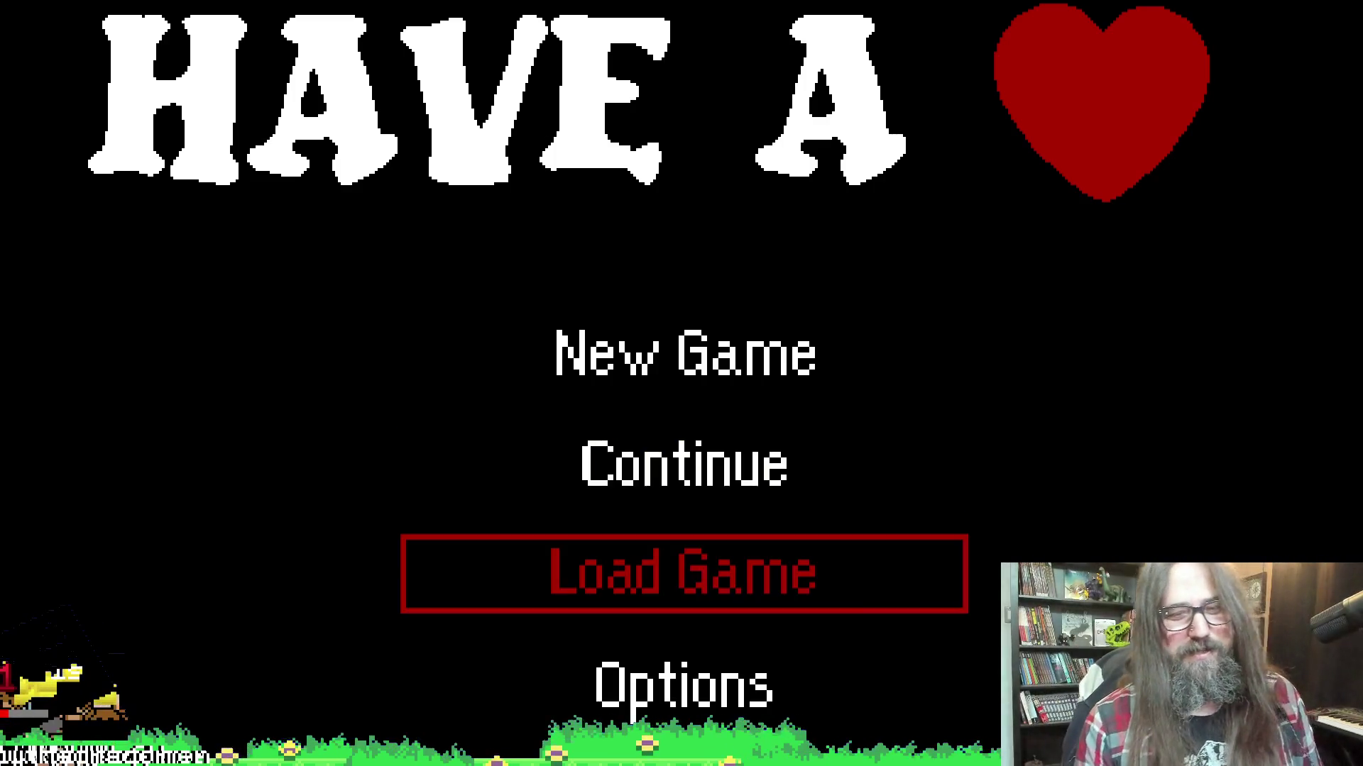
key("Return")
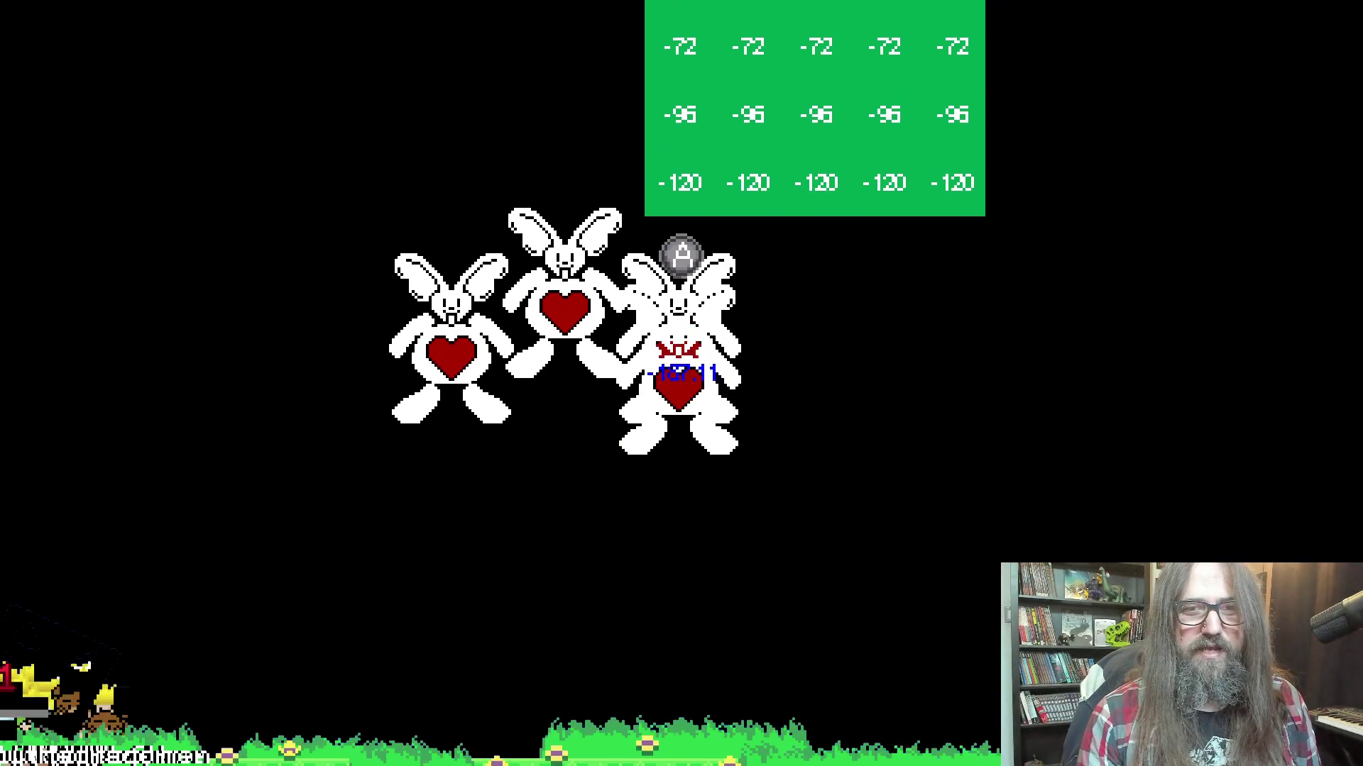
key("Up")
key("Down")
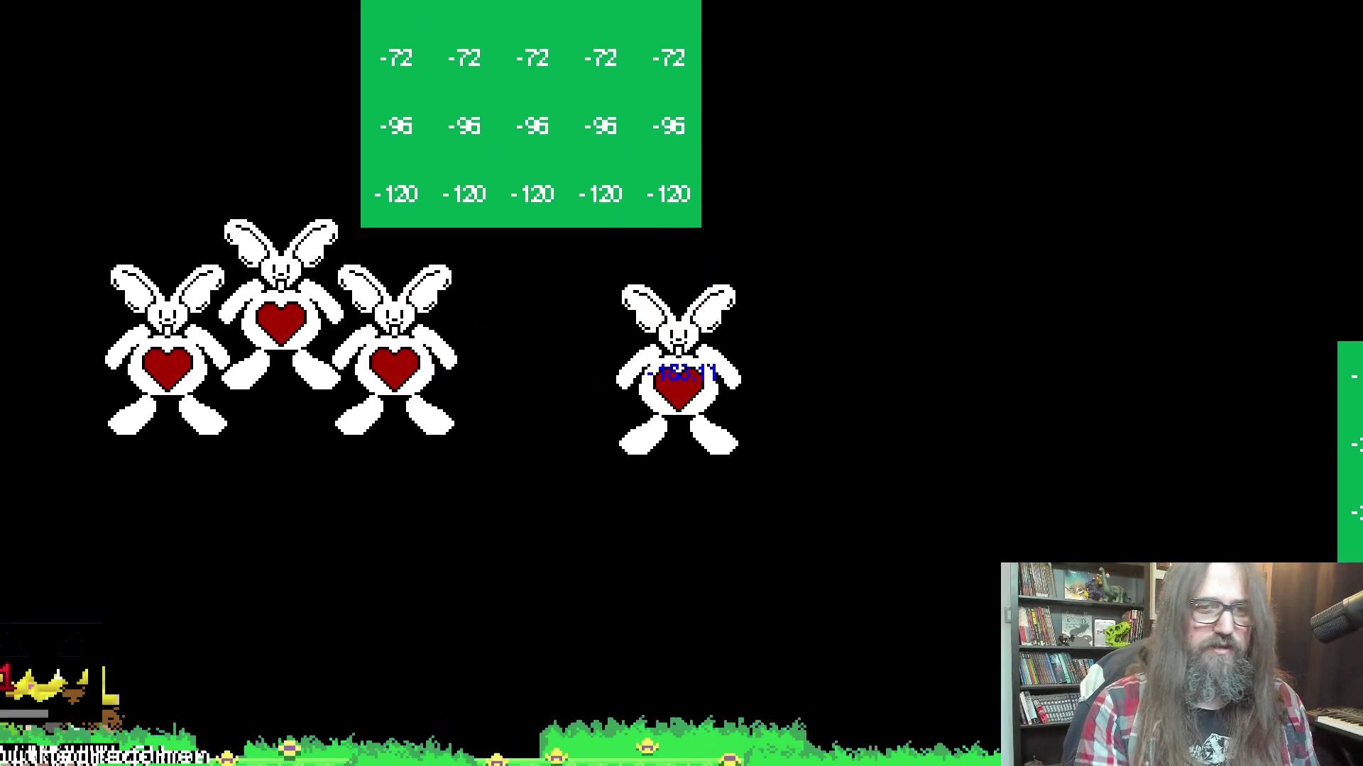
key("alt+Tab")
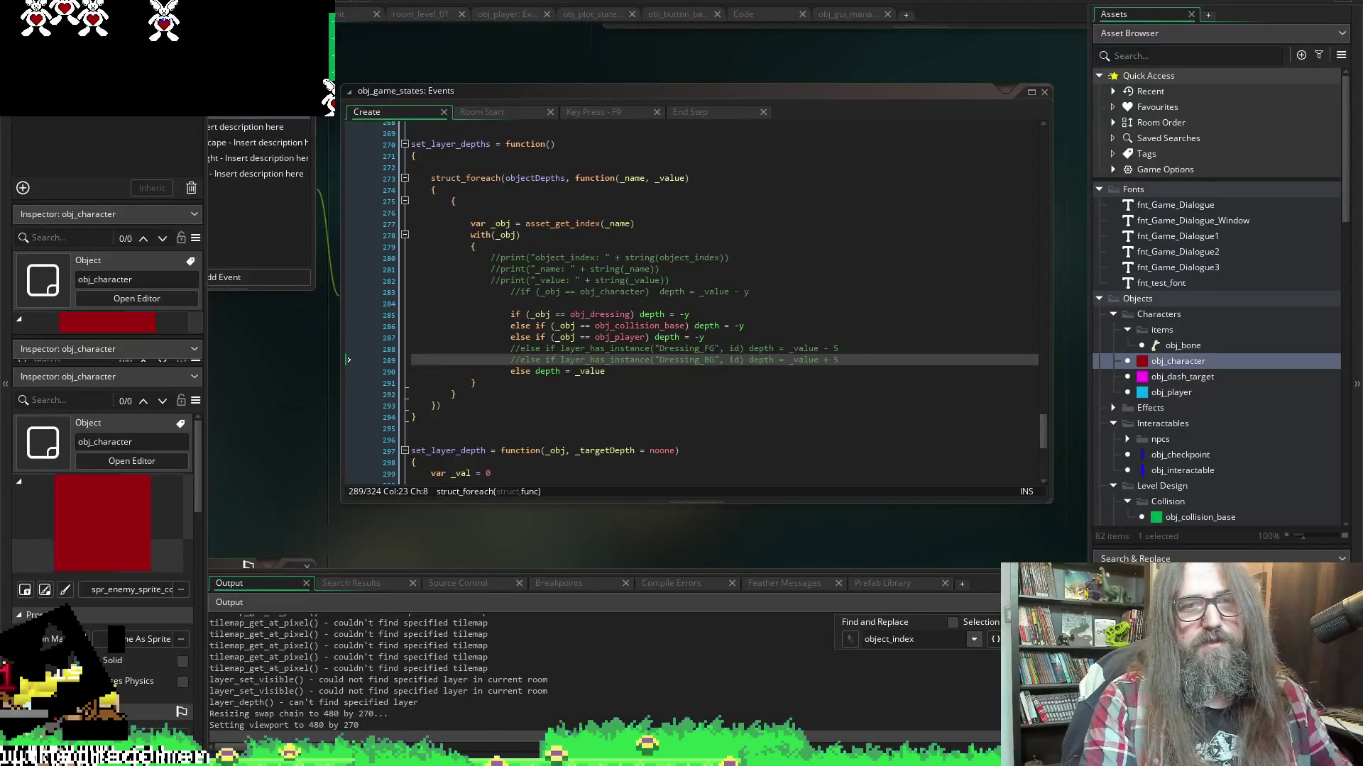
Comment out obj_player's debug colour, font and depth-text lines 629-631, save, and return to Workspace 1
scroll(384, 276, "down", 9)
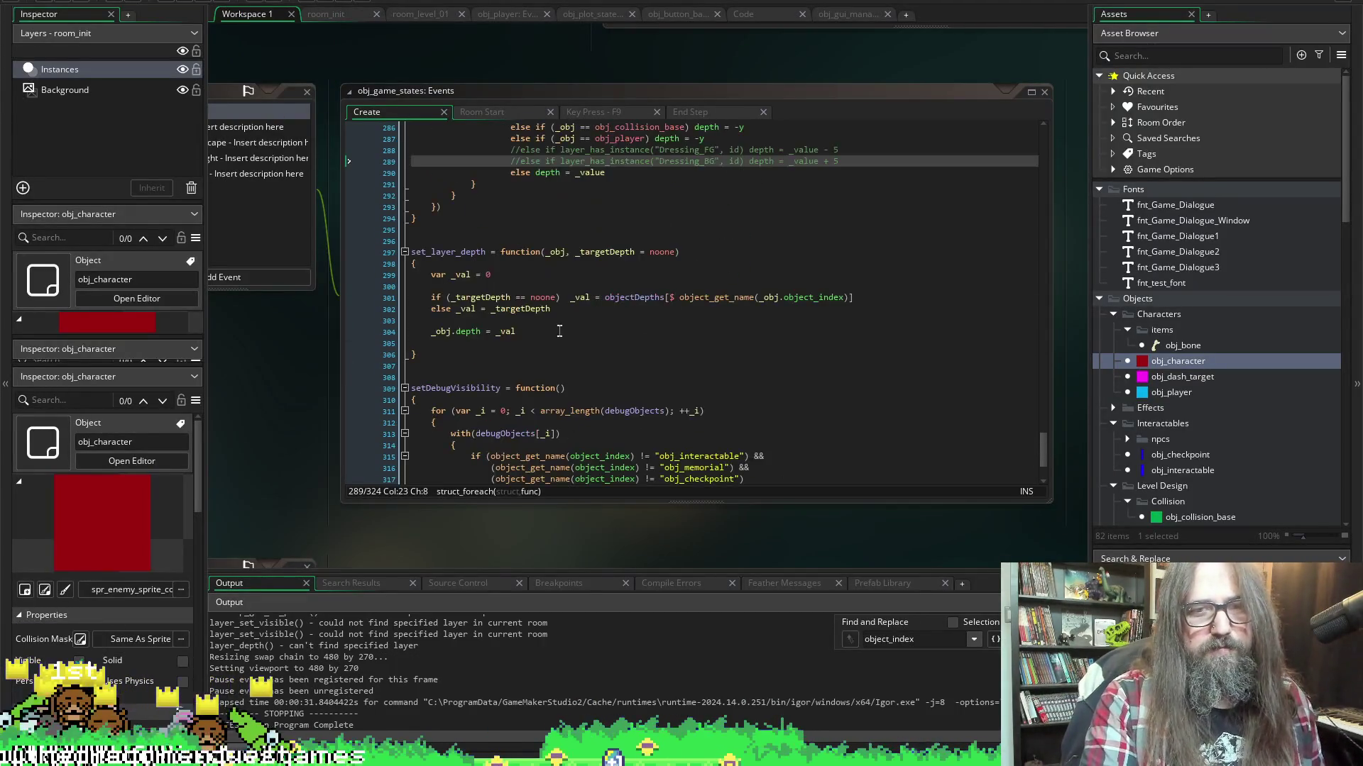
scroll(305, 285, "up", 5)
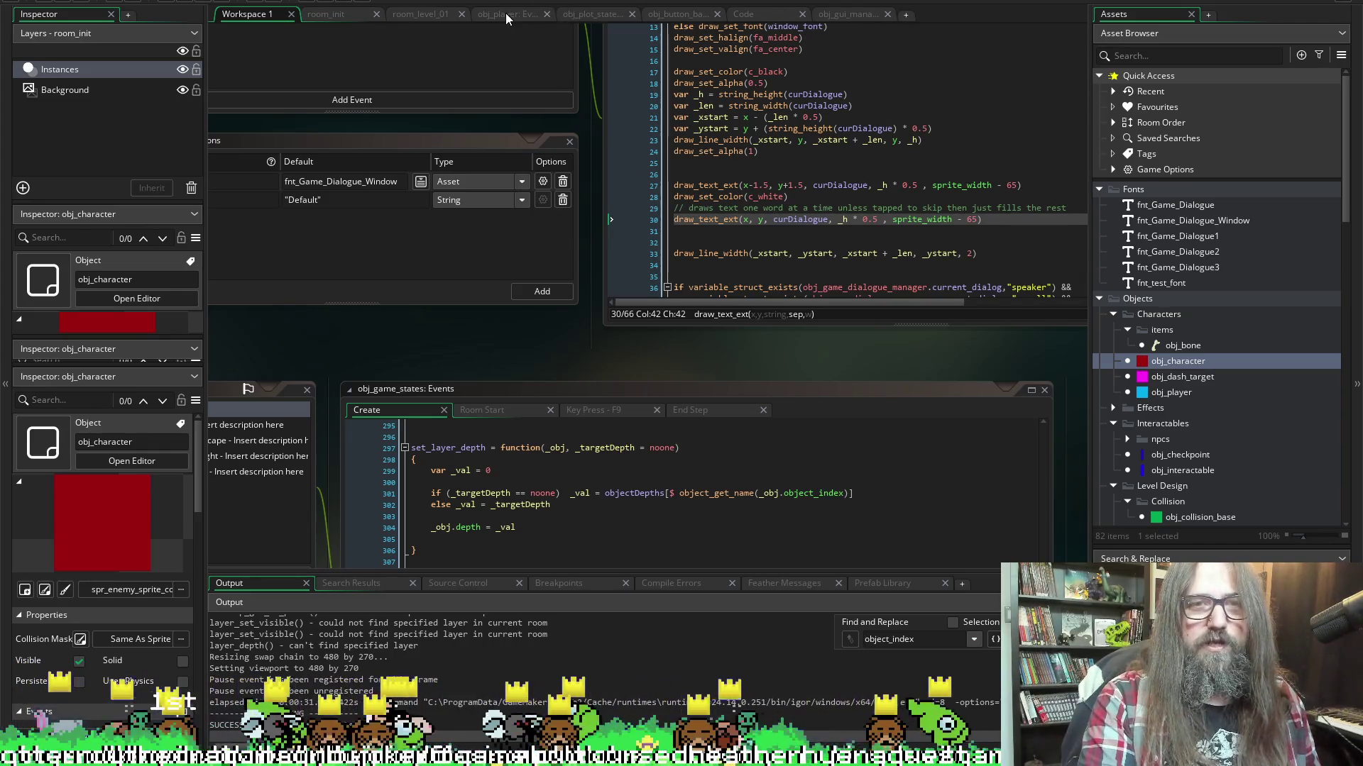
left_click(506, 16)
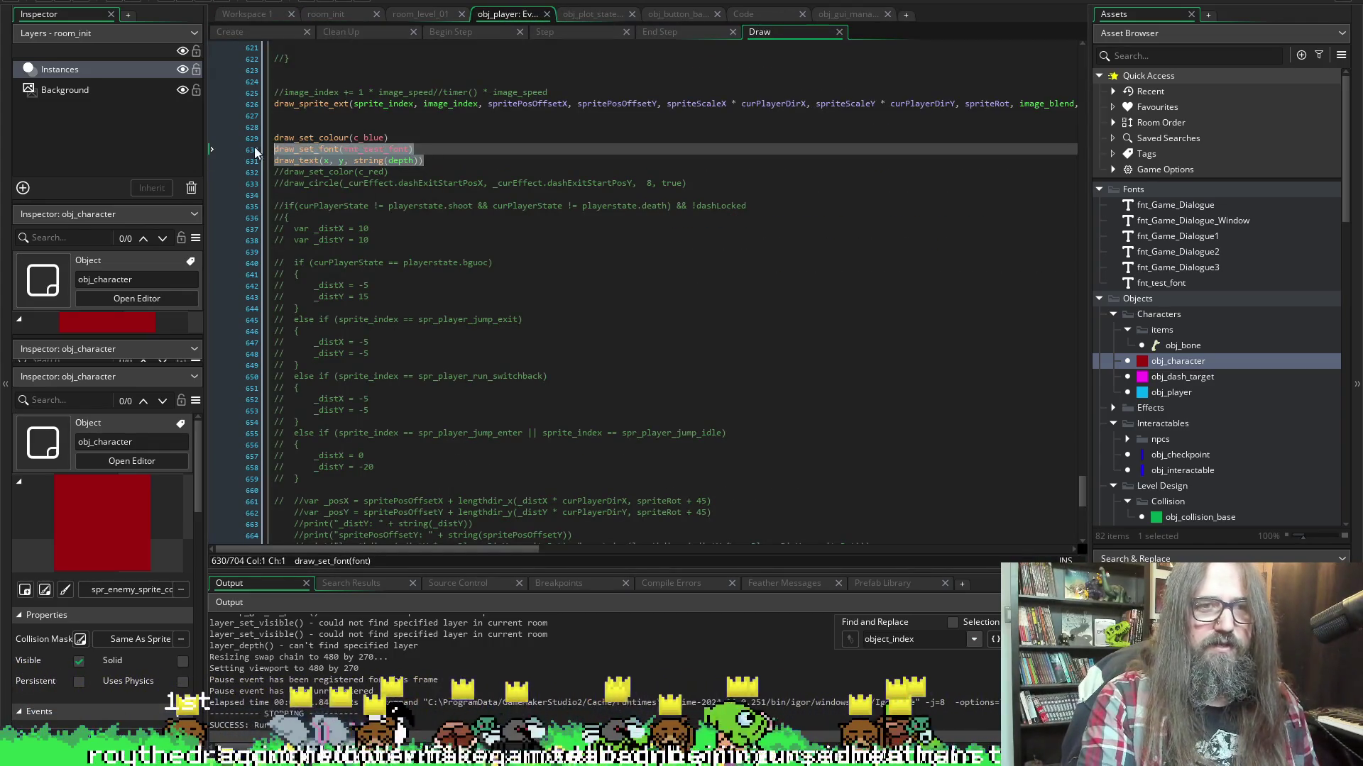
left_click_drag(273, 138, 433, 160)
key("ctrl+k")
key("ctrl+s")
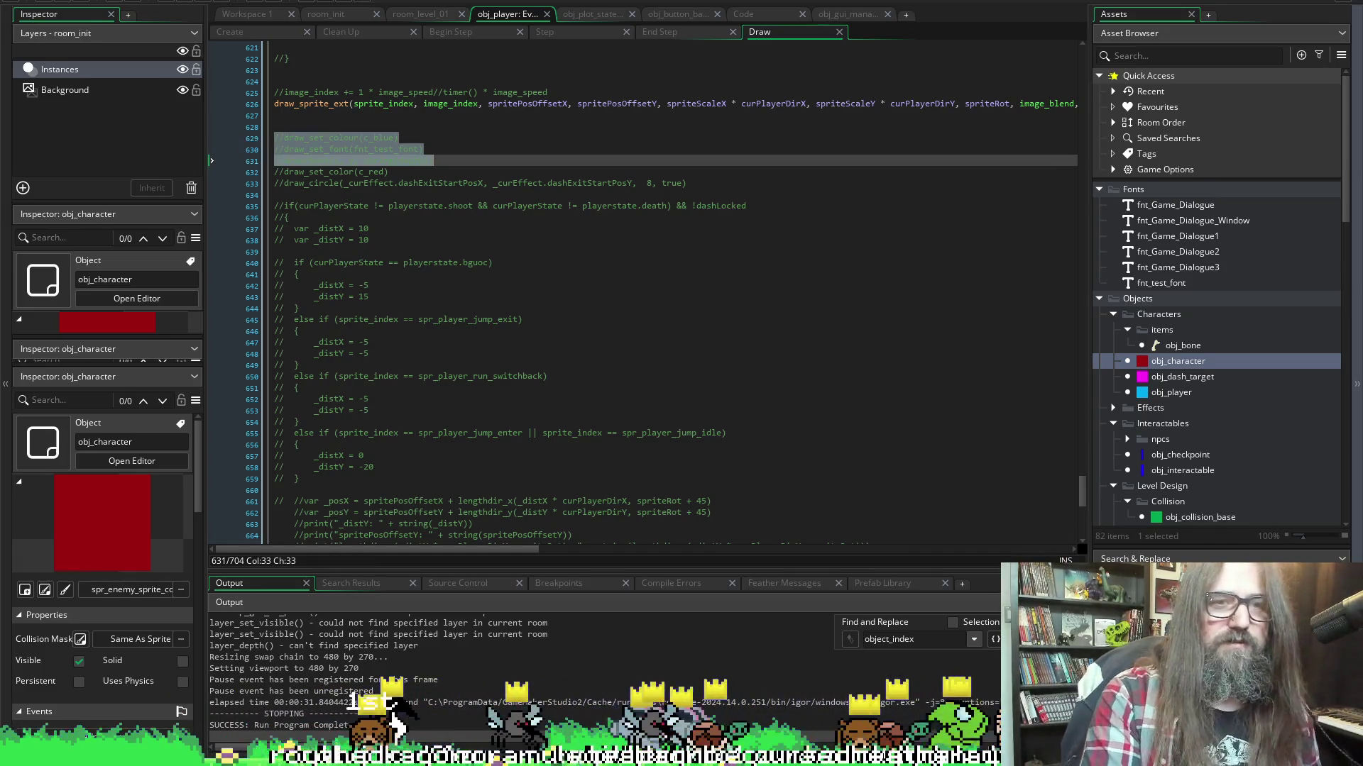
left_click(475, 139)
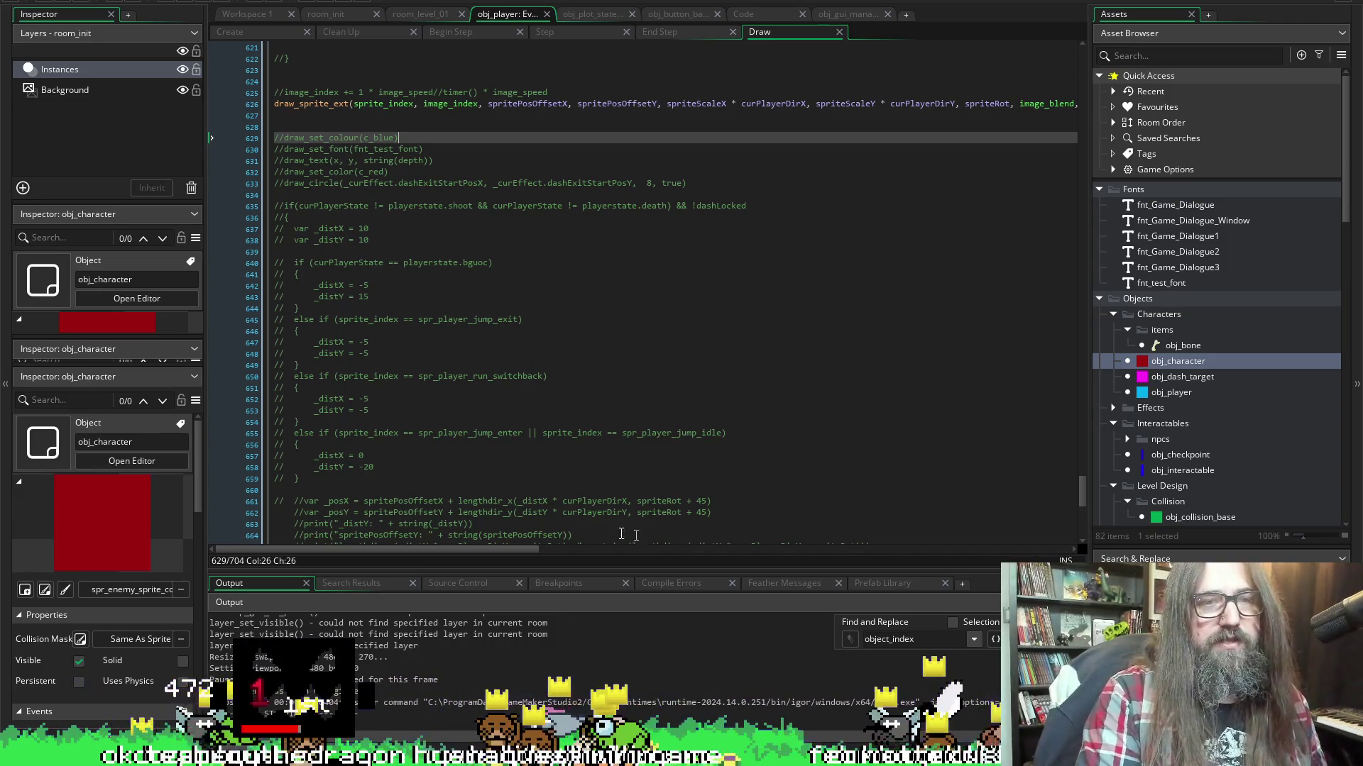
key("ctrl+Tab")
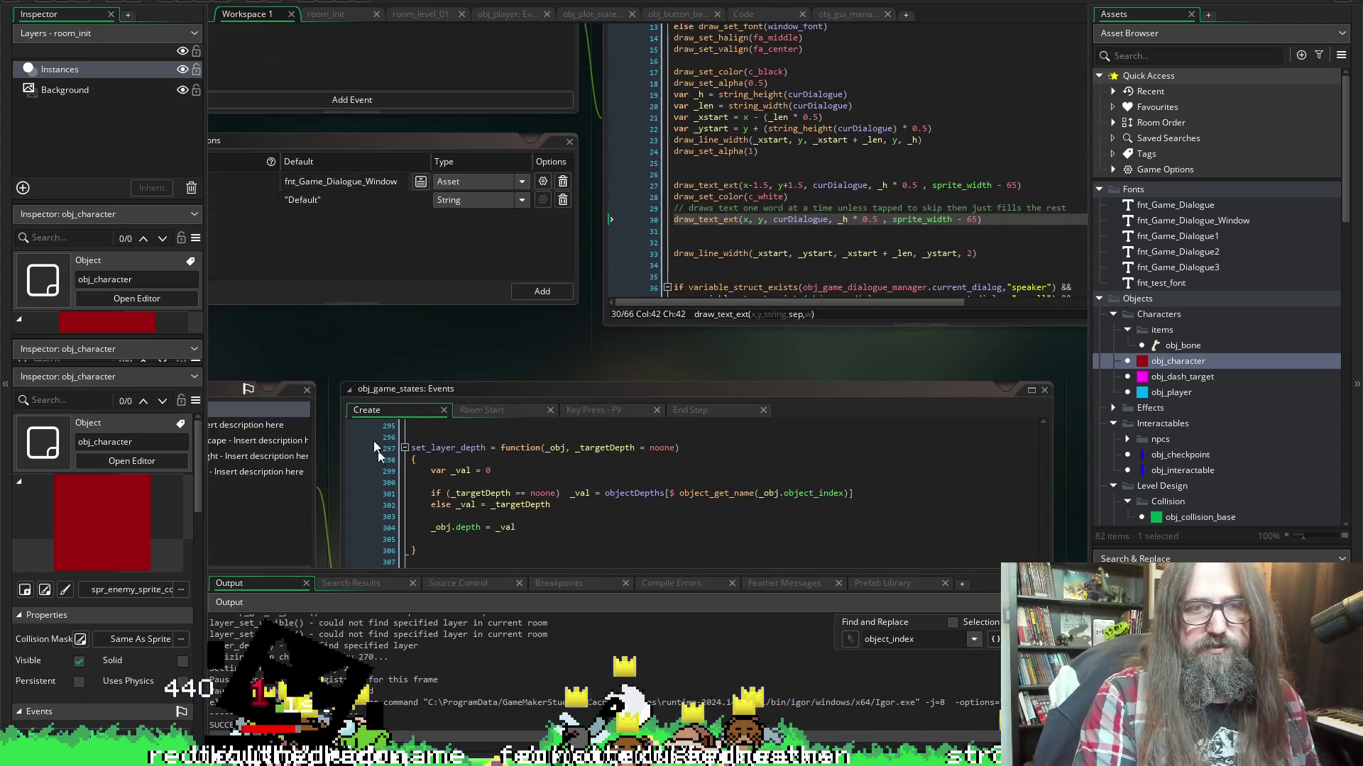
scroll(318, 319, "down", 10)
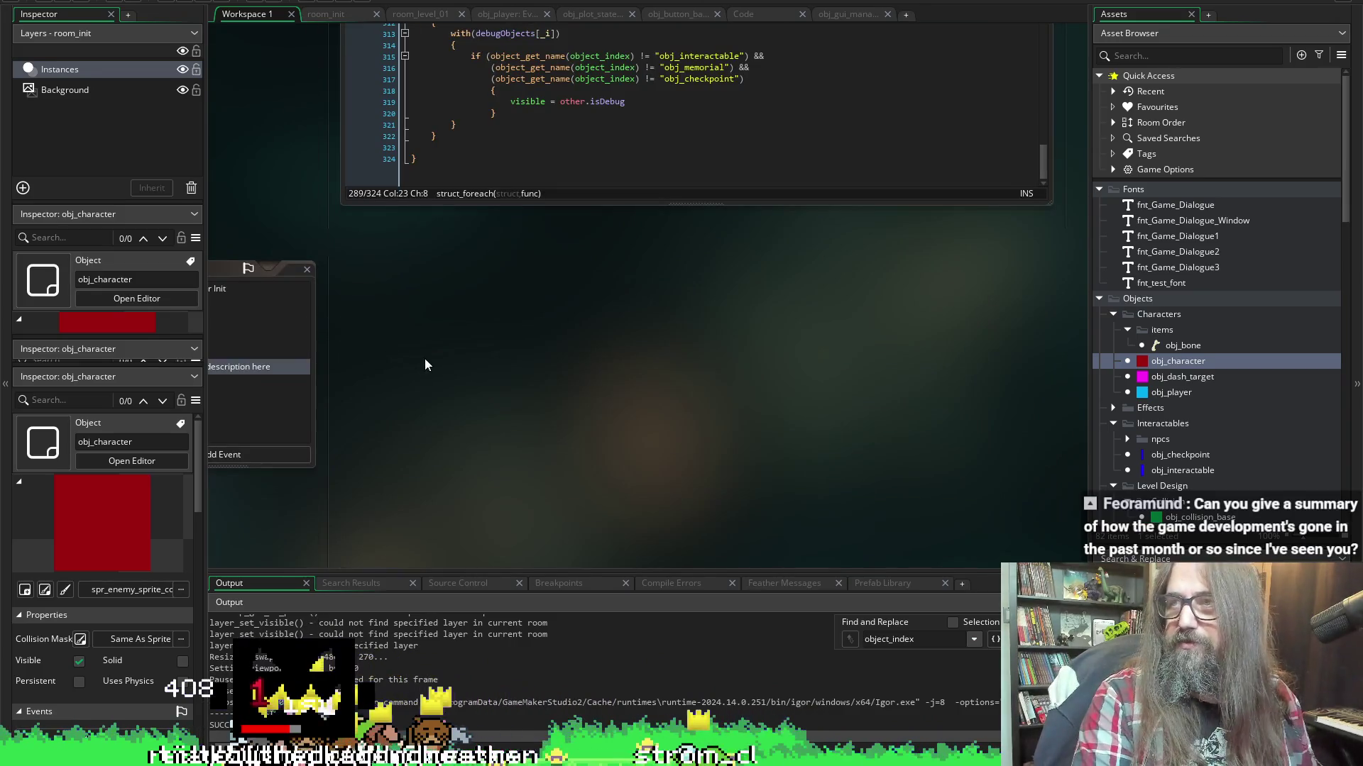
scroll(571, 457, "up", 4)
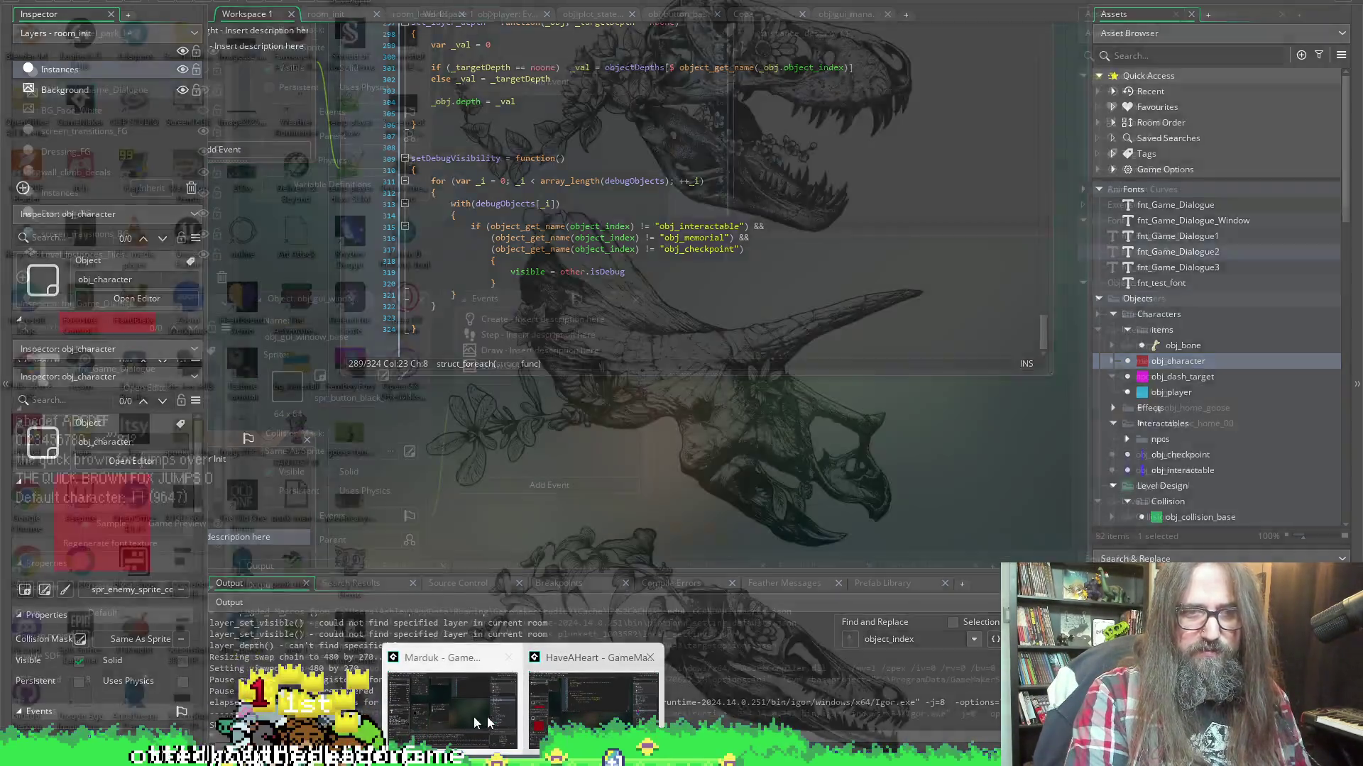
Bring the running Marduk: Once We're Home game window to the front
left_click(454, 660)
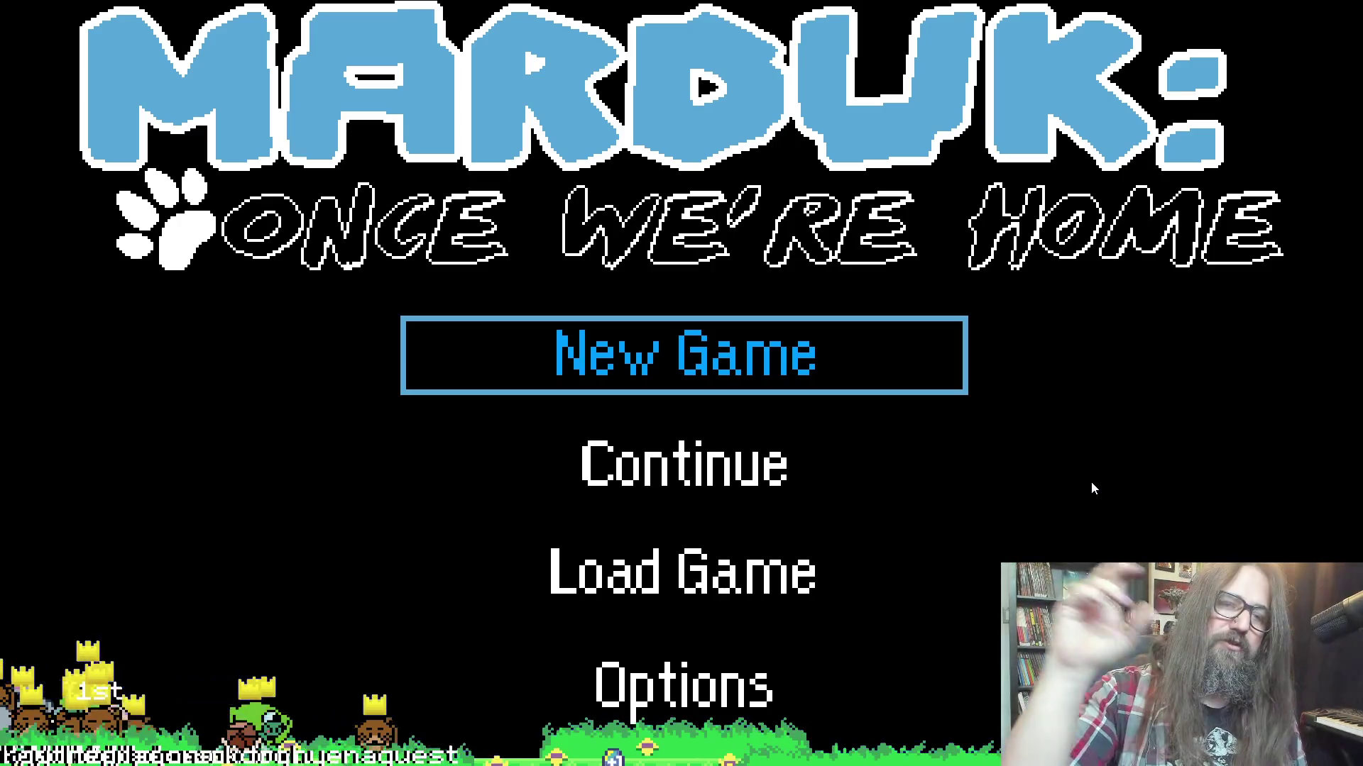
Continue the saved game and move the bubbled dog right to the stone wall
key("Down")
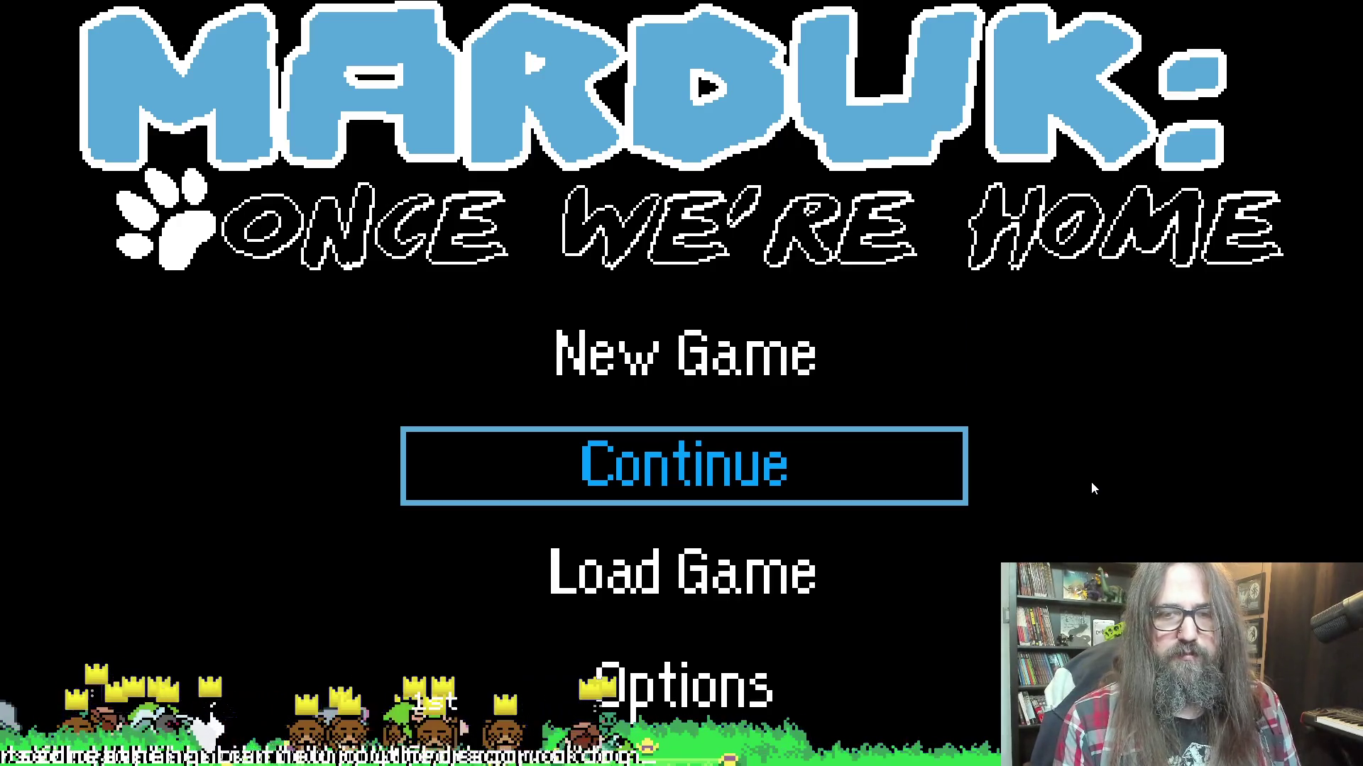
key("Return")
key("Right")
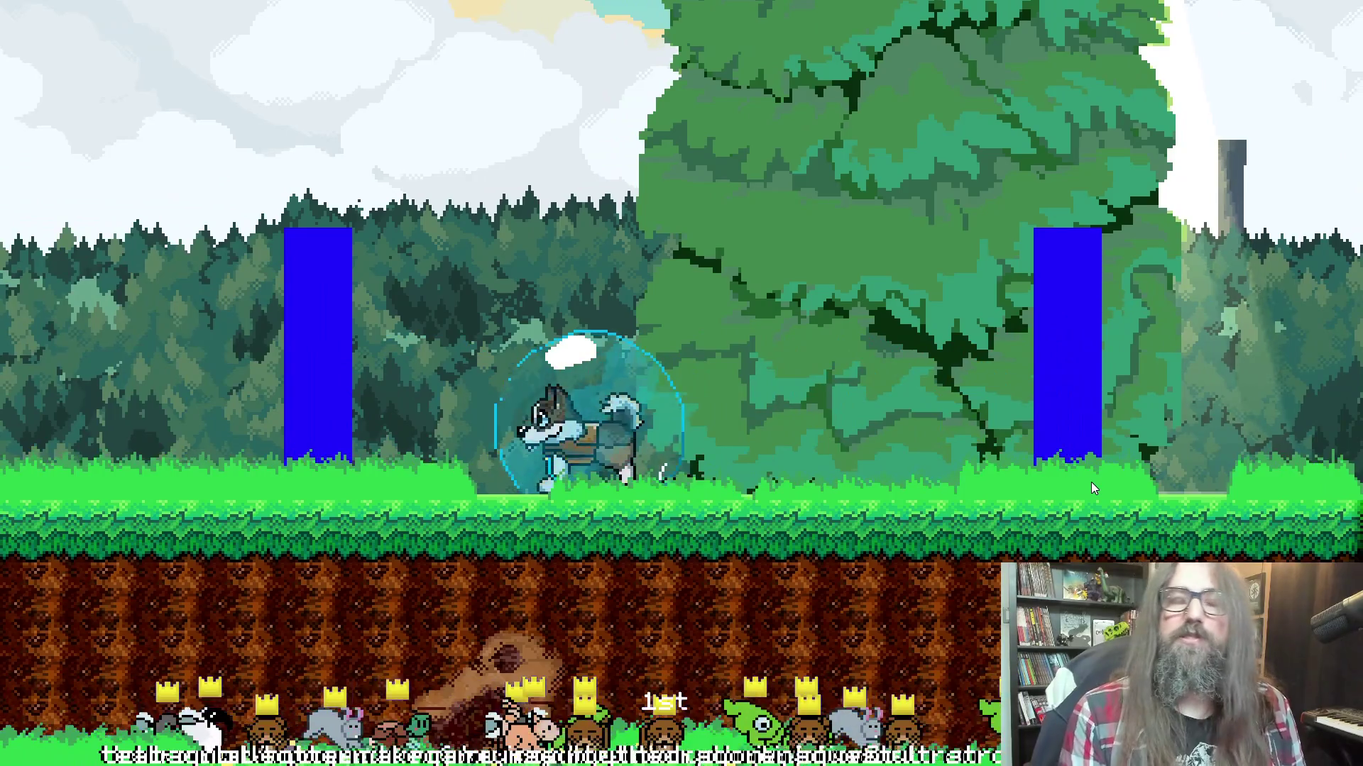
key("Right")
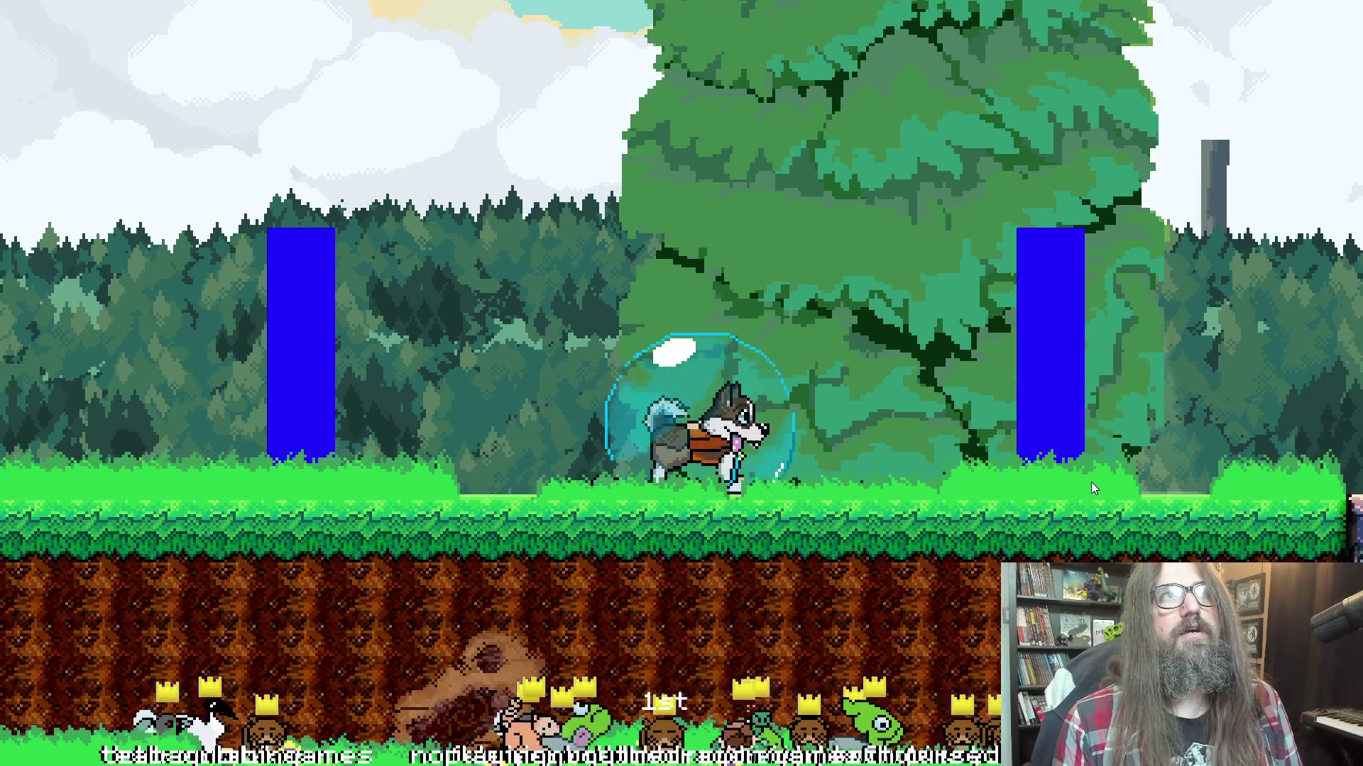
key("Up")
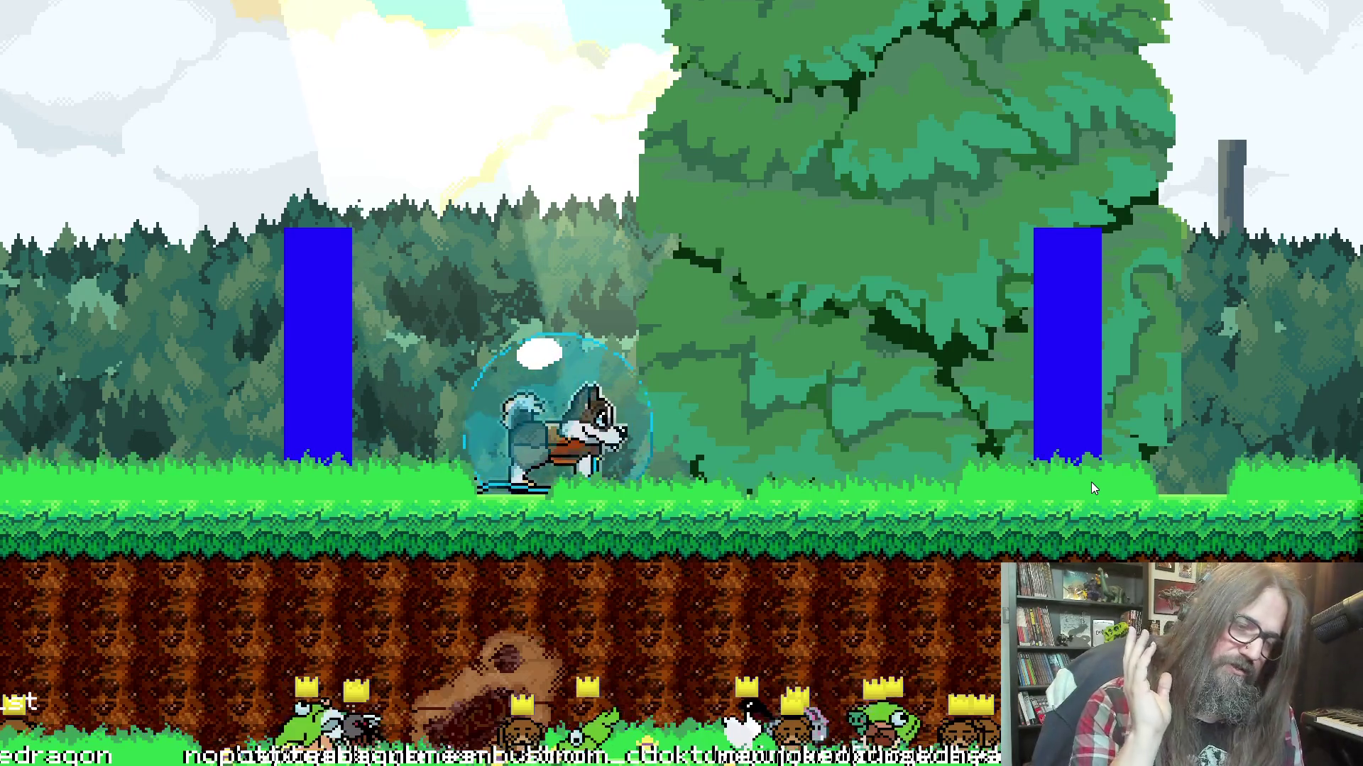
key("Right")
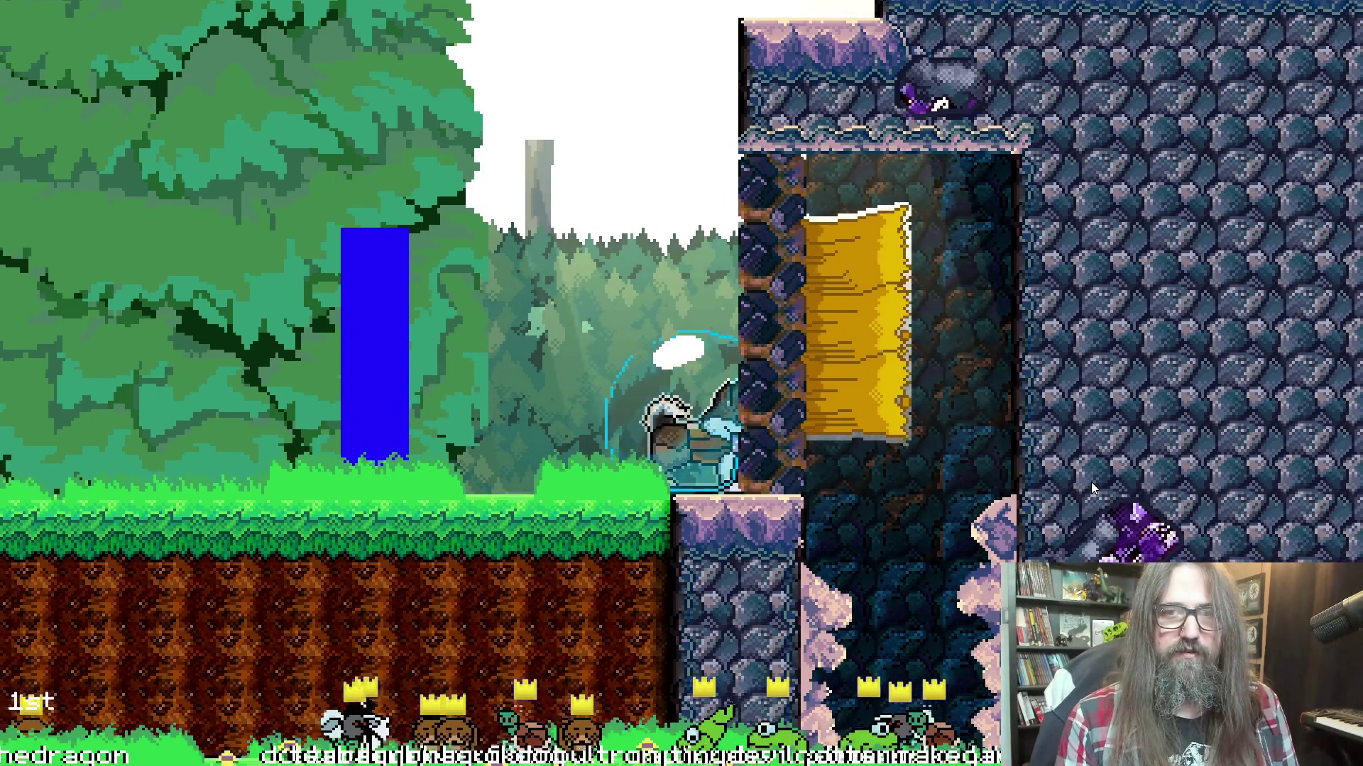
key("Left")
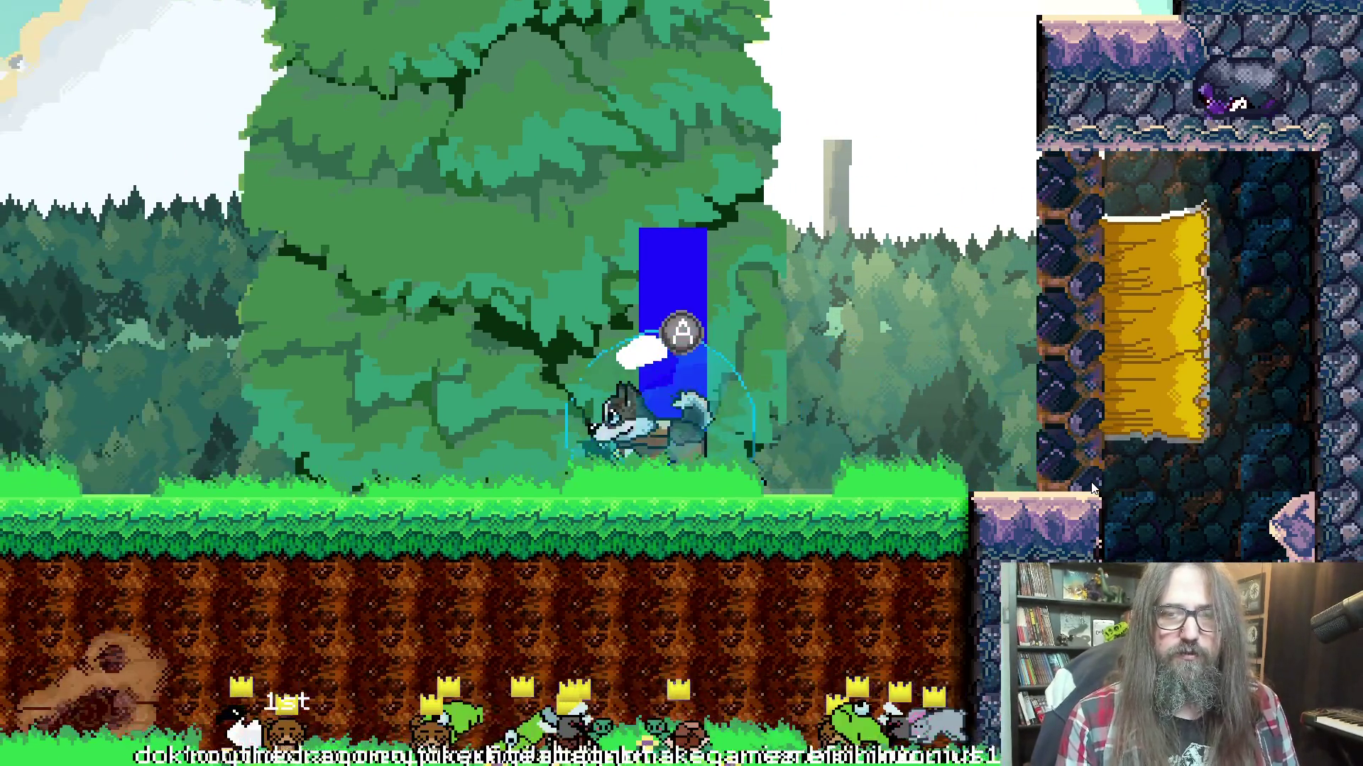
key("Right")
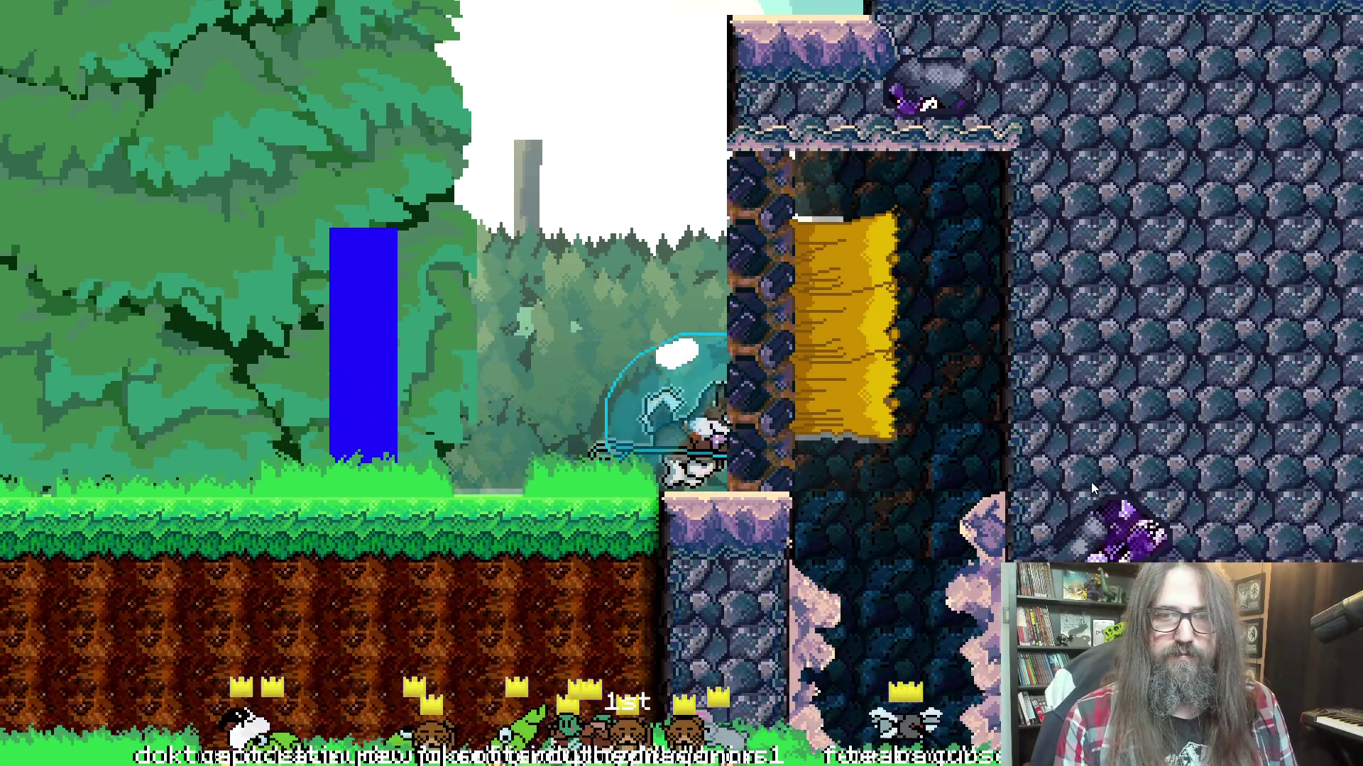
Carry the dog up through the stone wall and float through the cave onto a ledge
key("Up")
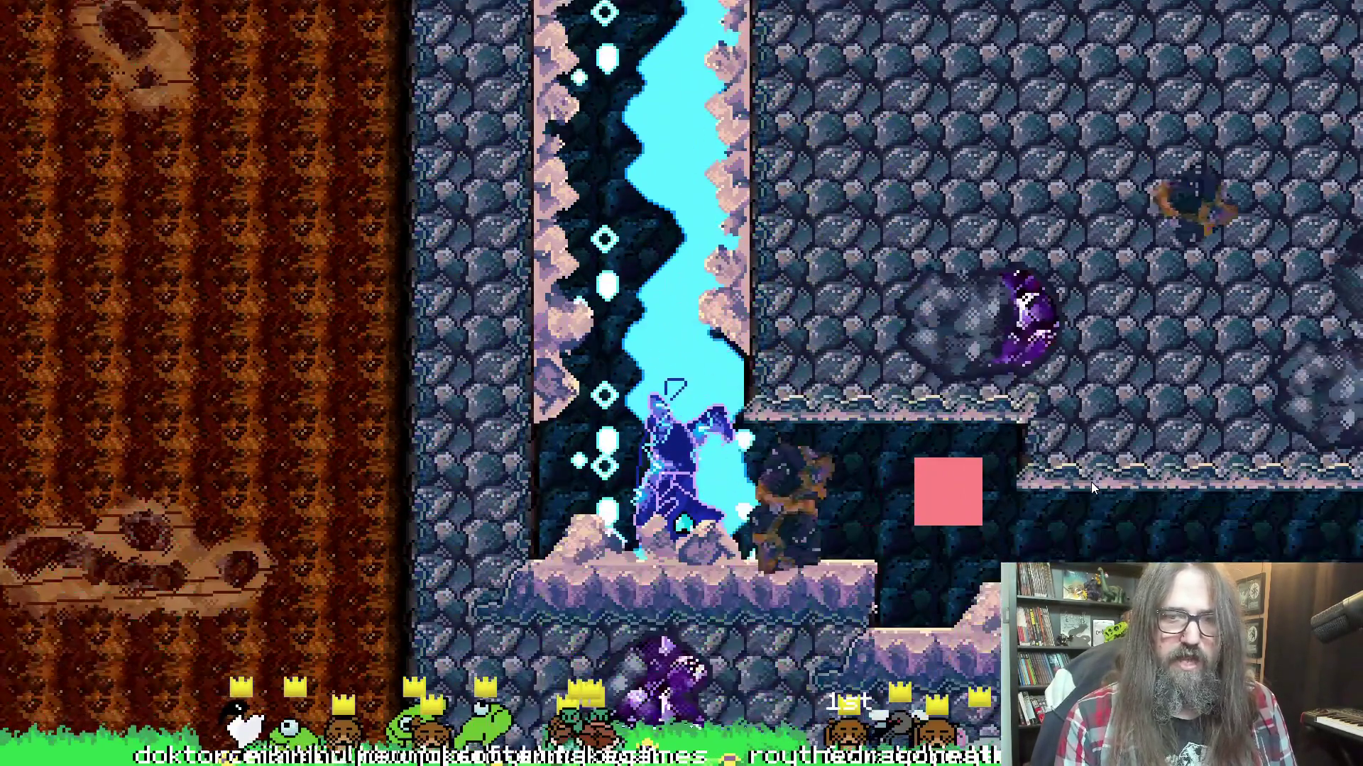
key("Down")
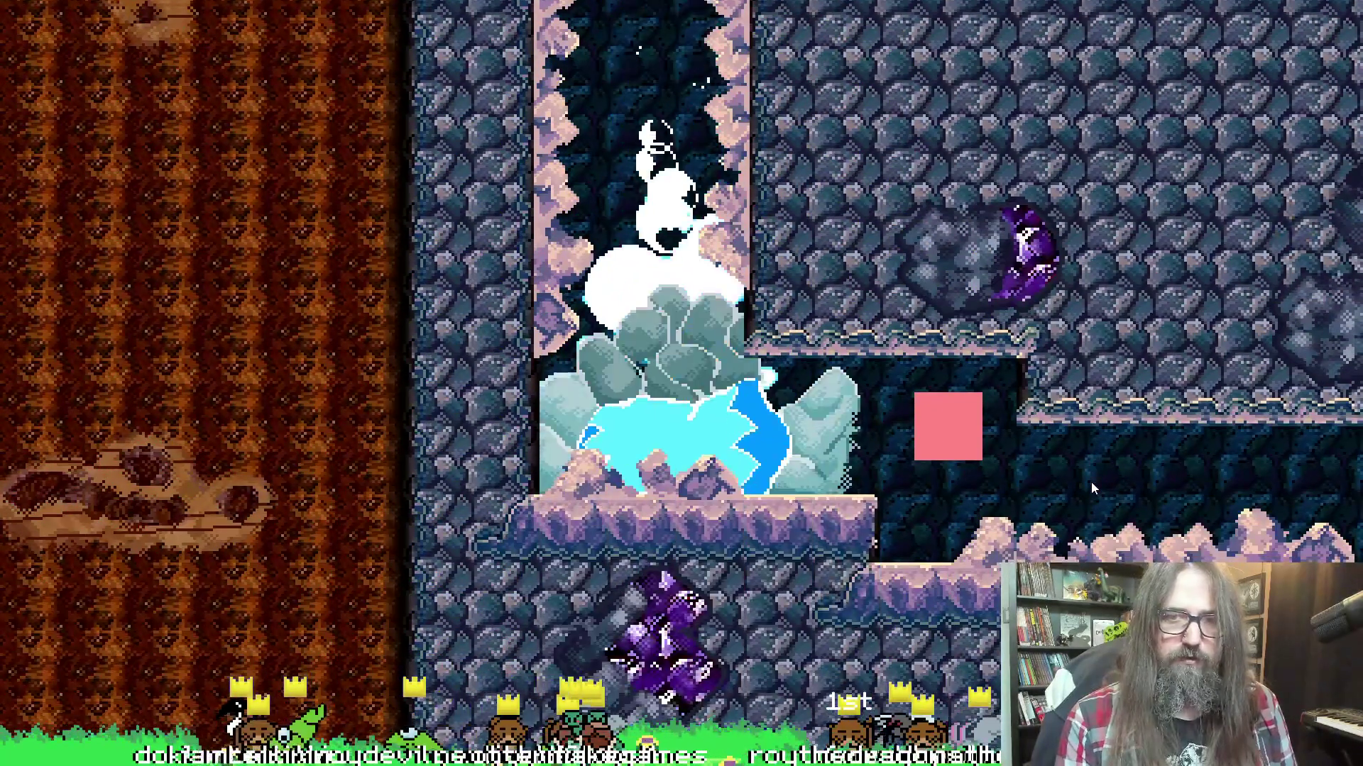
key("Right")
key("Right")
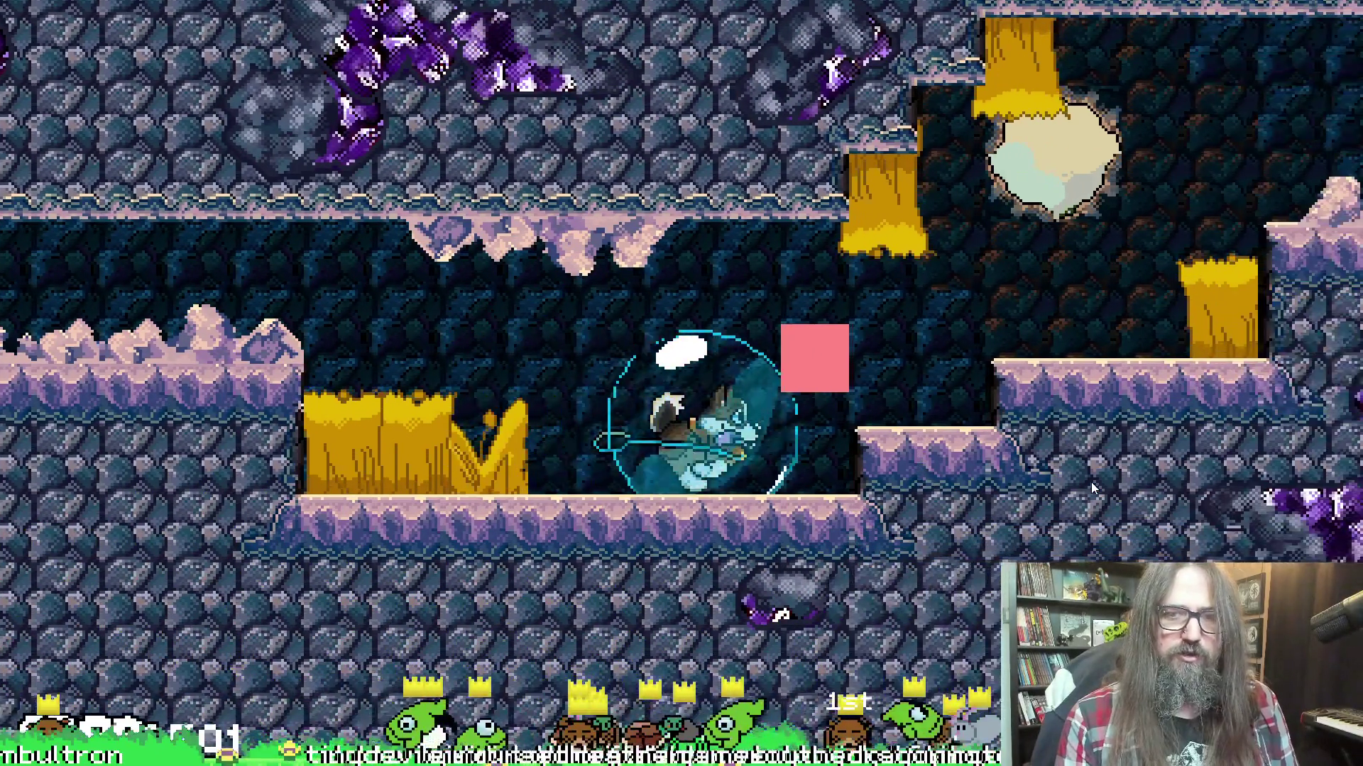
key("Up")
key("Down")
key("Right")
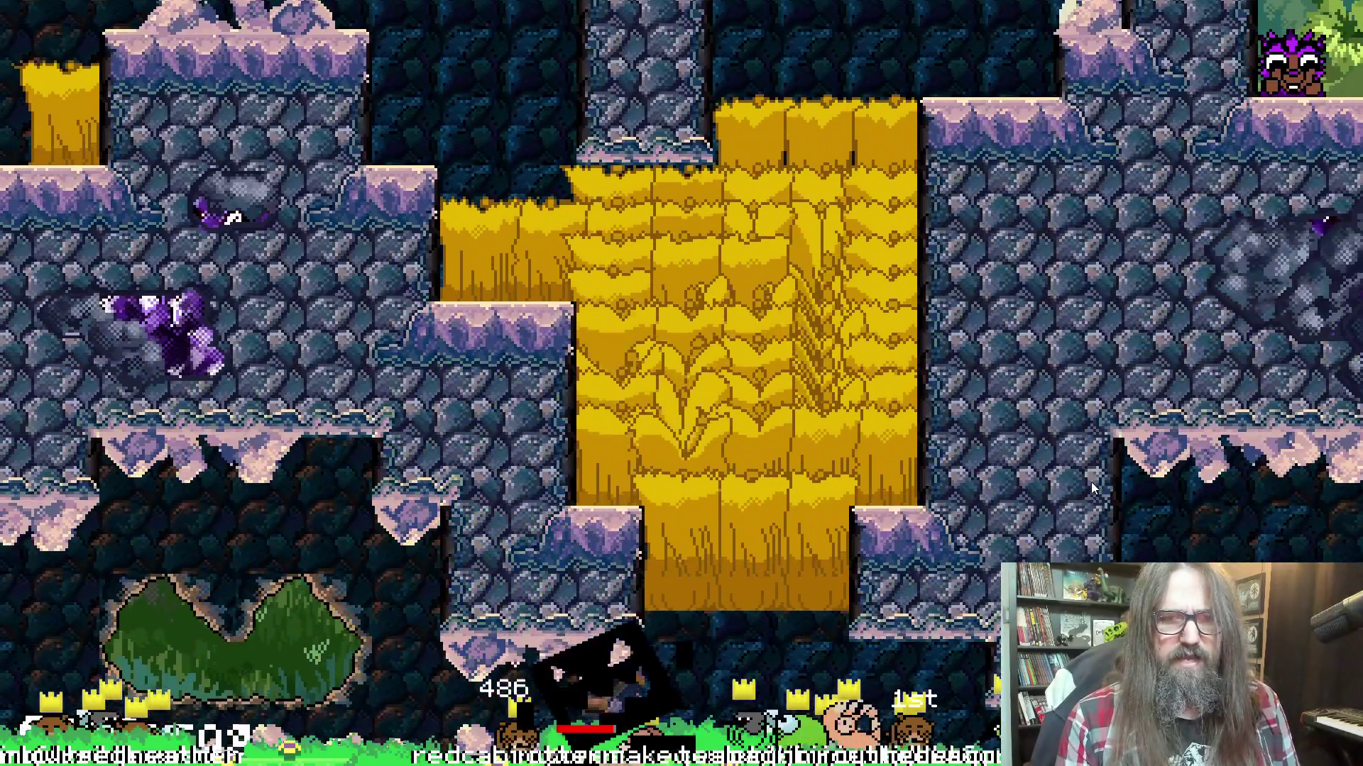
key("Down")
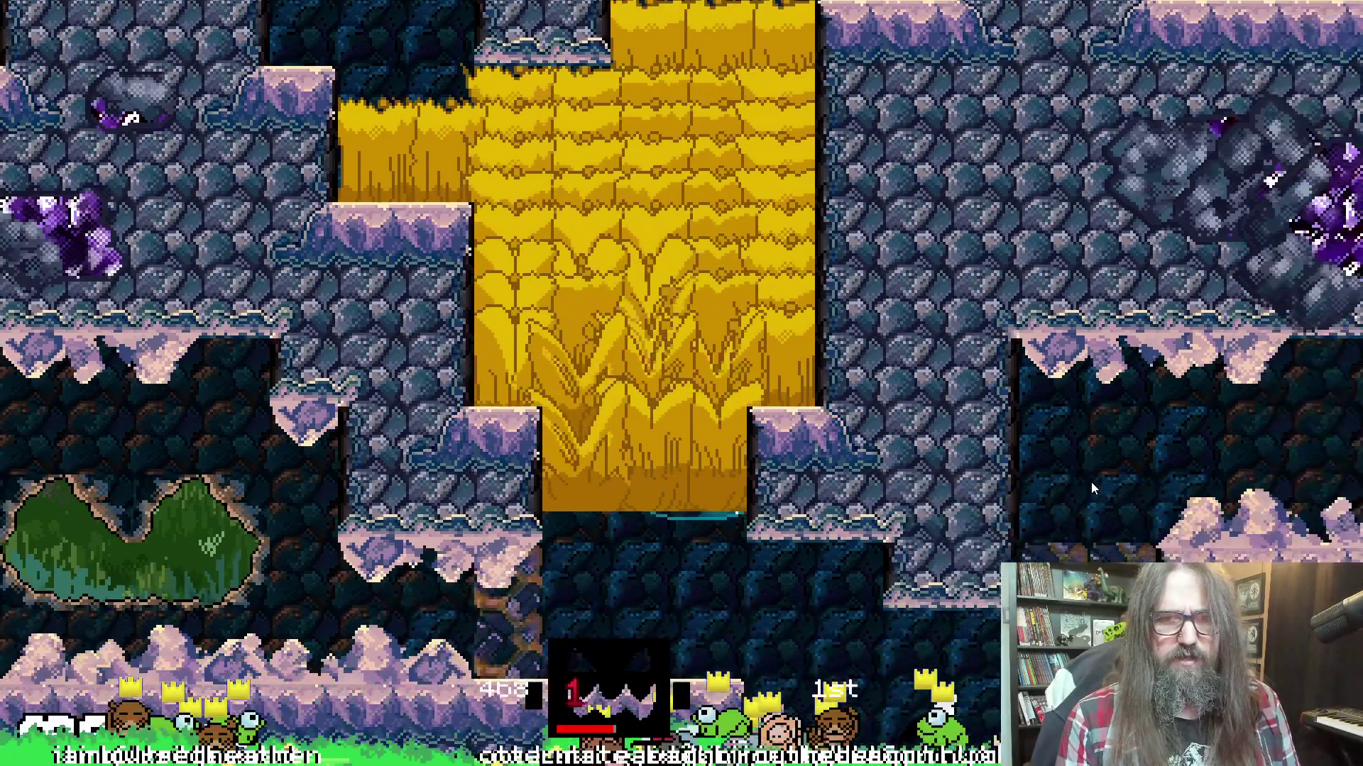
key("Left")
key("Left")
Bubble the dog through the cave tunnels out onto the grass and jump with a slash
key("Down")
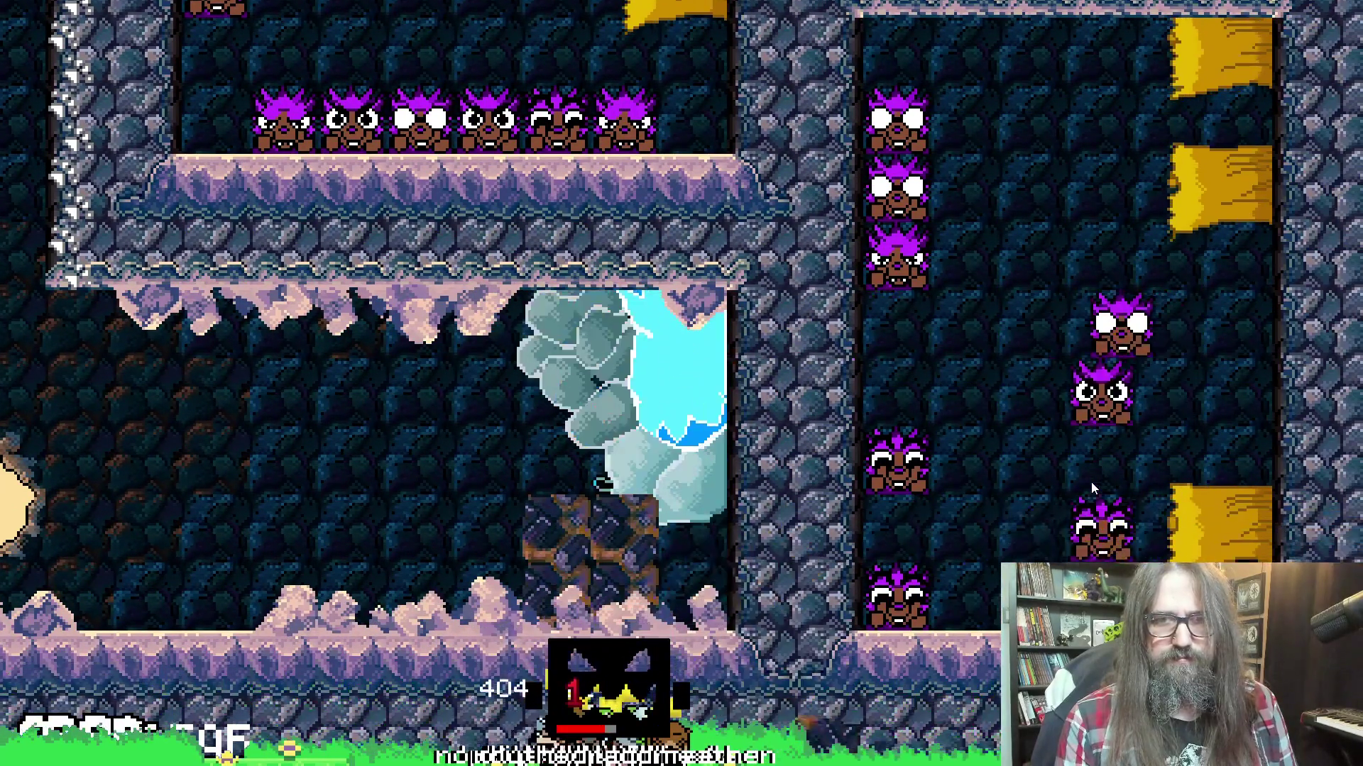
key("Left")
key("Up")
key("Right")
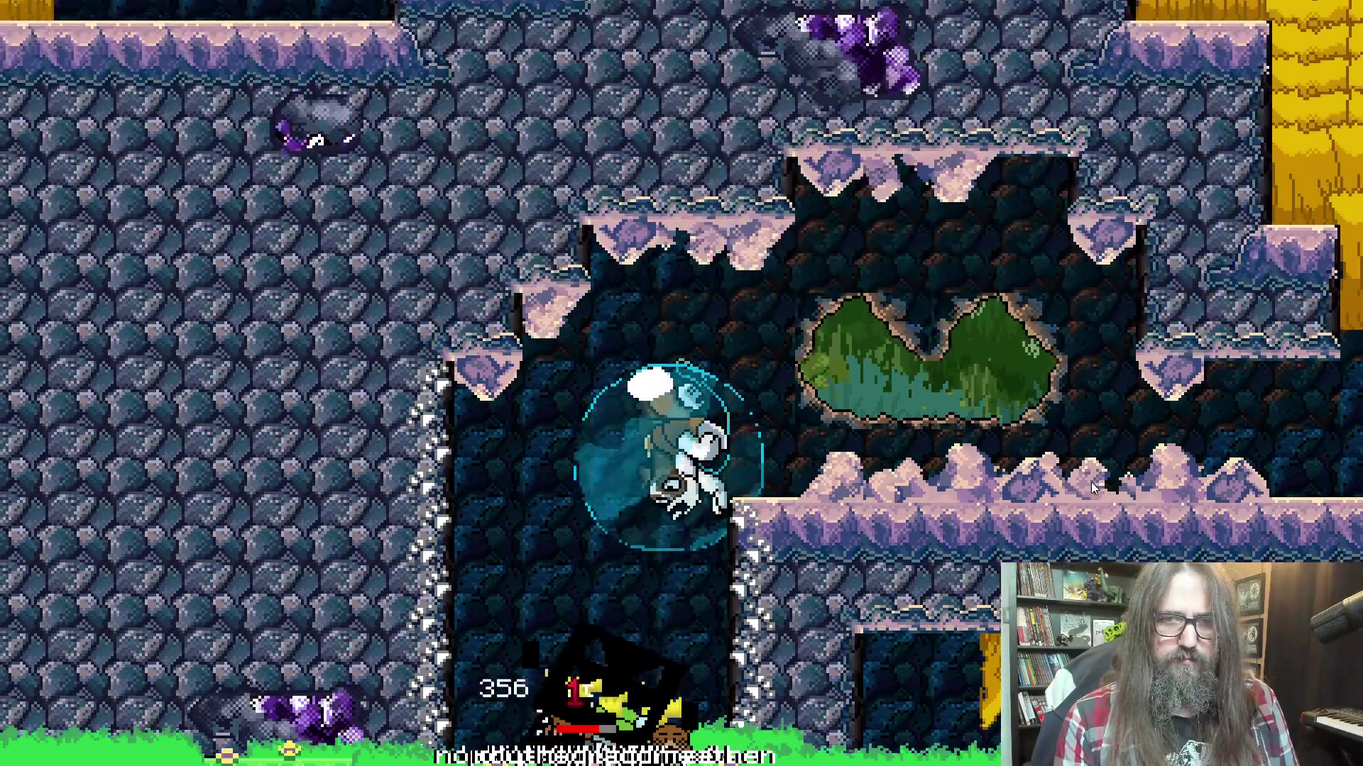
key("Down")
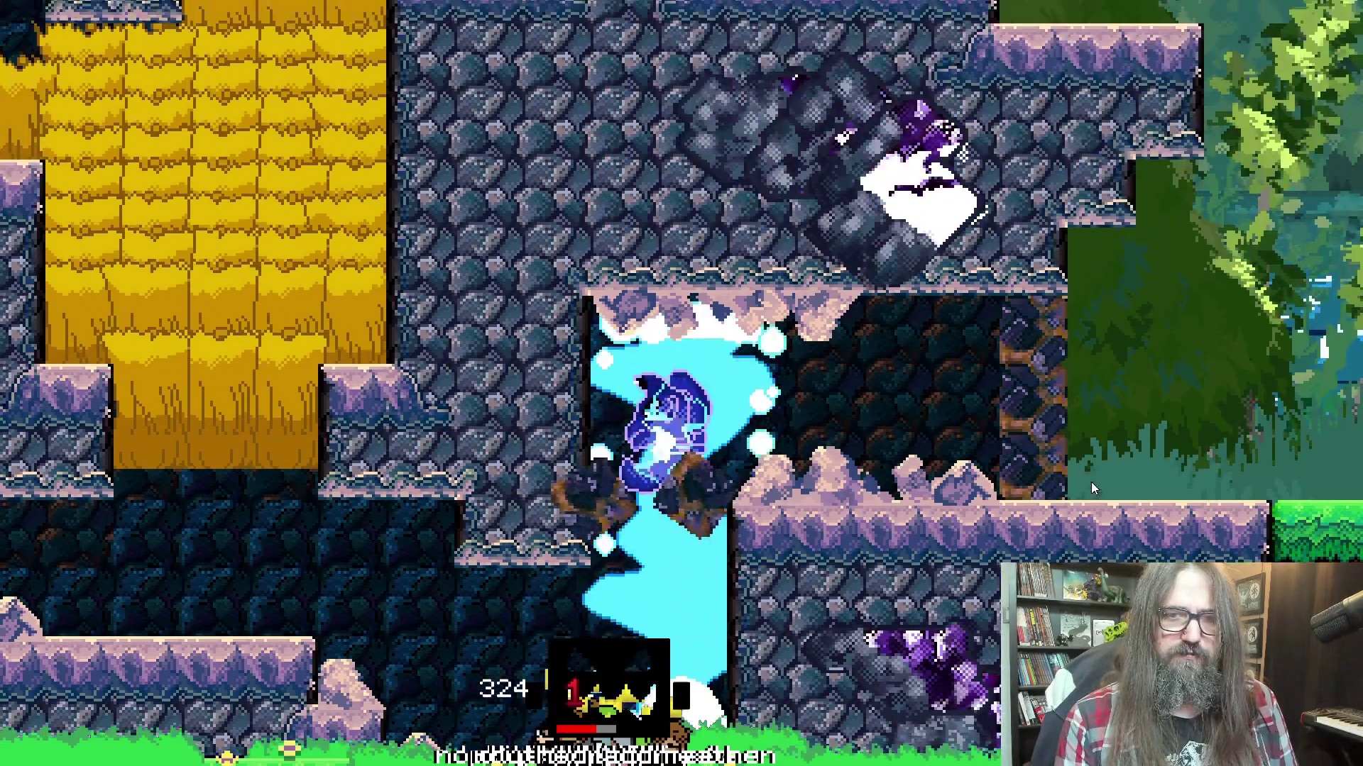
key("Right")
key("Right")
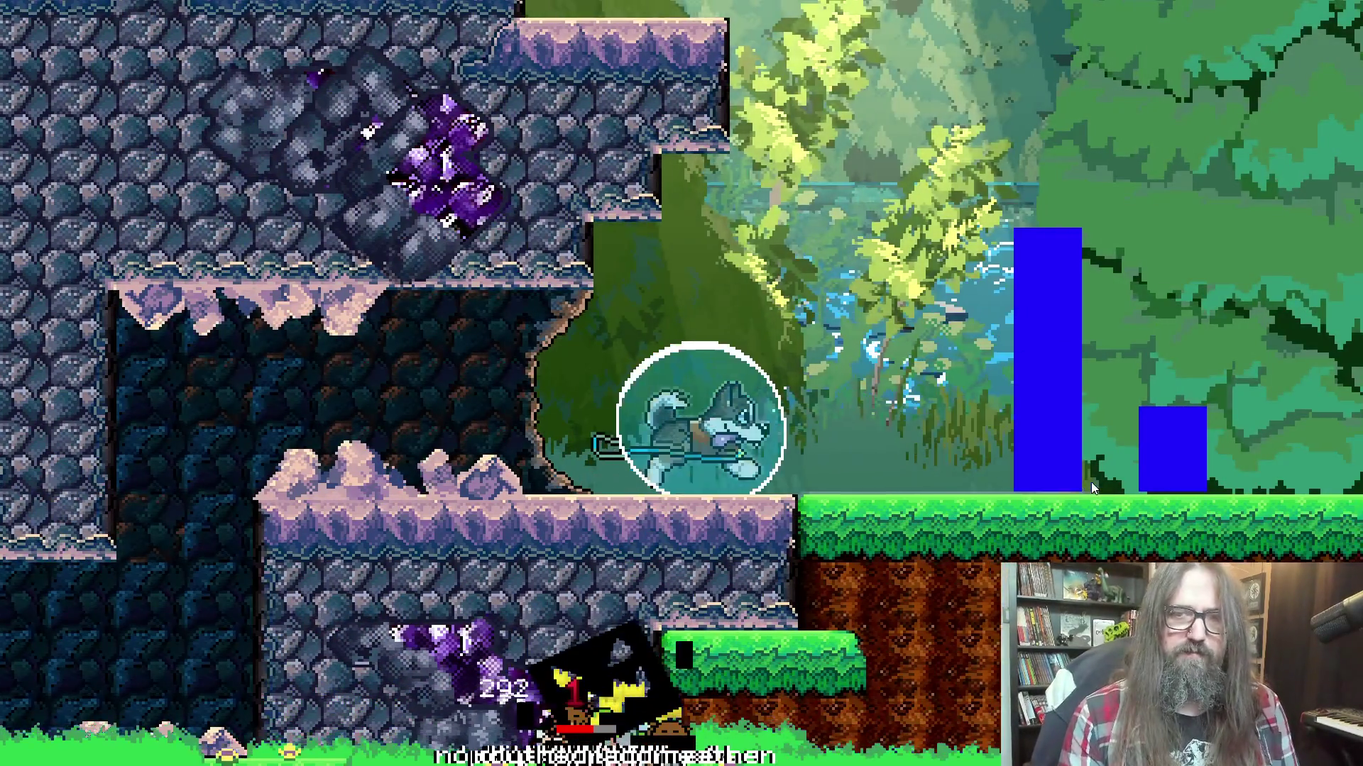
key("Right")
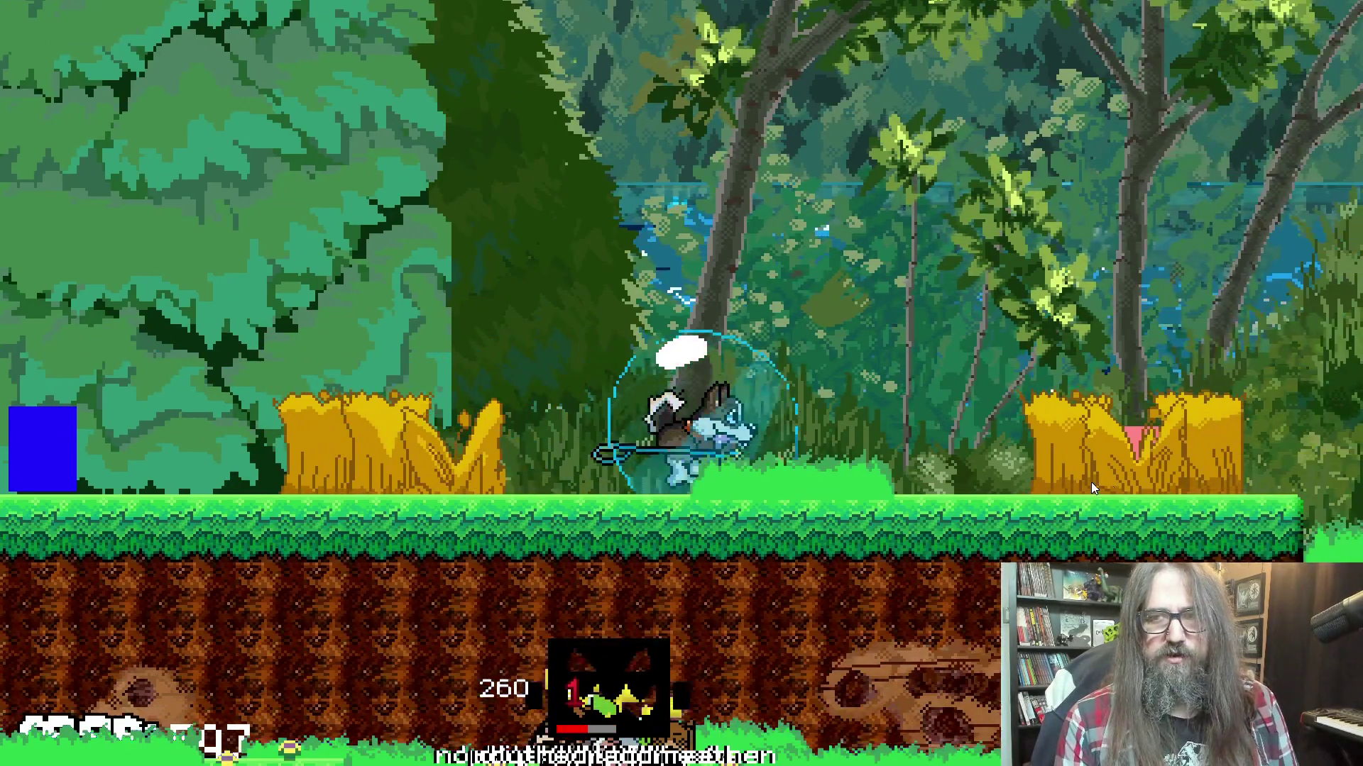
key("Up")
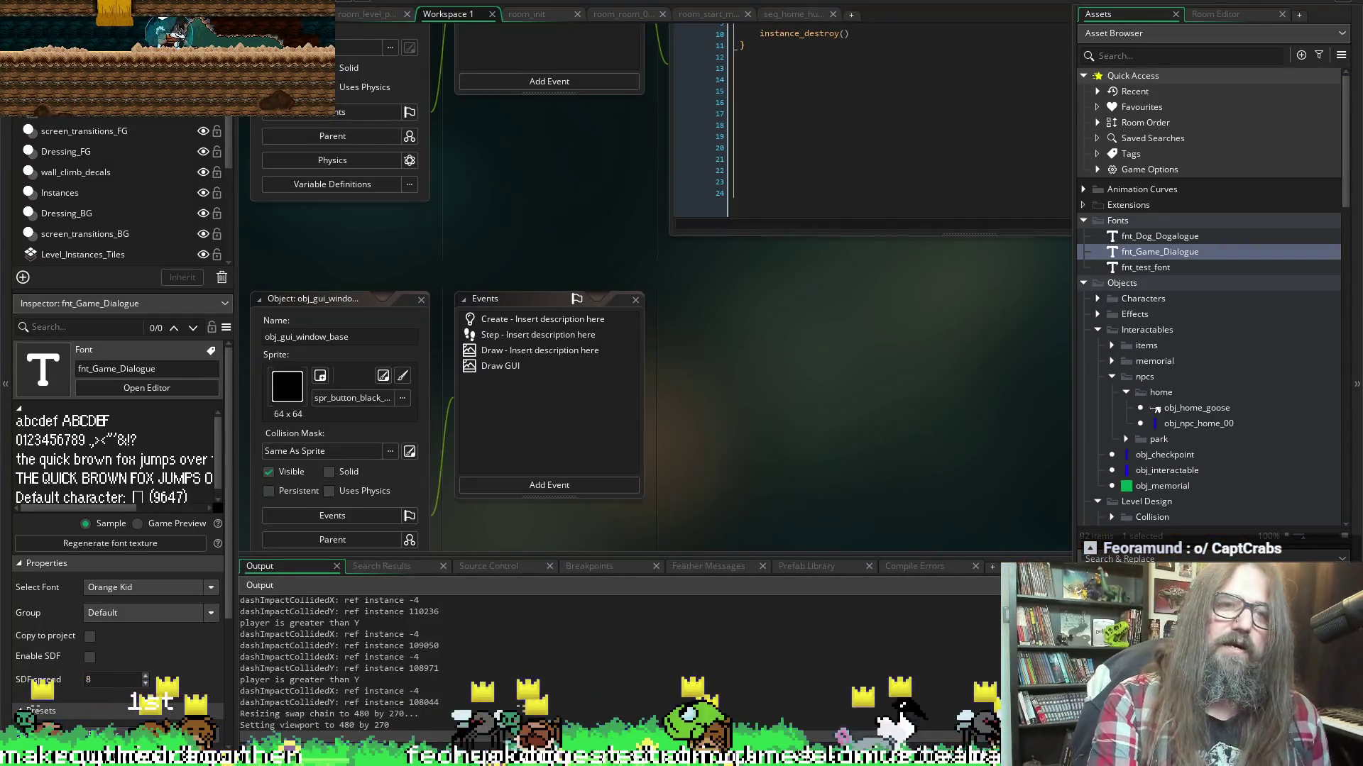
Stop the test run and open obj_steady_delta_time from the Systems folder
key("Escape")
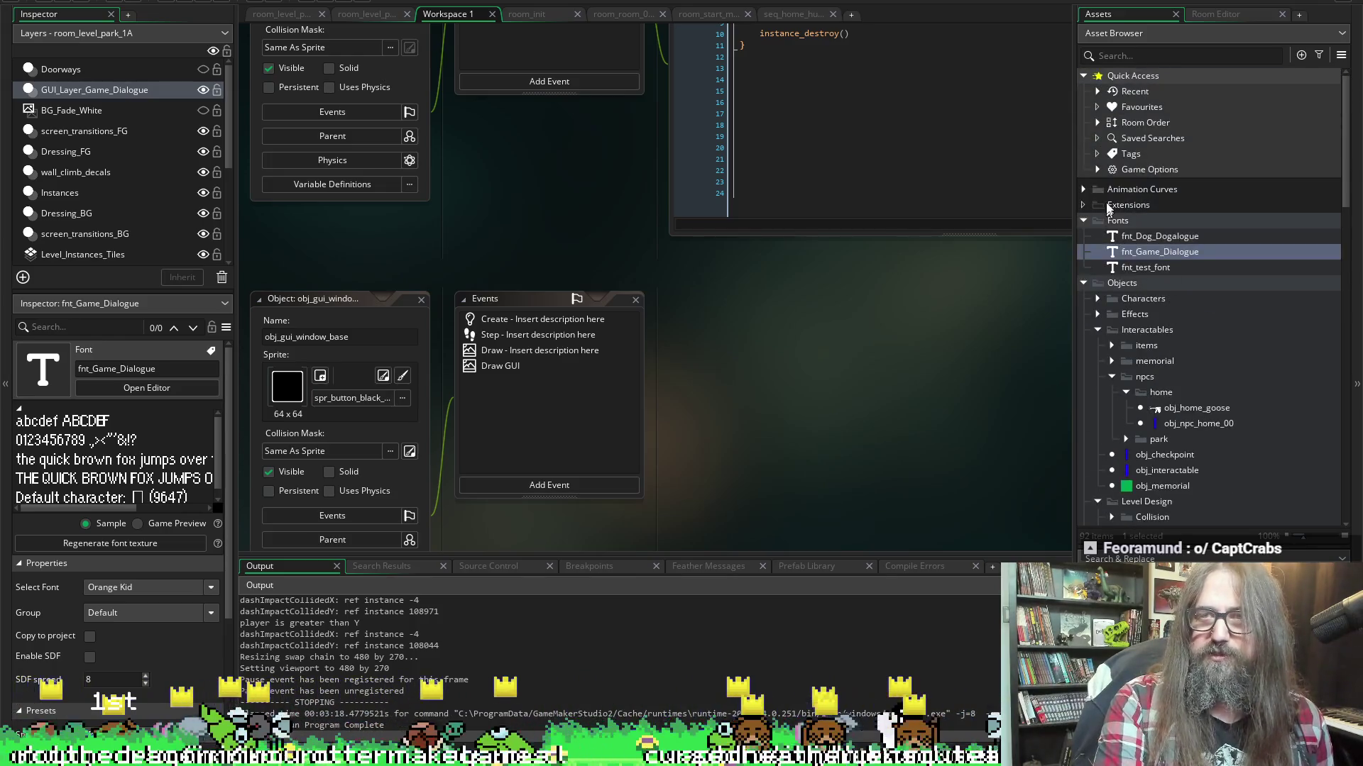
scroll(1153, 355, "down", 8)
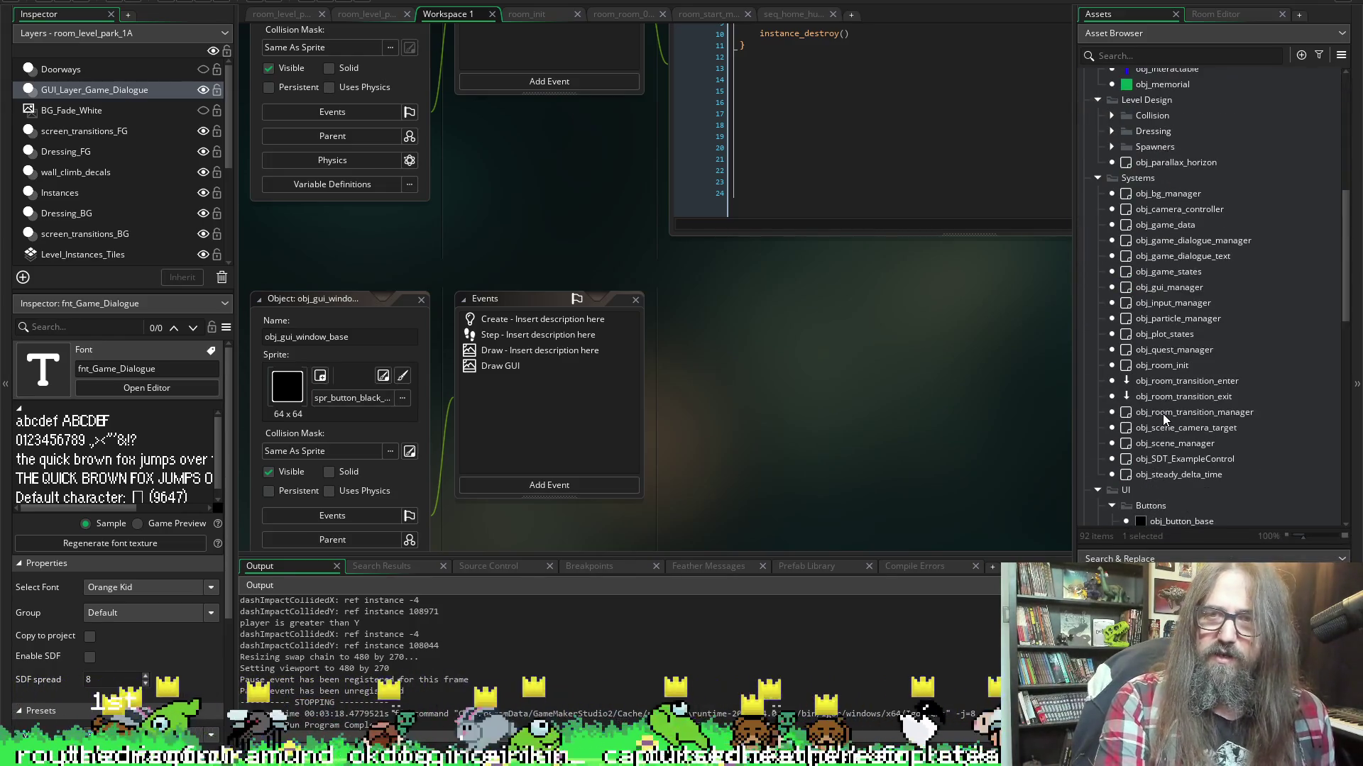
double_click(1164, 475)
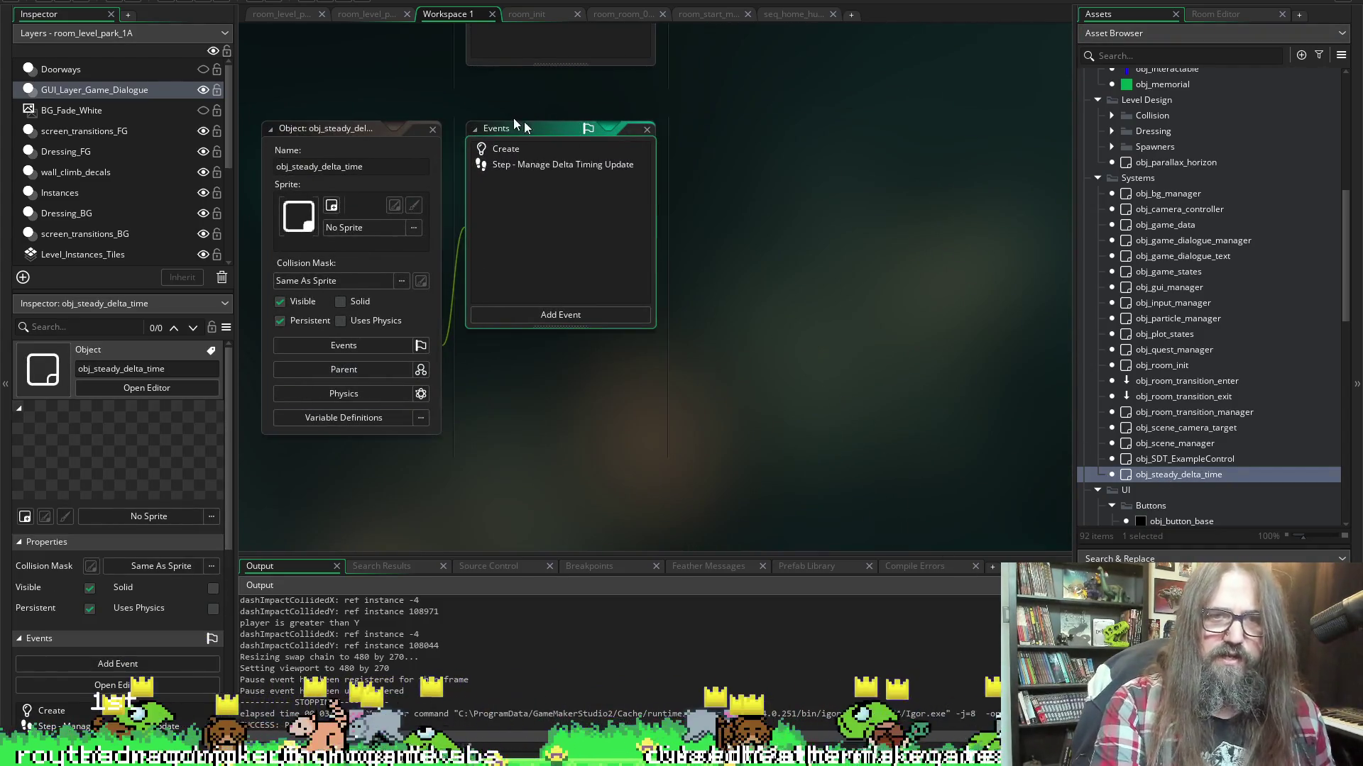
Open obj_steady_delta_time's Step and Create event code, ending on the Step event
double_click(499, 163)
double_click(488, 148)
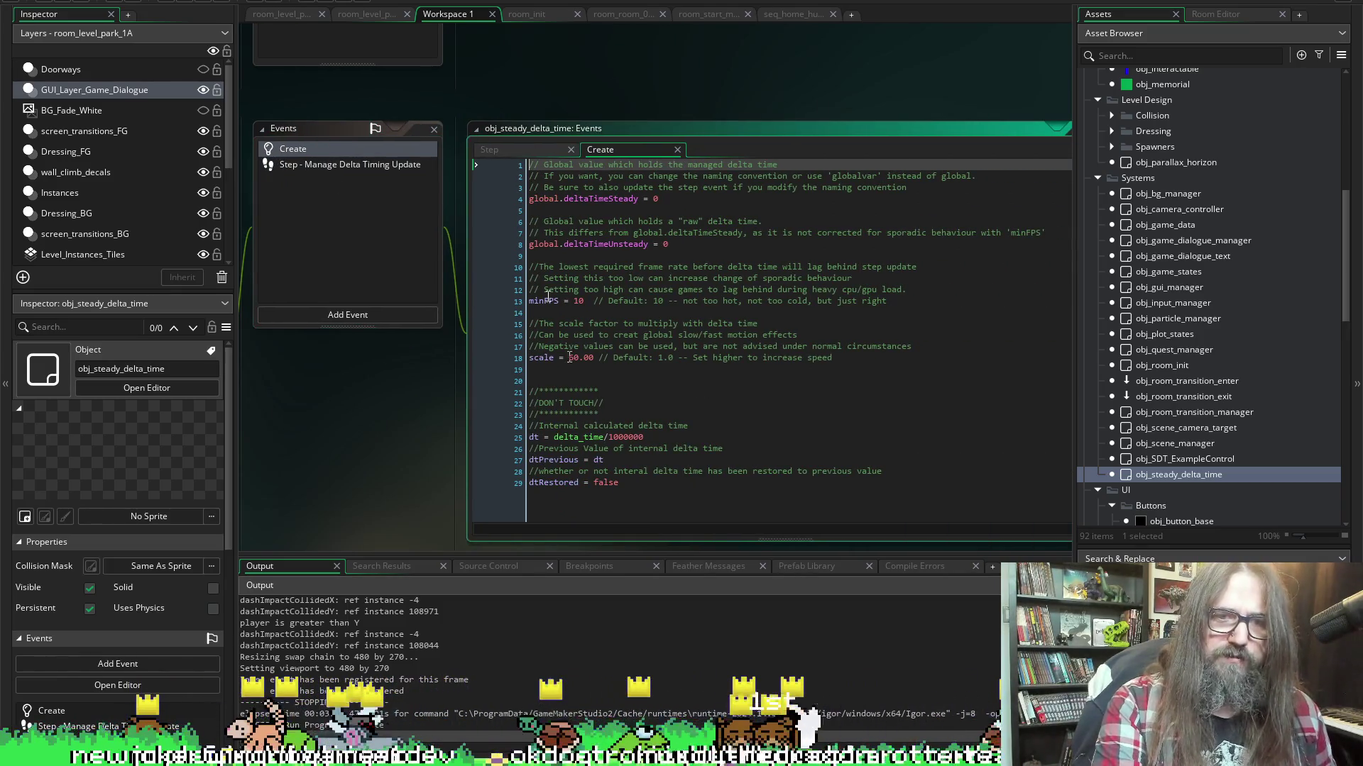
double_click(326, 169)
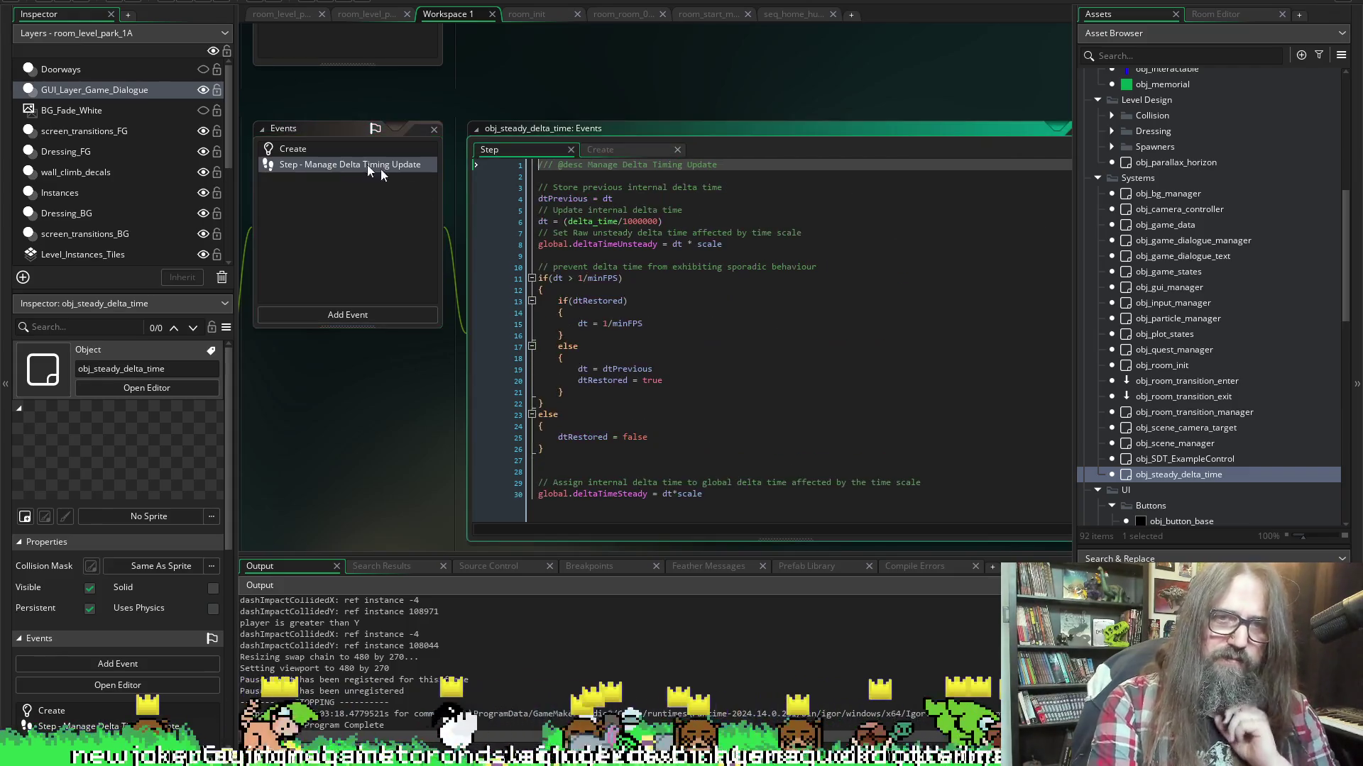
Find all references to global.deltaTimeSteady and open the match in obj_character's Step event
left_click(648, 493)
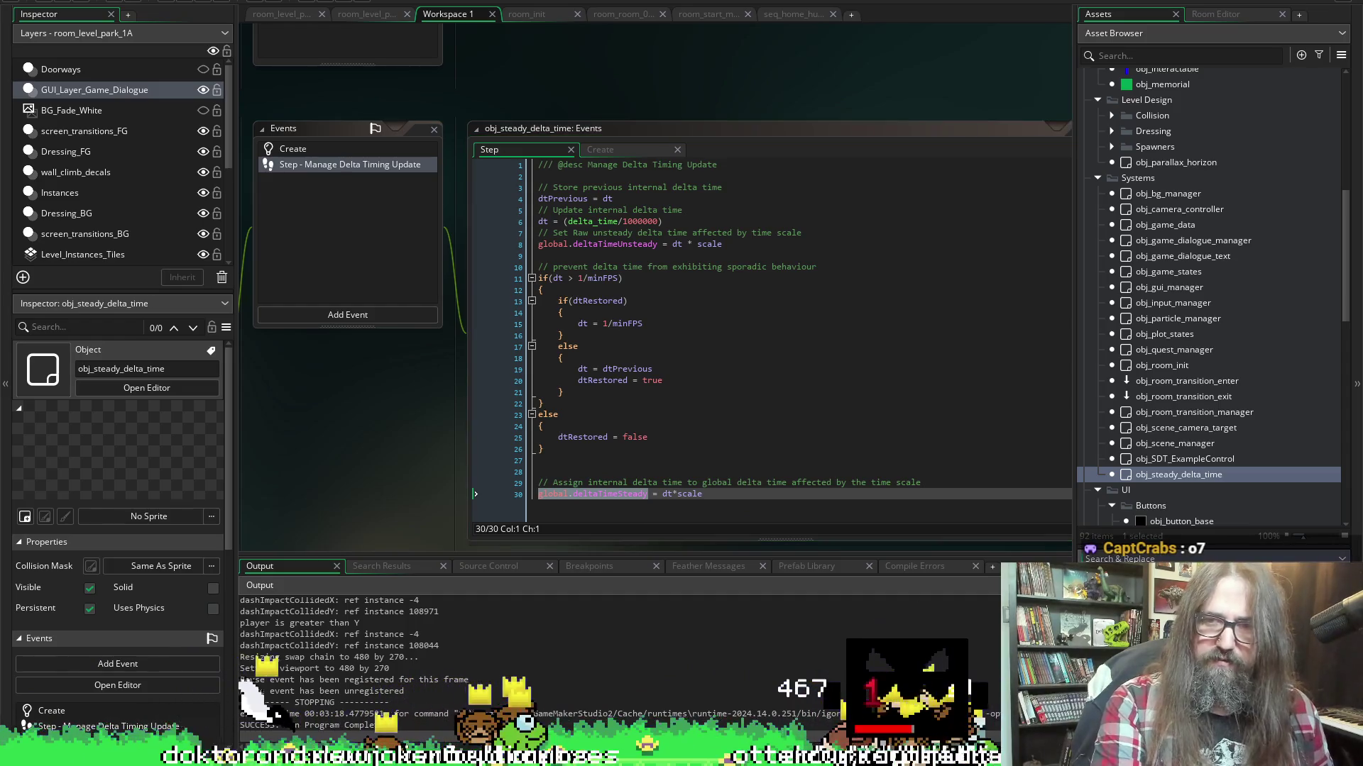
key("Return")
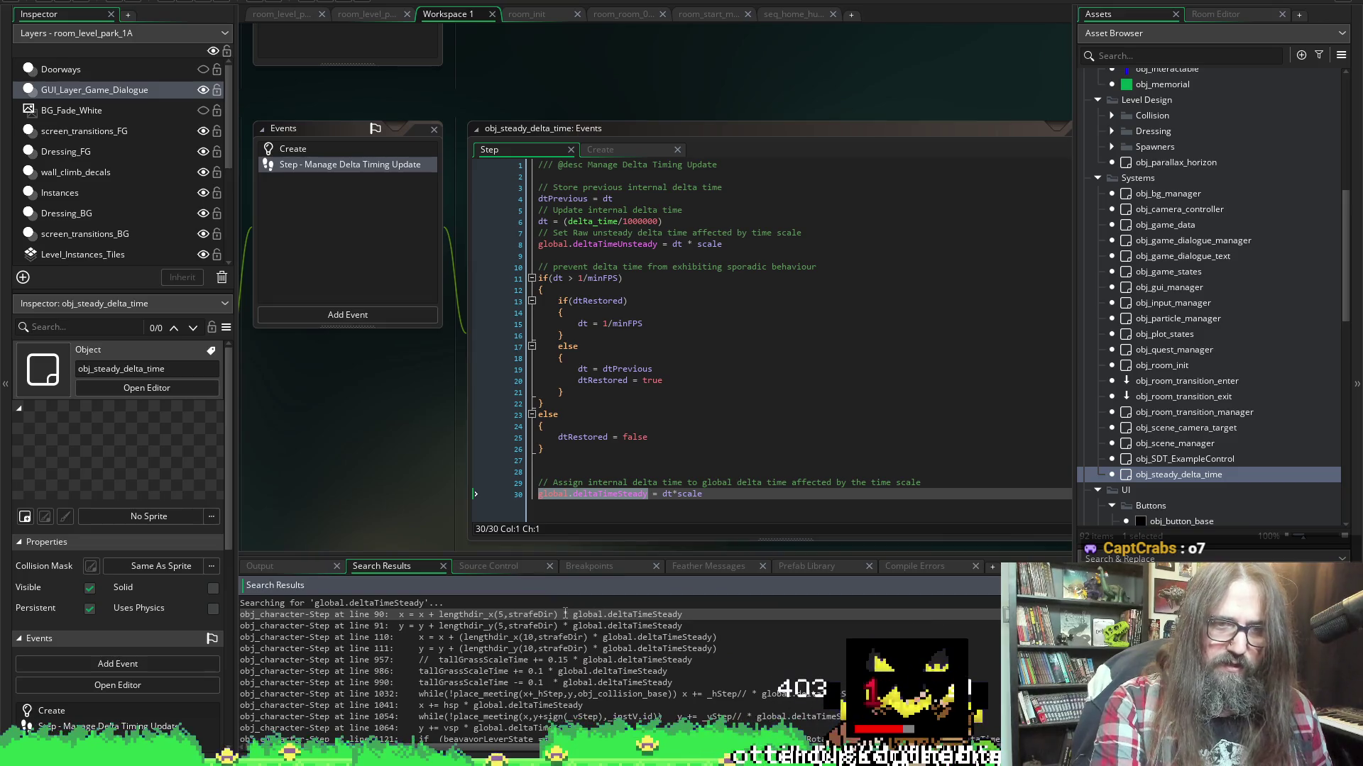
double_click(565, 615)
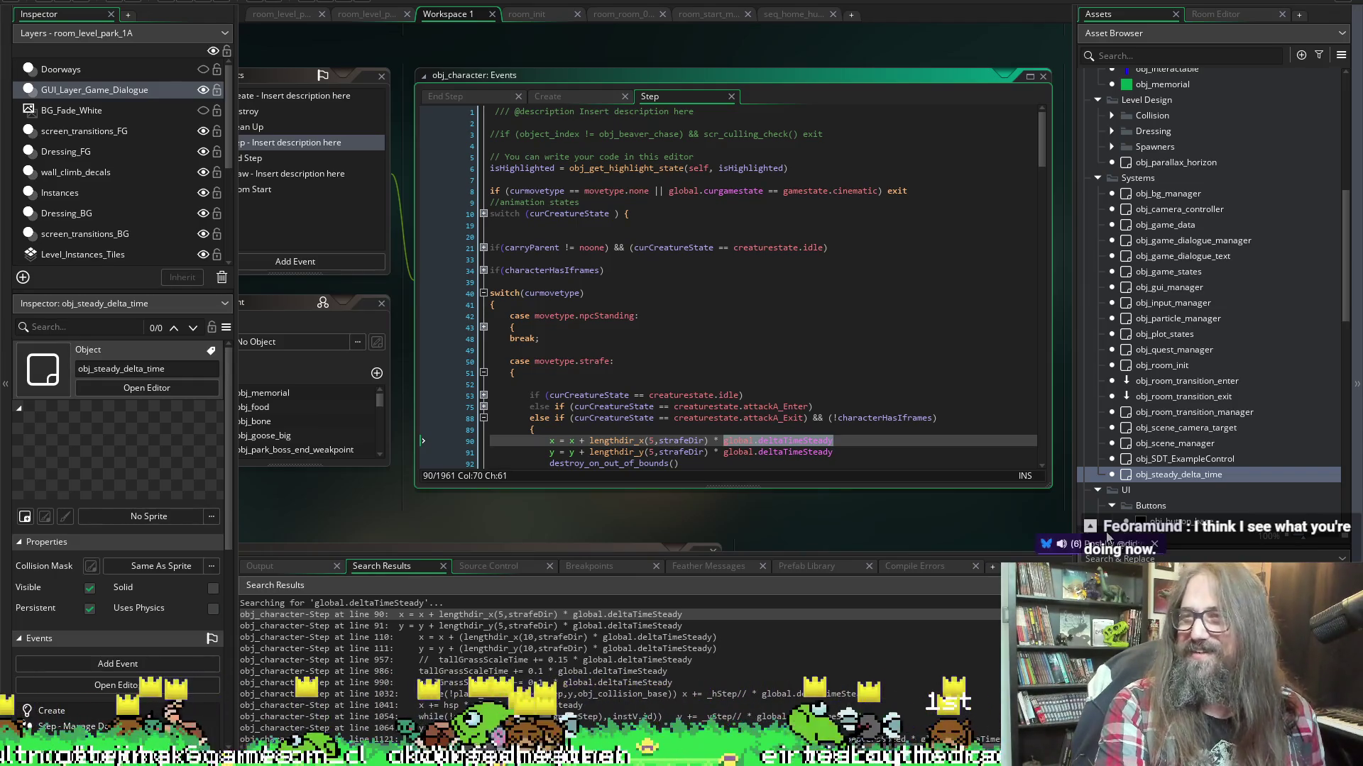
Open the Bluesky post from its notification toast
left_click(1107, 542)
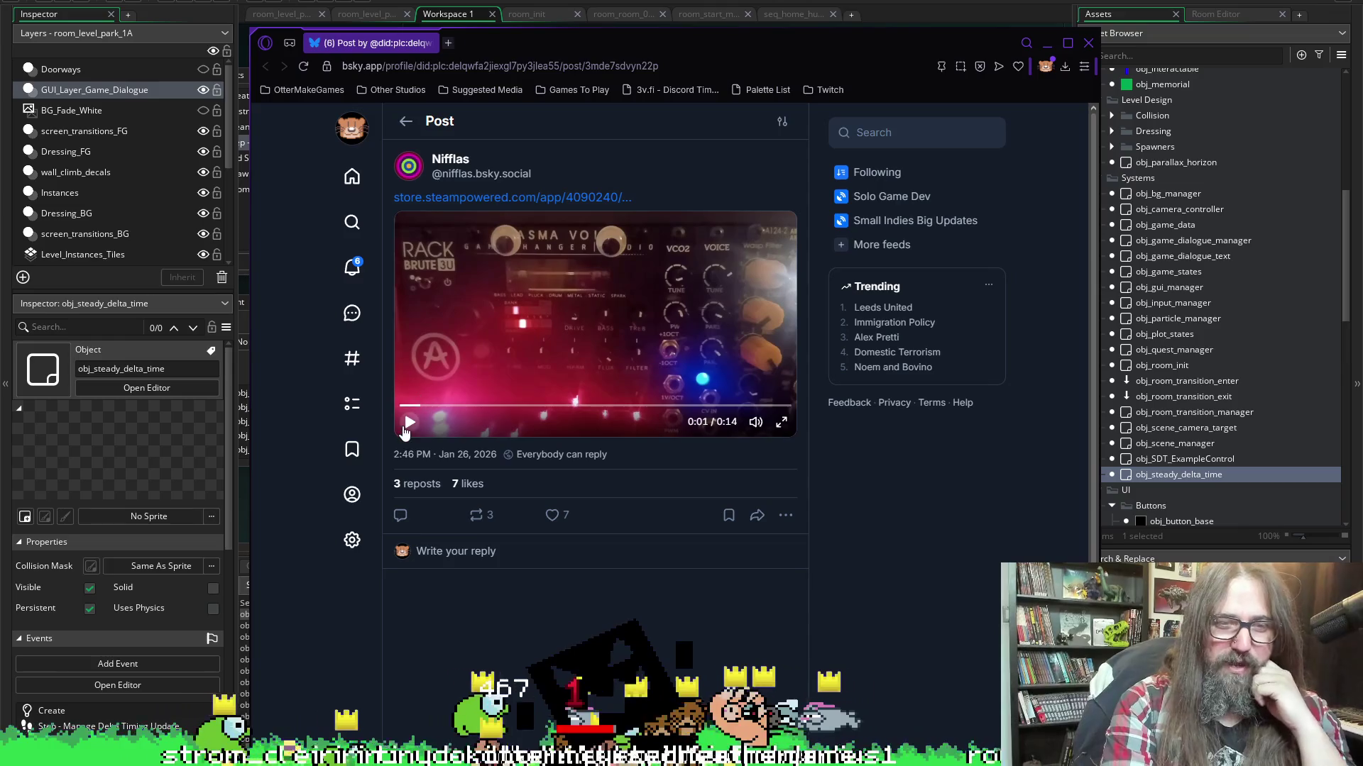
Watch the post's synth video full screen, then close the post tab and the browser
left_click(780, 424)
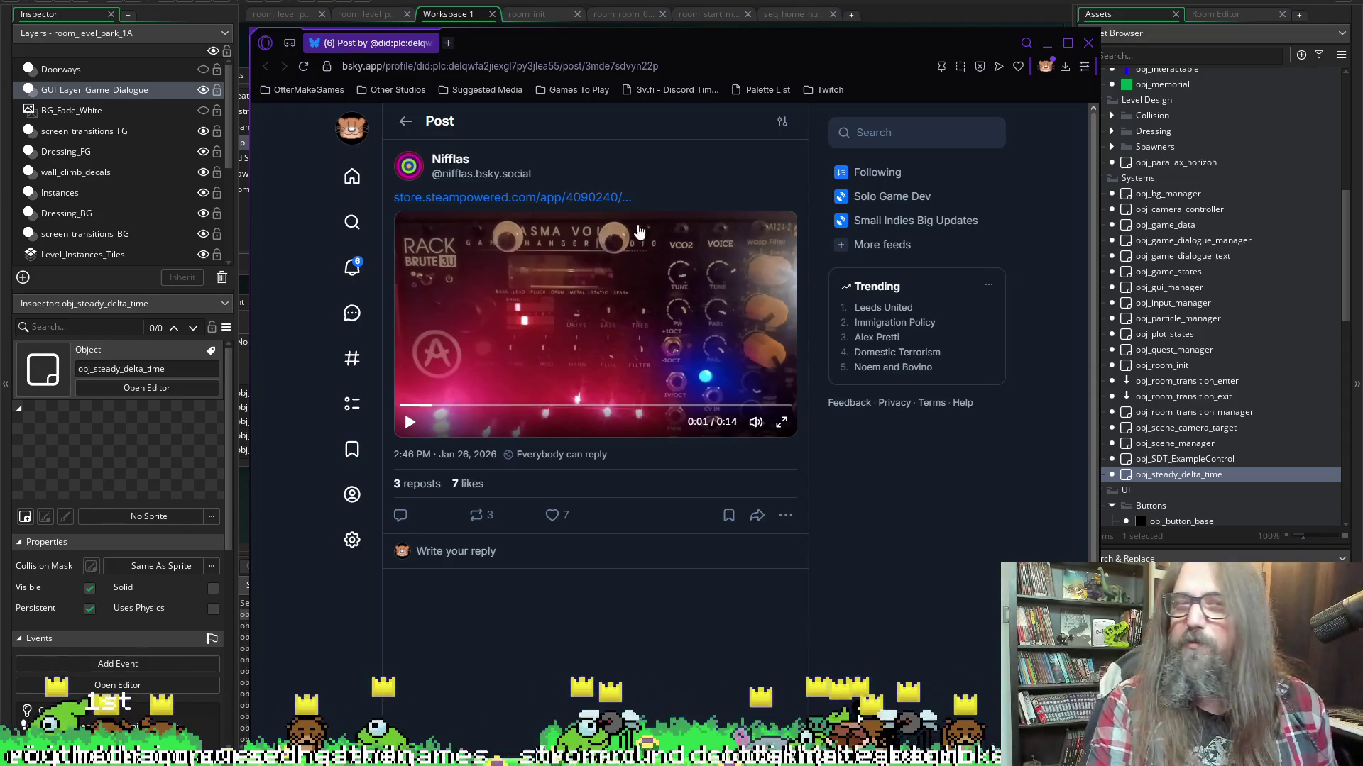
middle_click(369, 45)
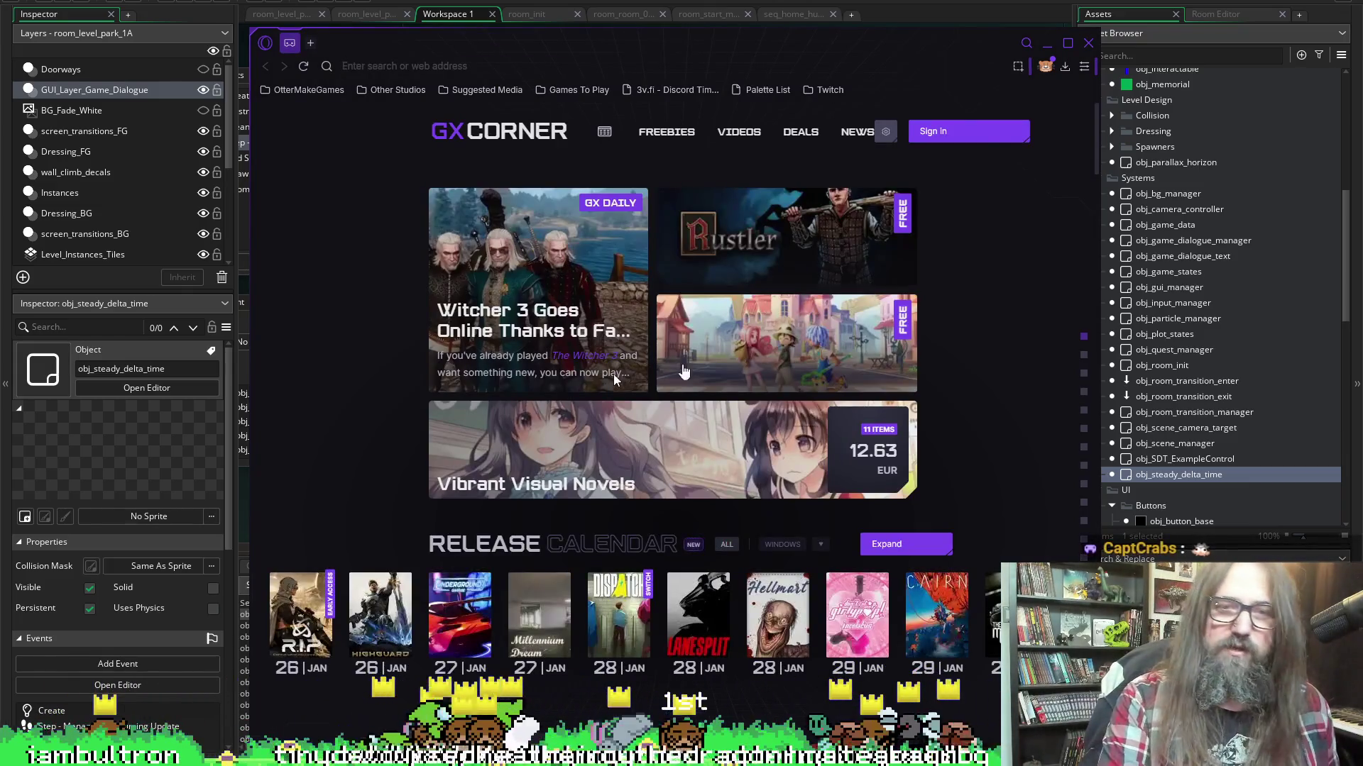
left_click(1088, 43)
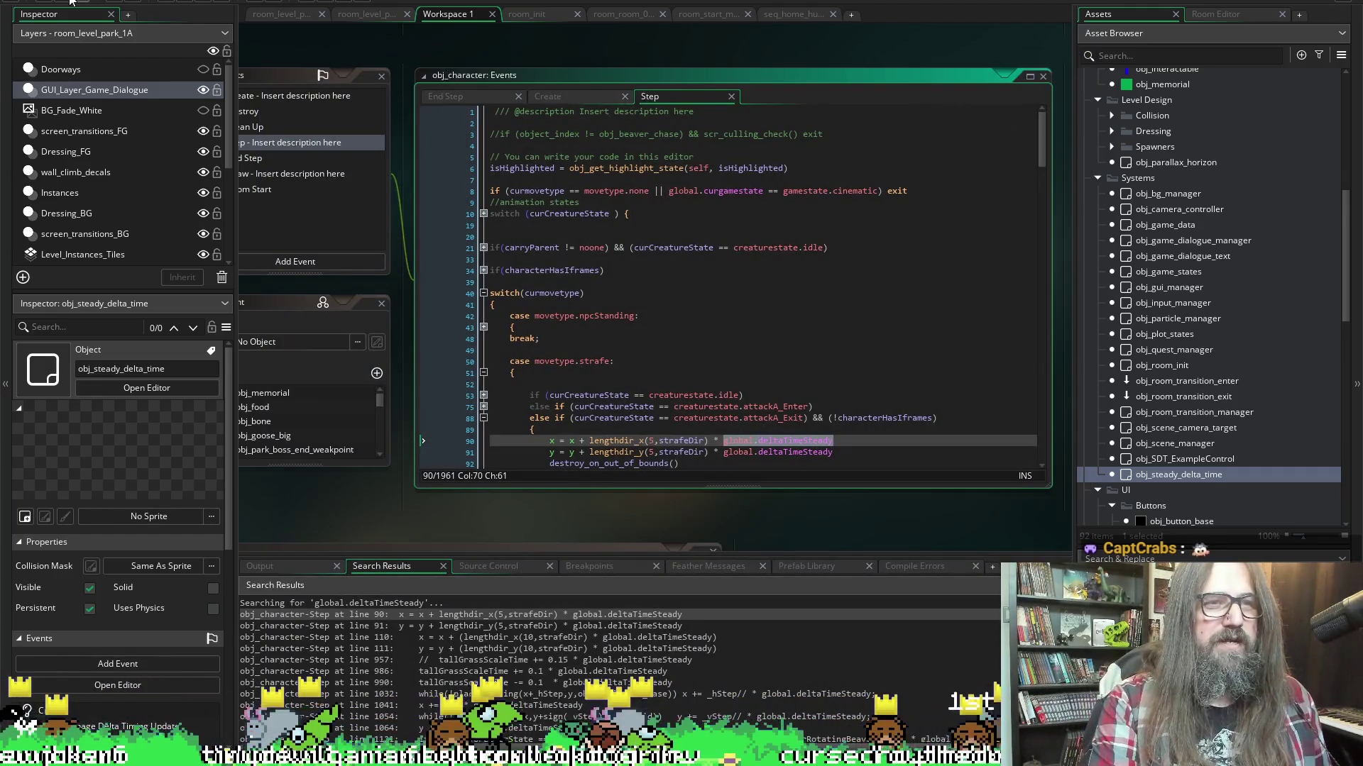
Shorten the Search Results panel and click back into the obj_character Step code
left_click(400, 227)
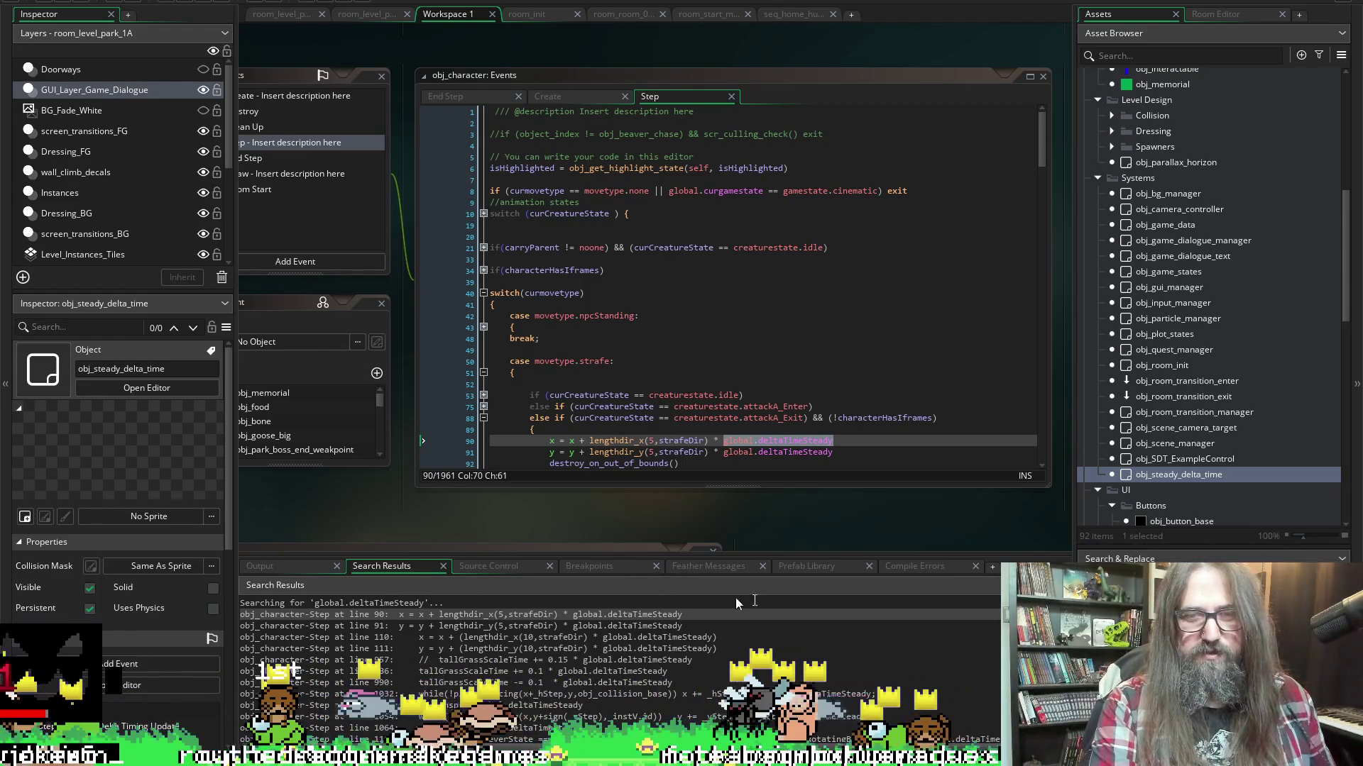
left_click_drag(916, 550, 916, 613)
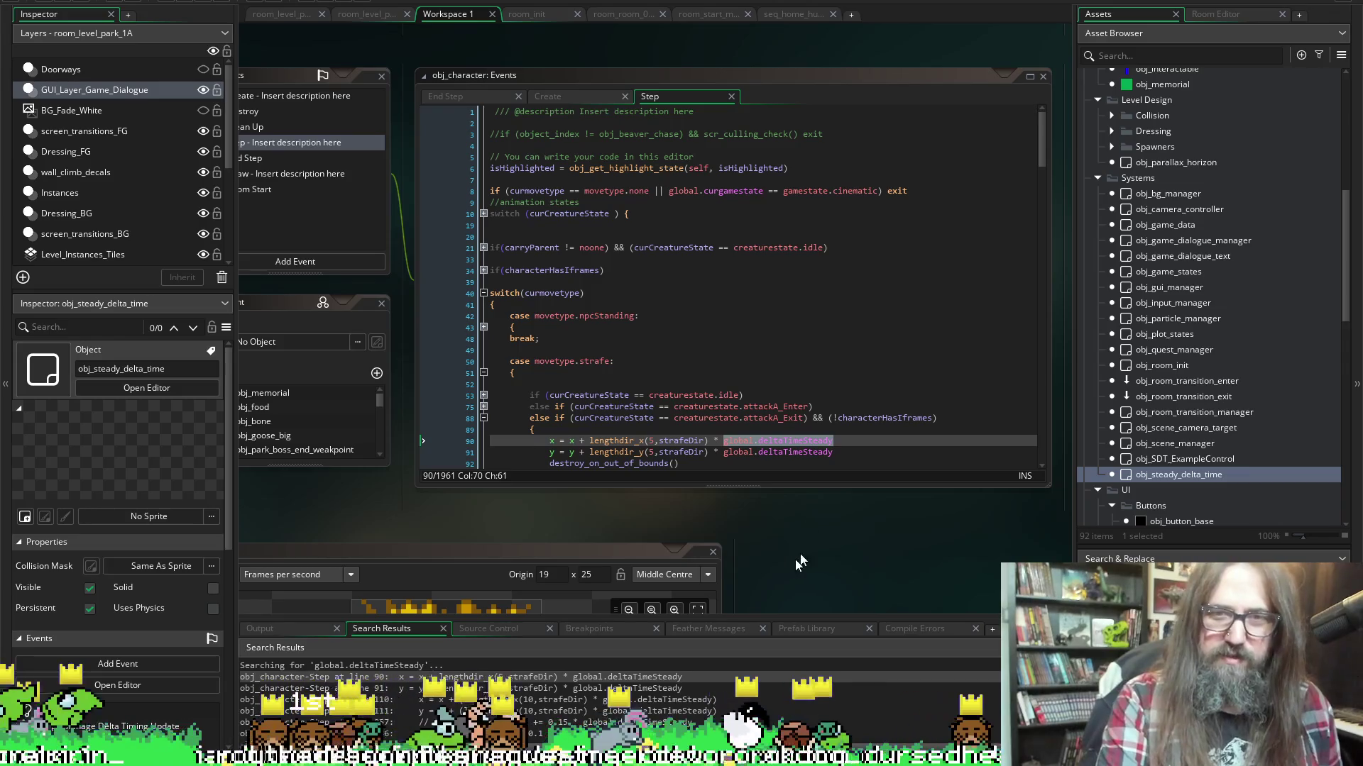
left_click(888, 460)
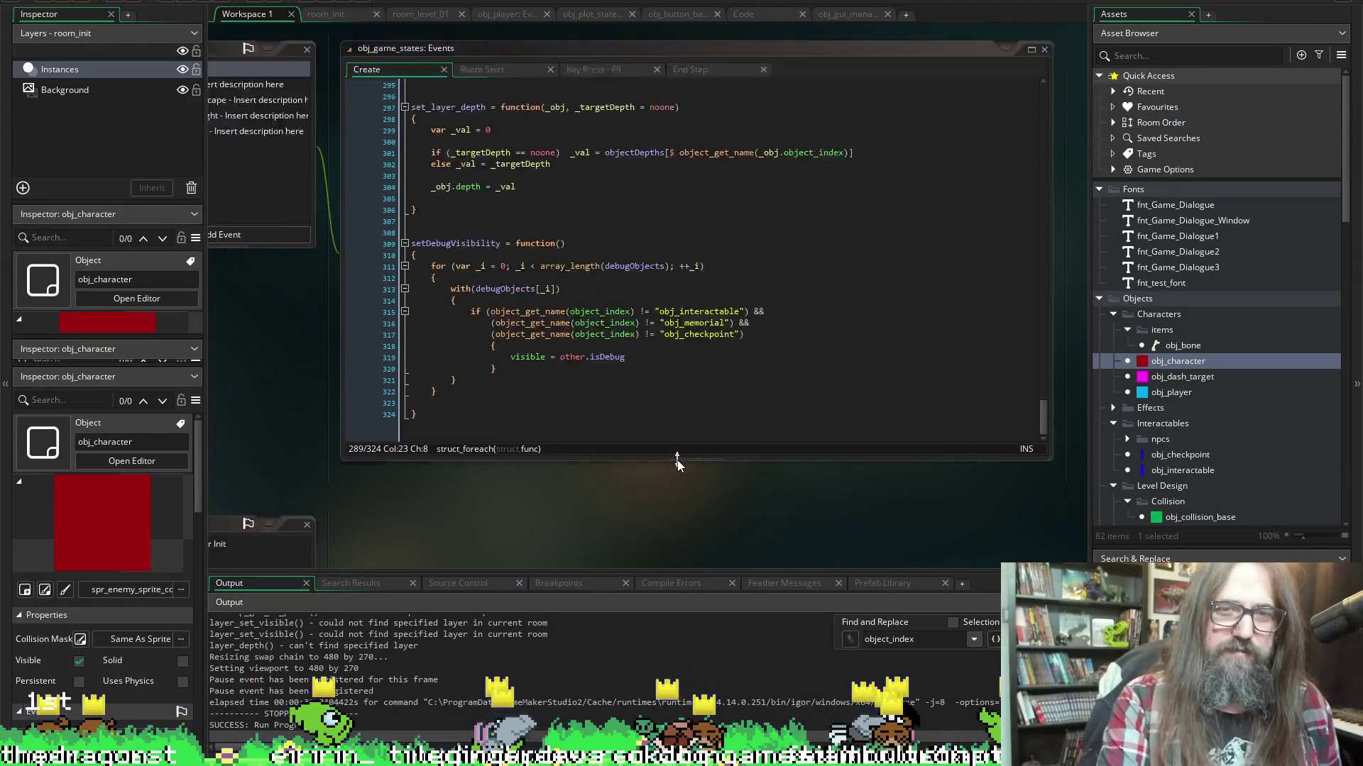
Scroll around Workspace 1 to bring obj_collision_base's Draw code with draw_text depth lines into view
scroll(675, 462, "down", 1)
scroll(675, 462, "left", 5)
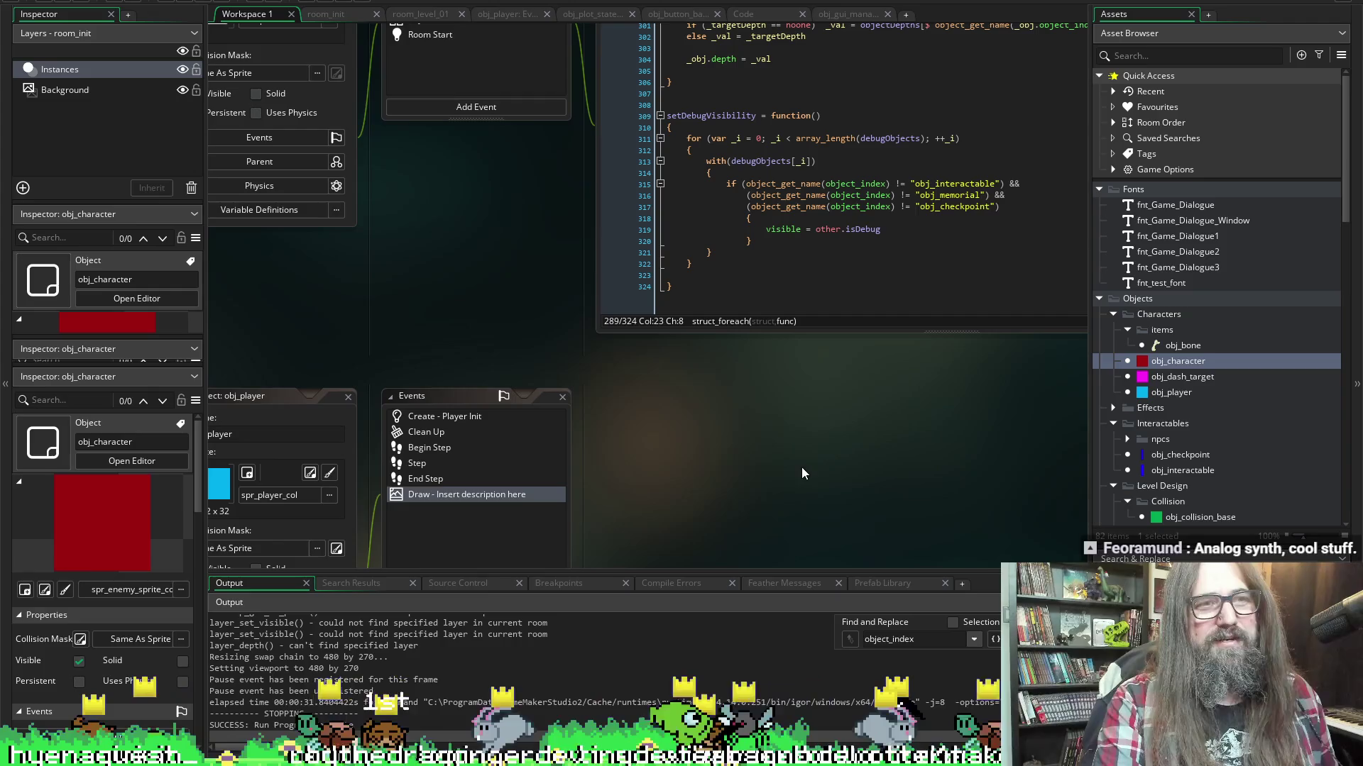
scroll(882, 346, "right", 1)
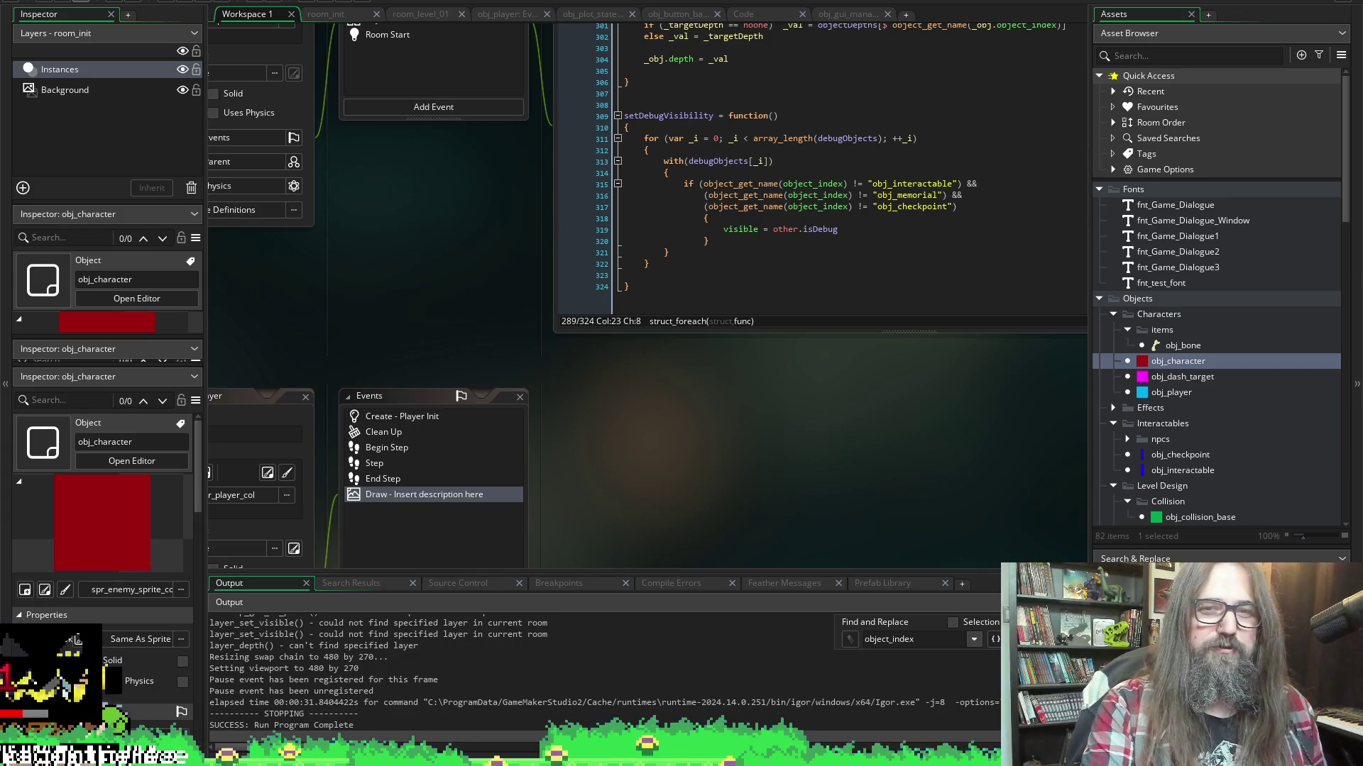
scroll(733, 426, "down", 10)
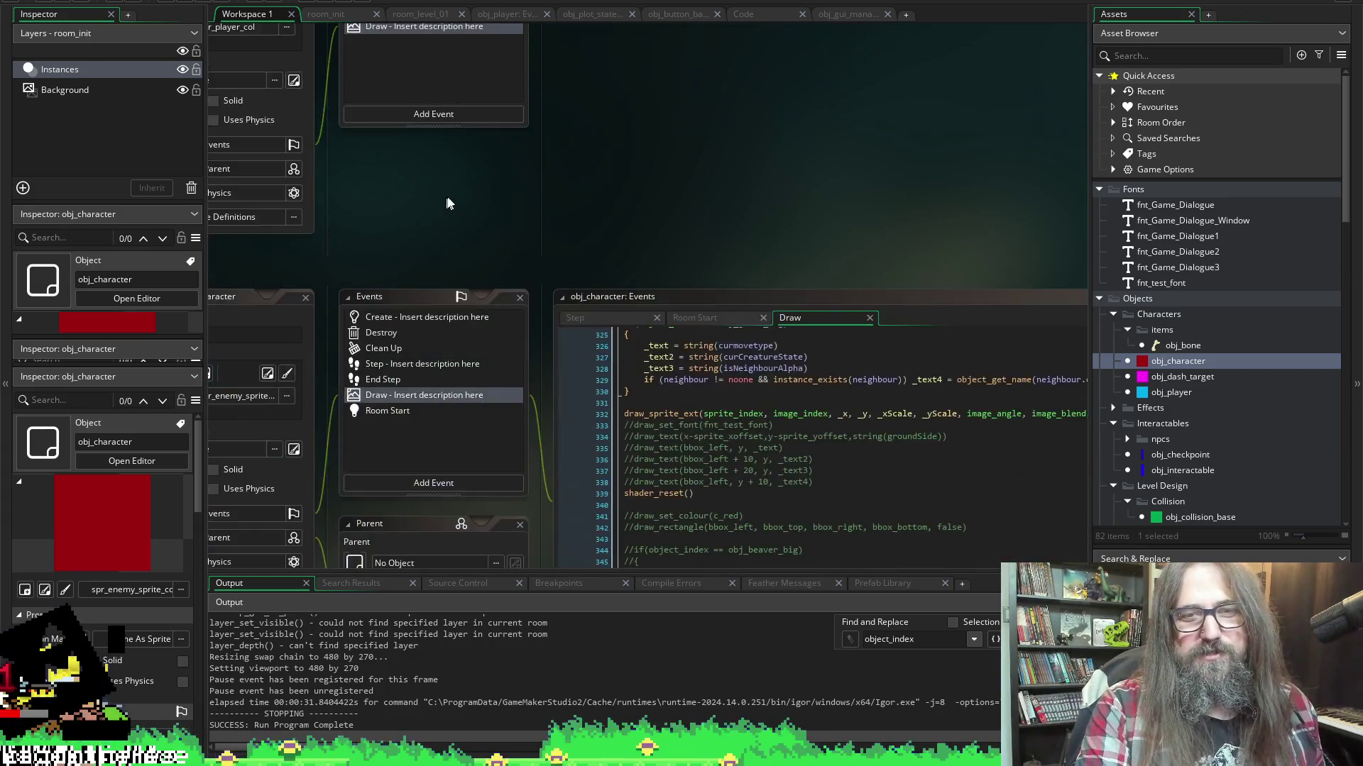
scroll(494, 246, "up", 5)
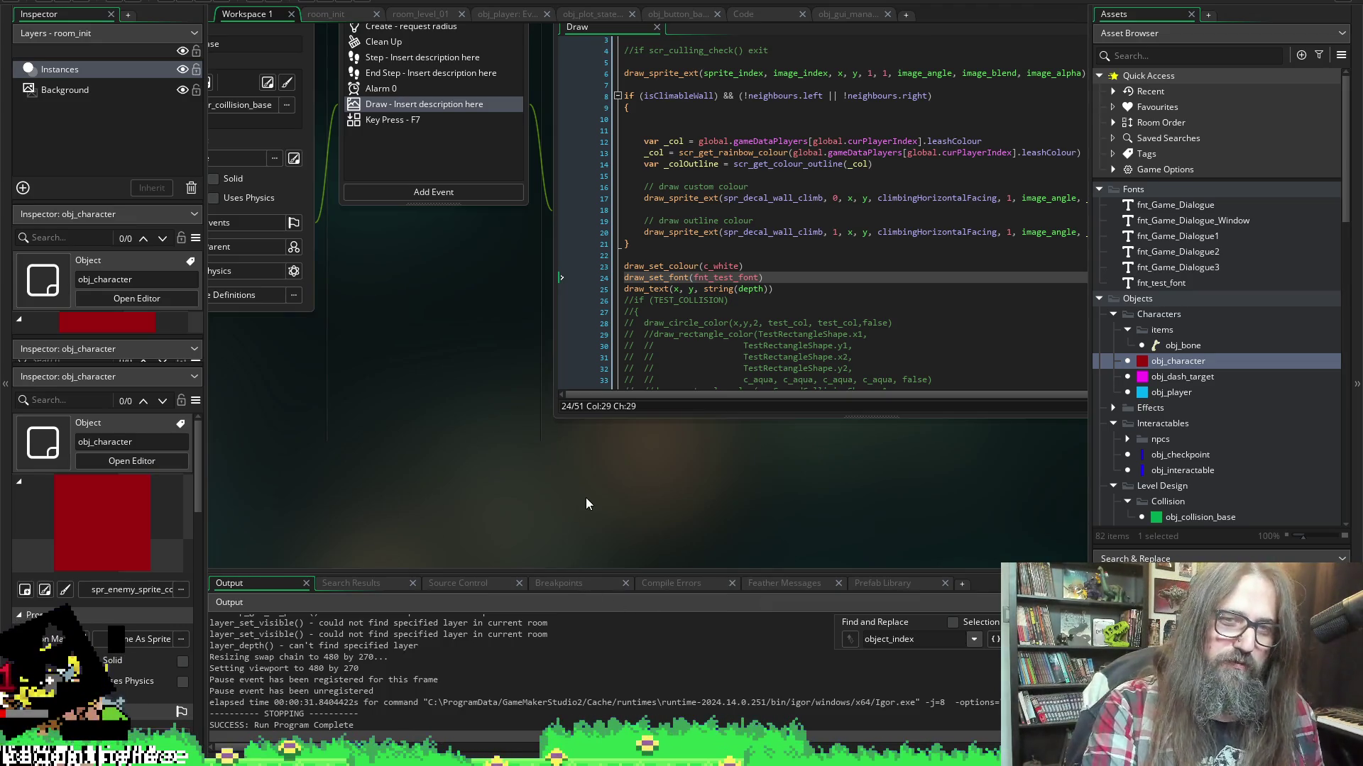
scroll(585, 497, "right", 3)
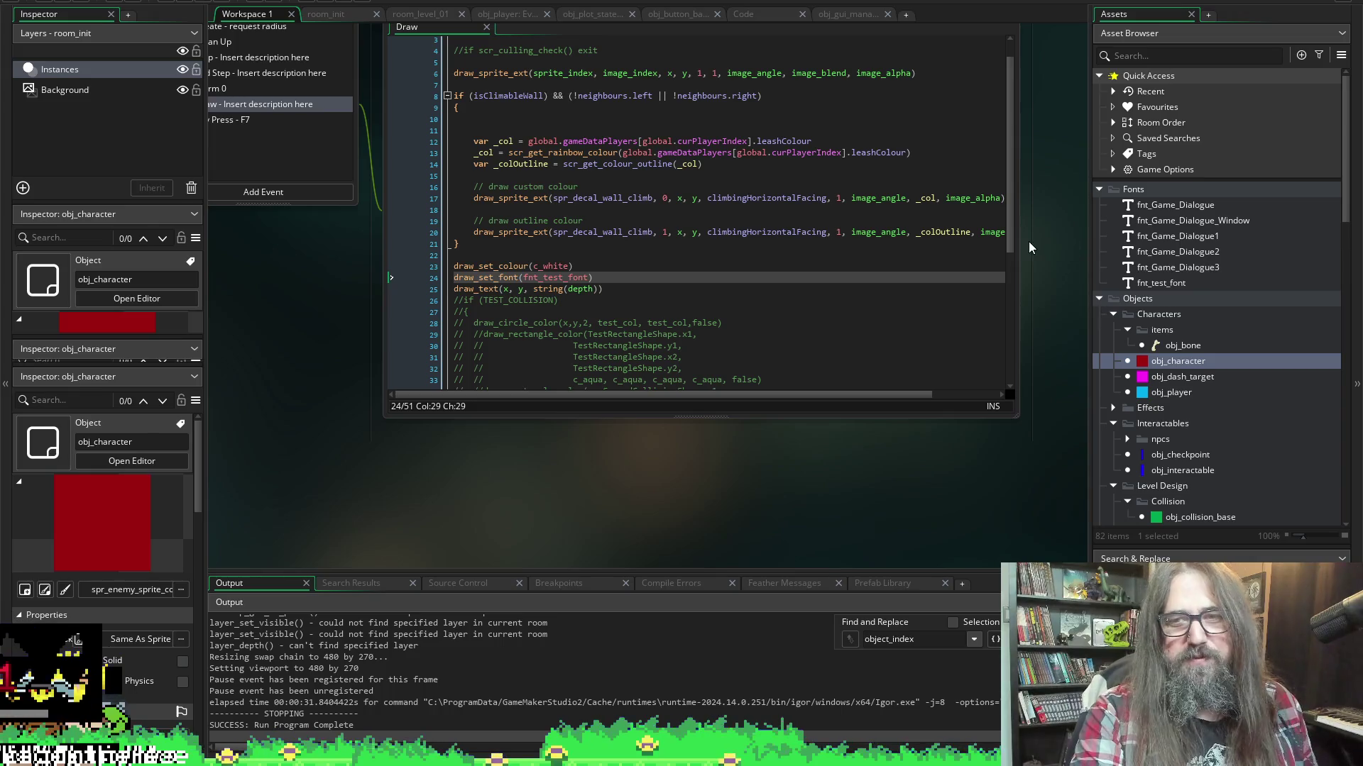
scroll(1024, 267, "up", 1)
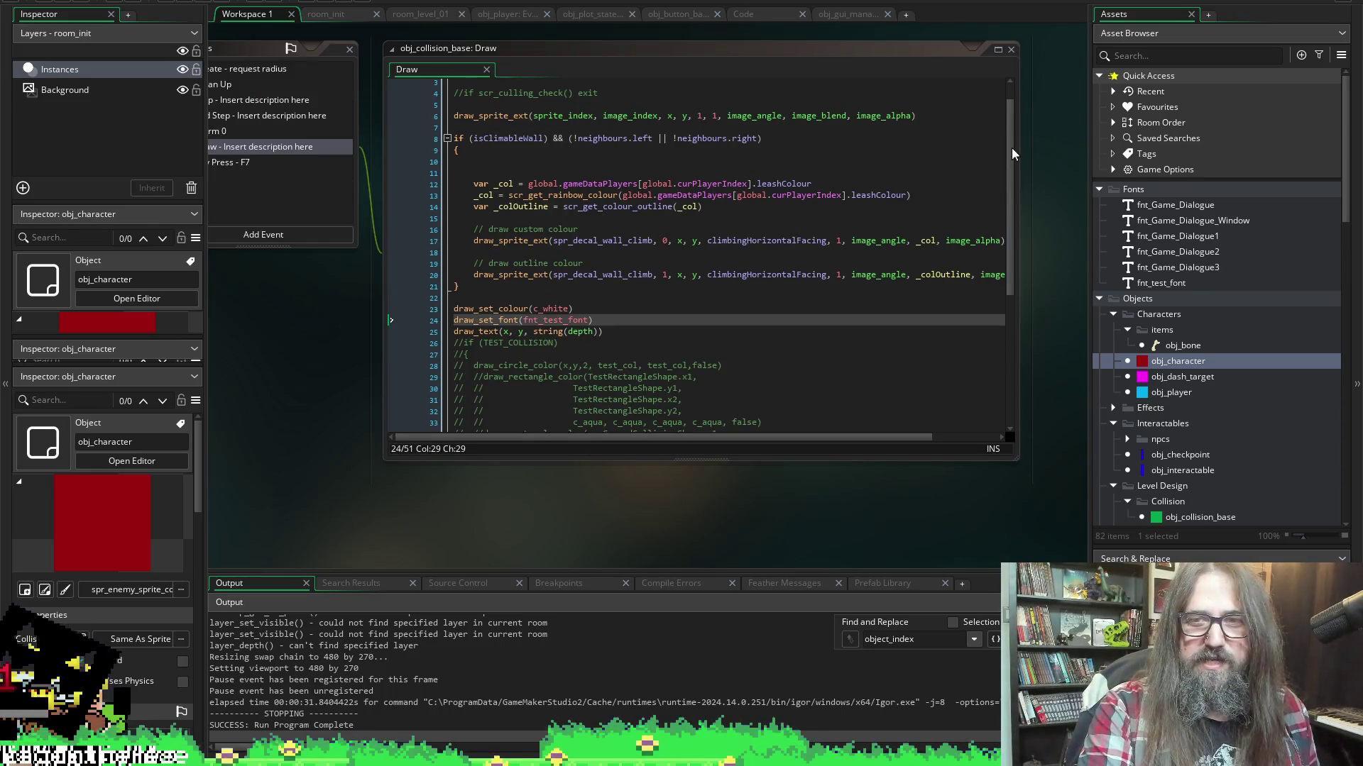
Comment out lines 23–25 (colour, font and draw_text depth) in obj_collision_base's Draw event
scroll(1052, 165, "up", 1)
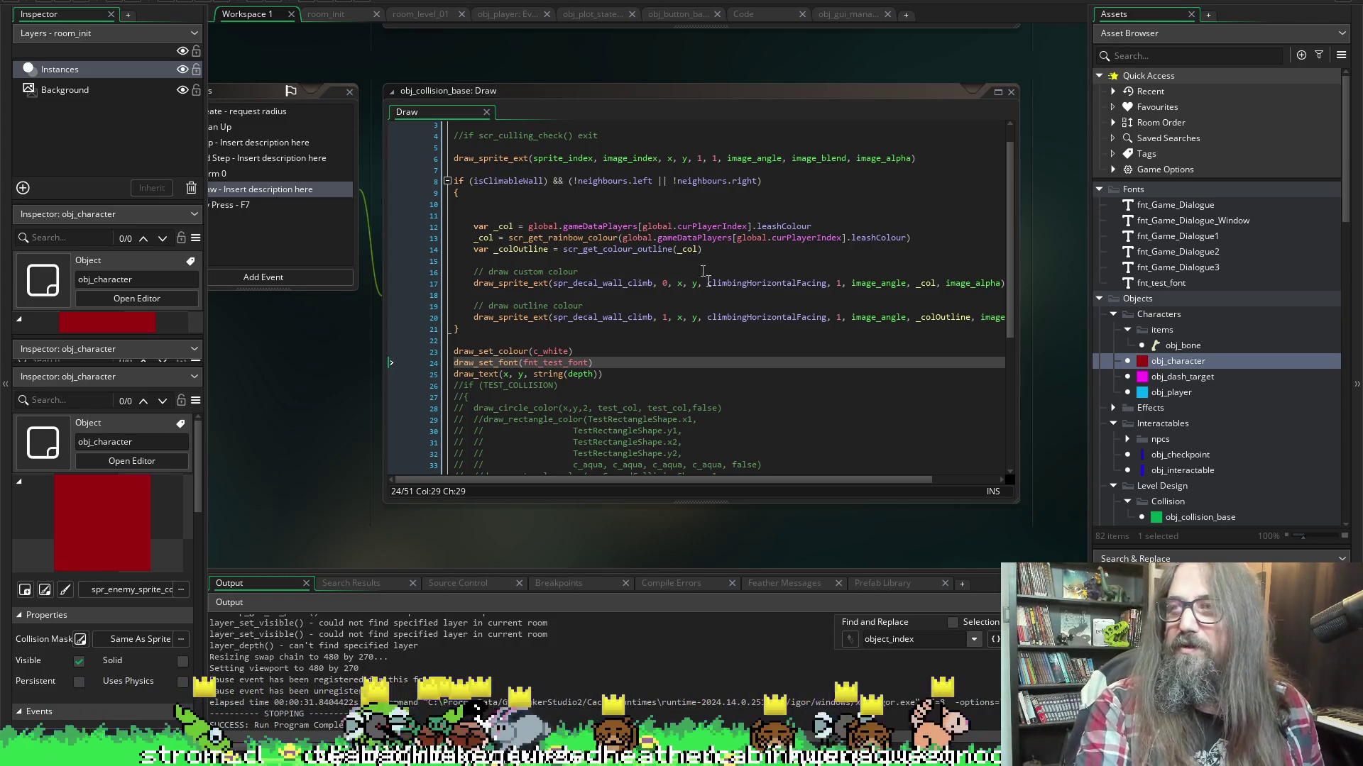
mouse_move(624, 159)
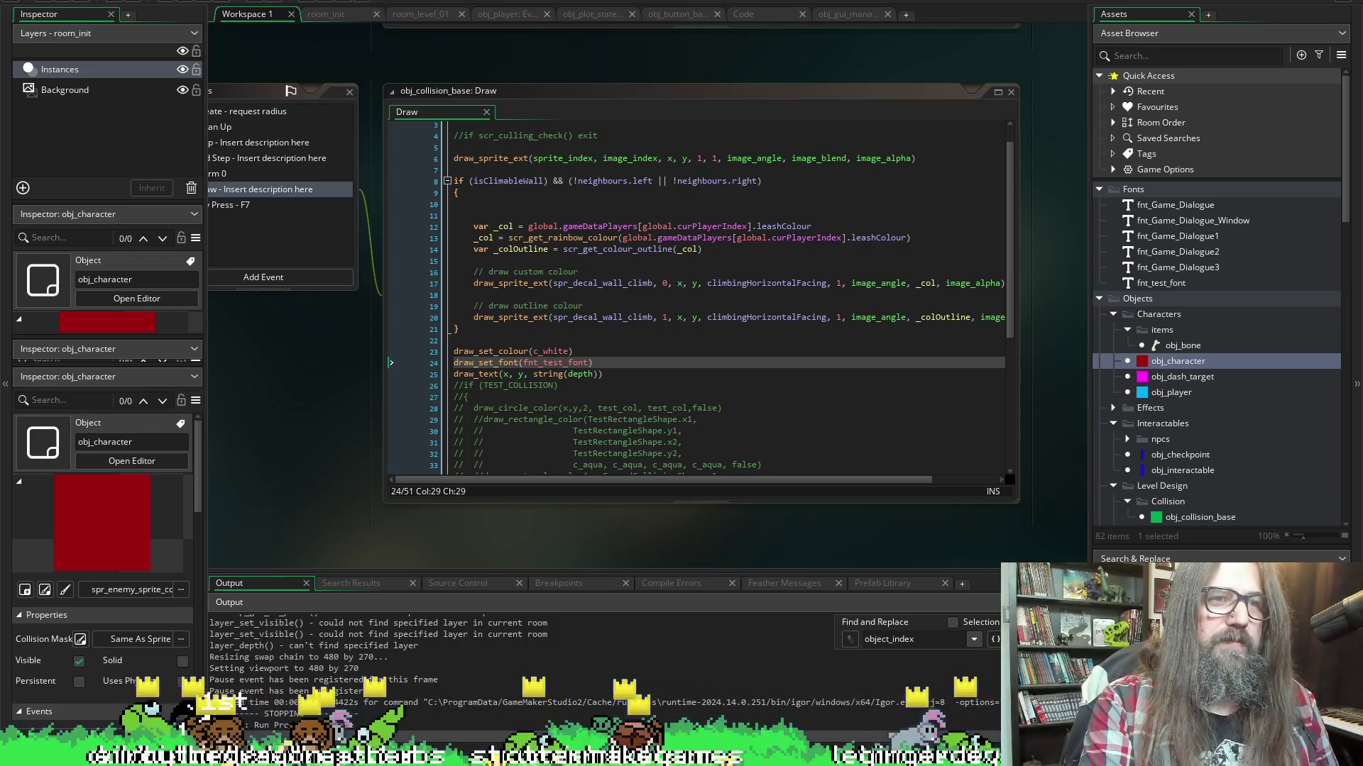
left_click_drag(602, 374, 389, 356)
key("ctrl+k")
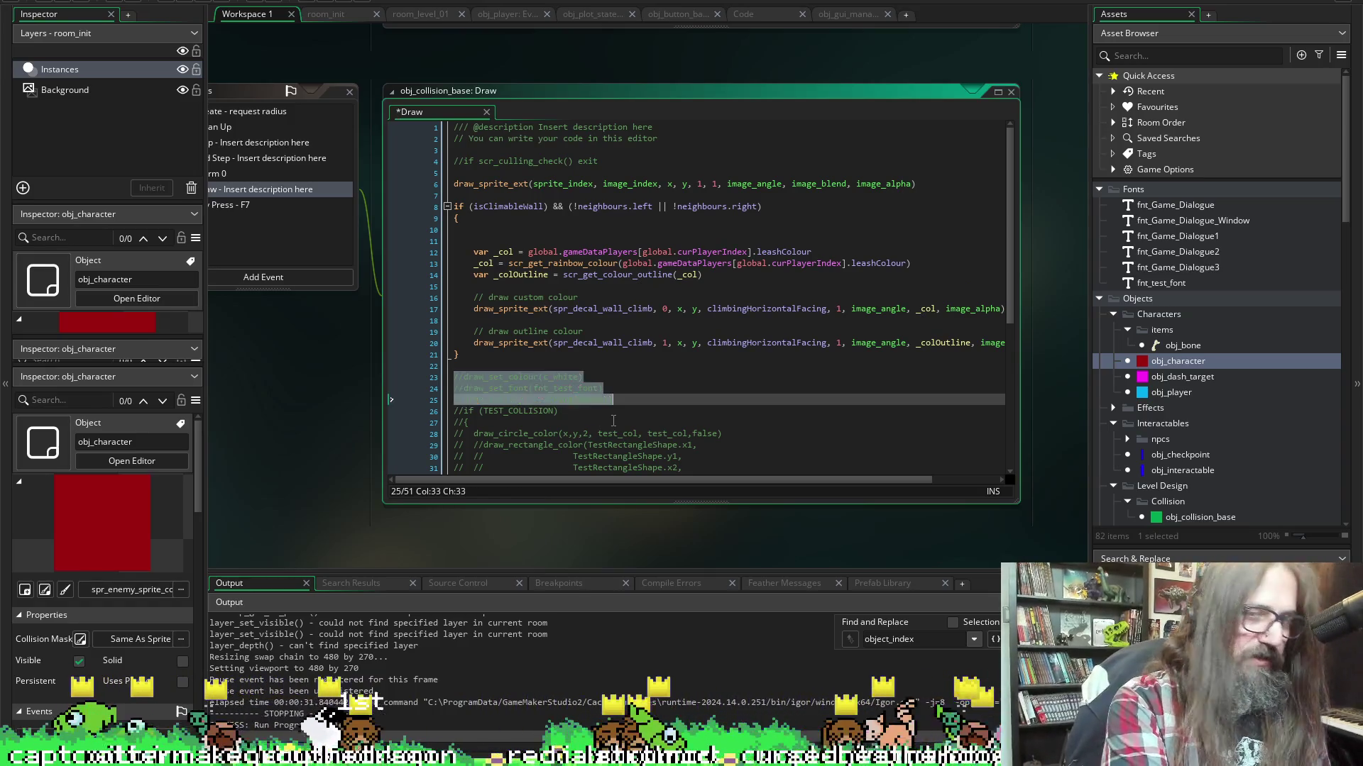
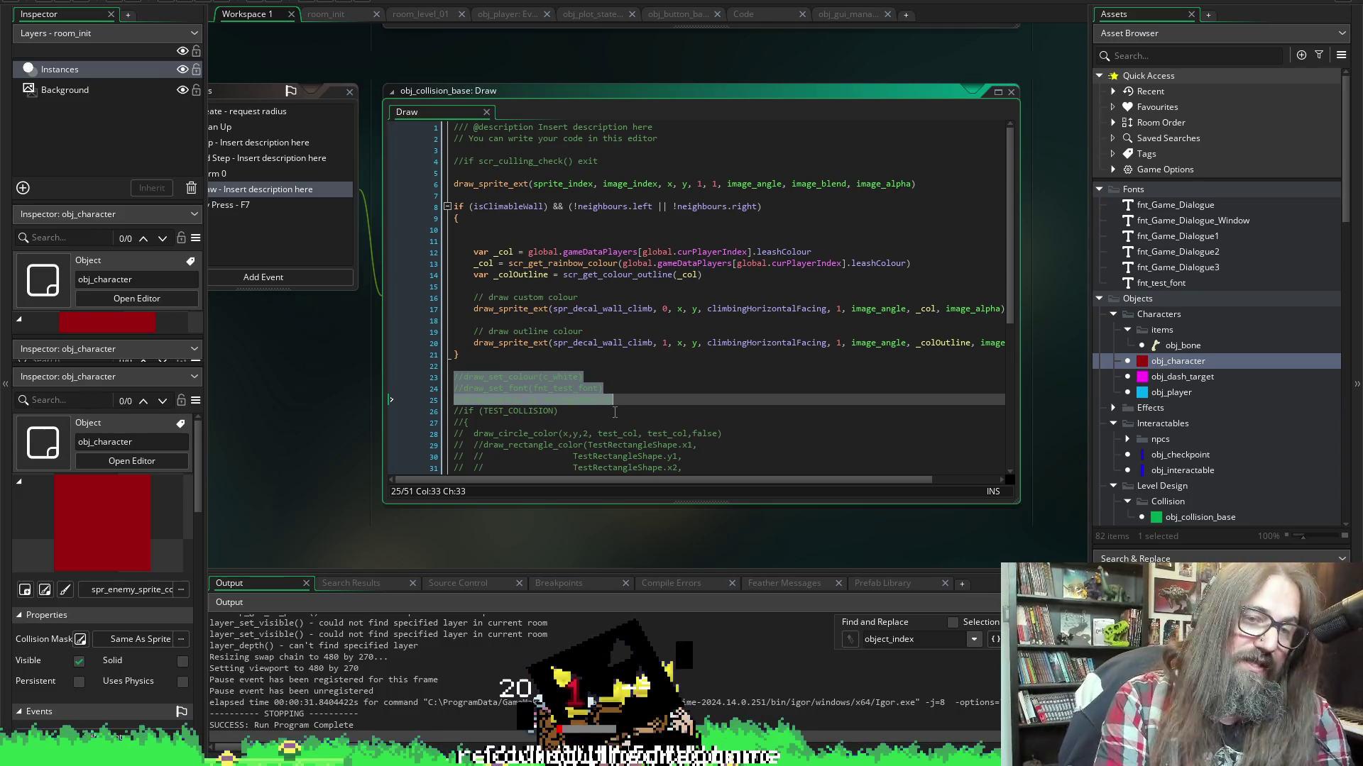
Deselect the commented lines 23–25 and run the game to test it
left_click(653, 393)
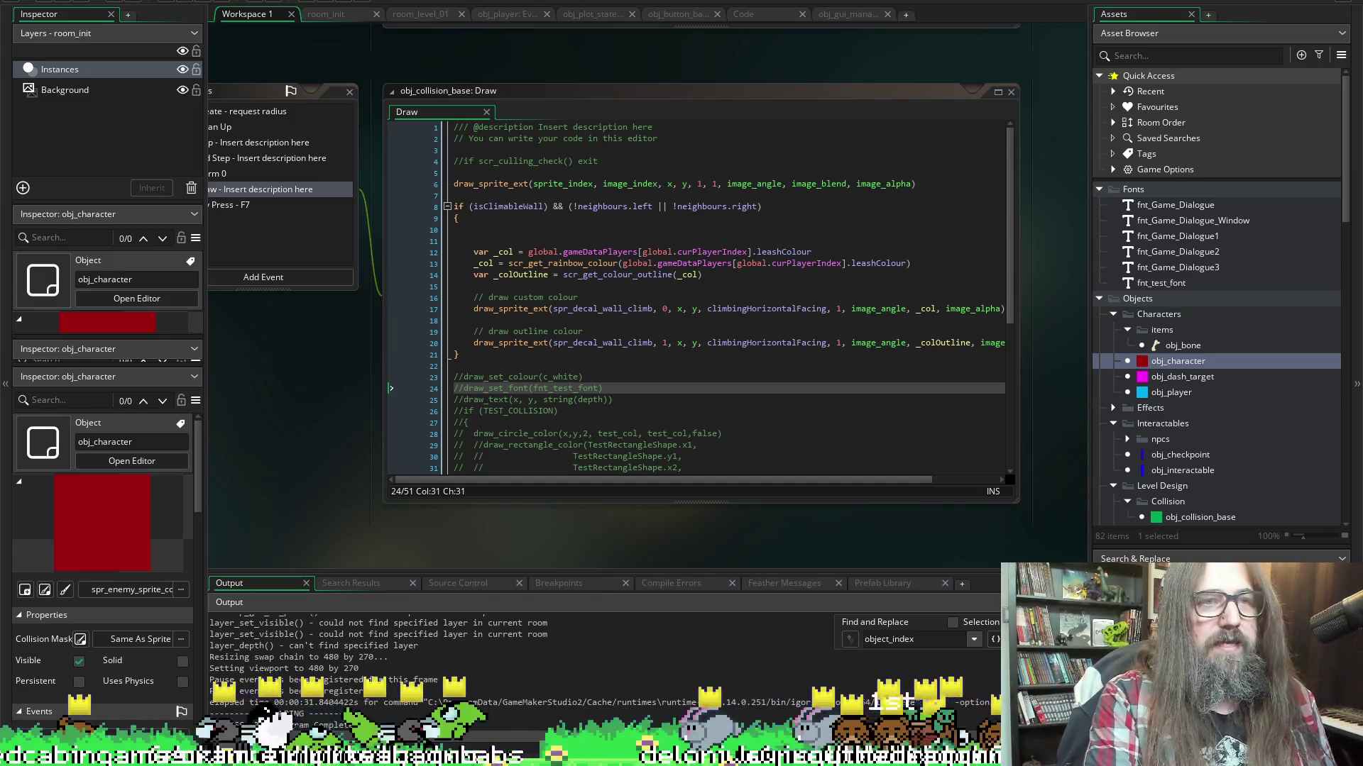
left_click(183, 5)
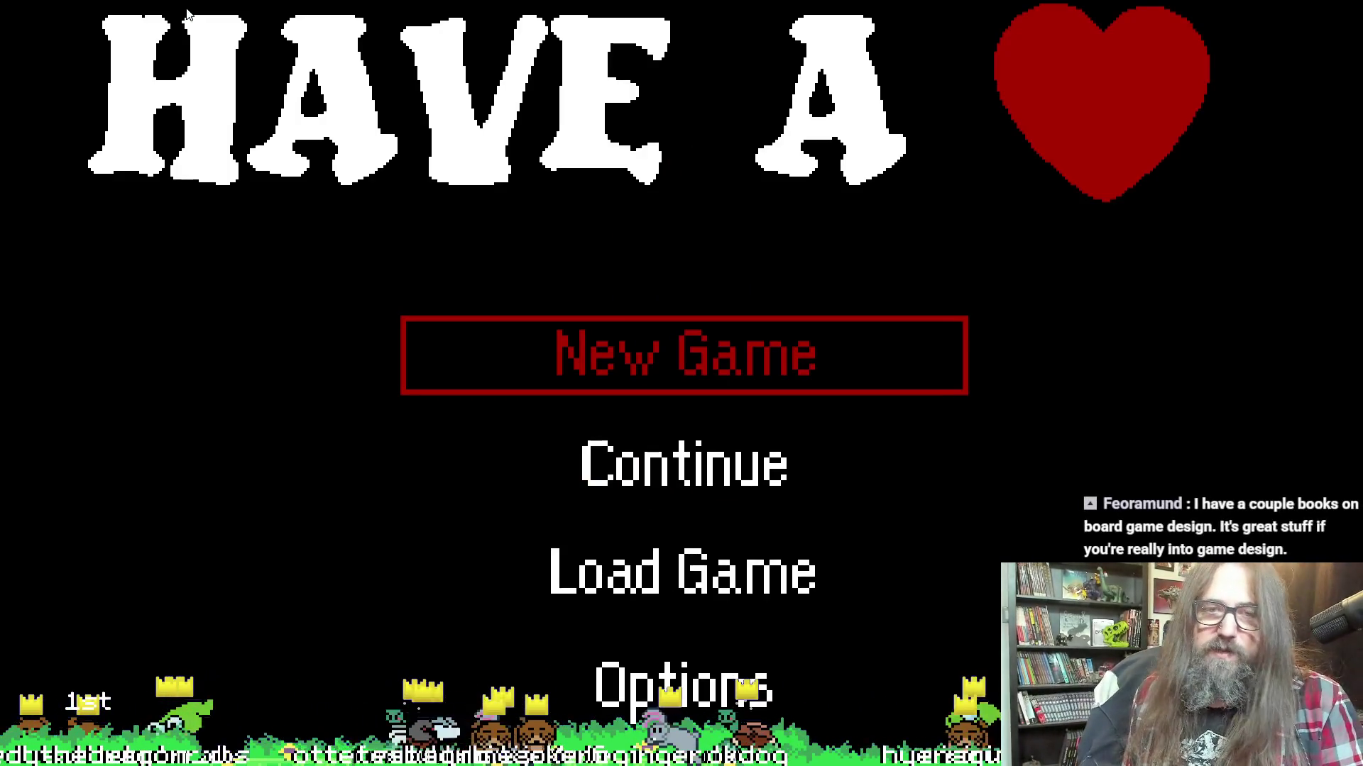
Skip the Otter Make Games splash to reach the title menu
key("Return")
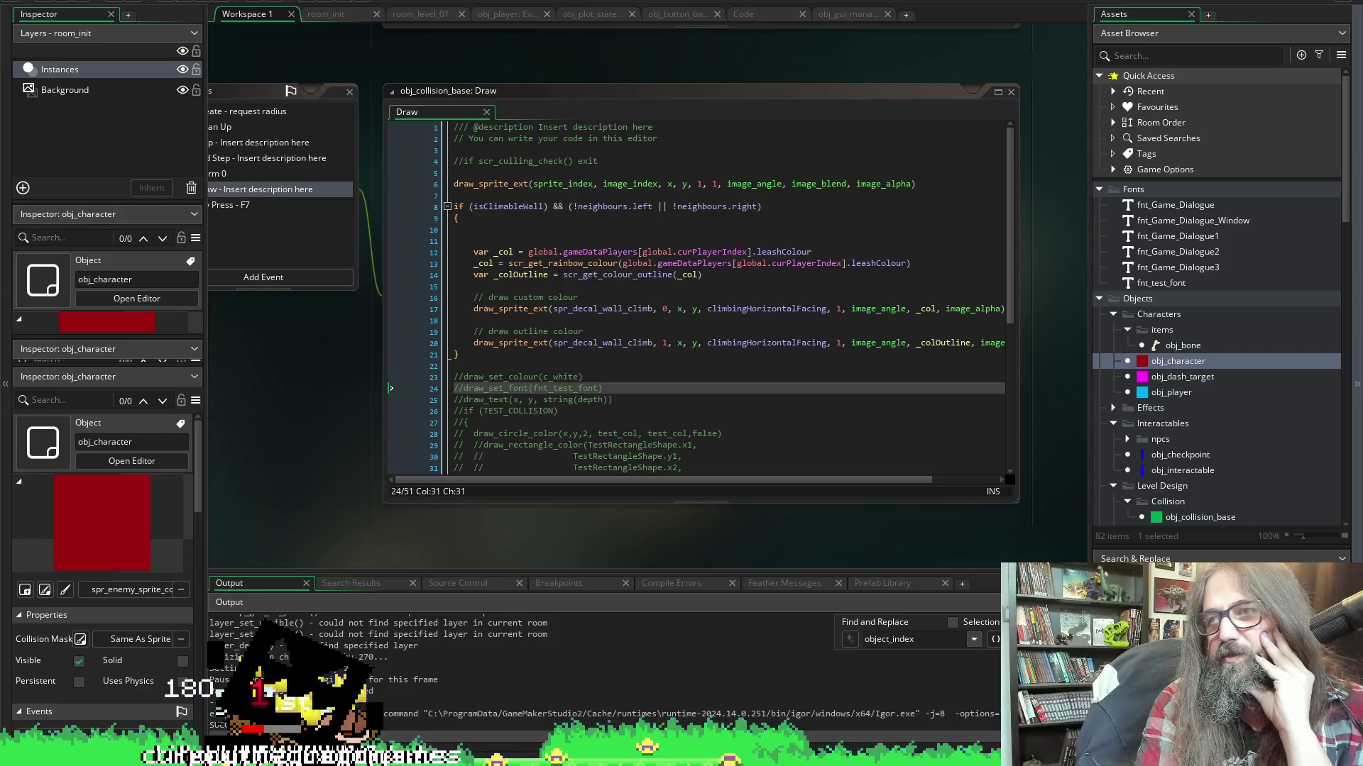
Bring the 'Collision with particles' forum thread window over the IDE
mouse_move(0, 285)
left_mouse_down()
mouse_move(282, 285)
mouse_move(459, 104)
mouse_move(547, 100)
mouse_move(547, 0)
mouse_move(561, 12)
left_mouse_up()
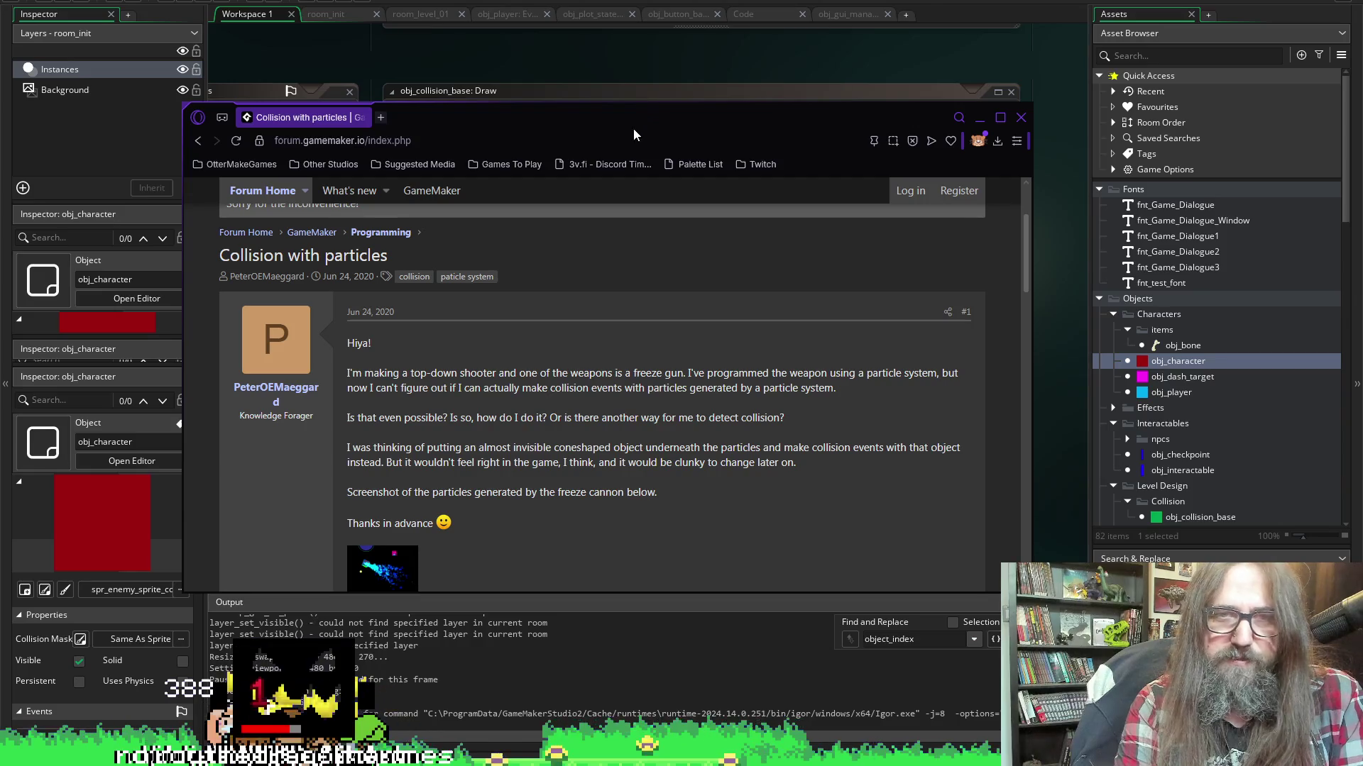
Reposition the forum window and highlight the reply noting particles are faster than instances
mouse_move(633, 134)
left_mouse_down()
mouse_move(735, 100)
mouse_move(771, 161)
left_mouse_up()
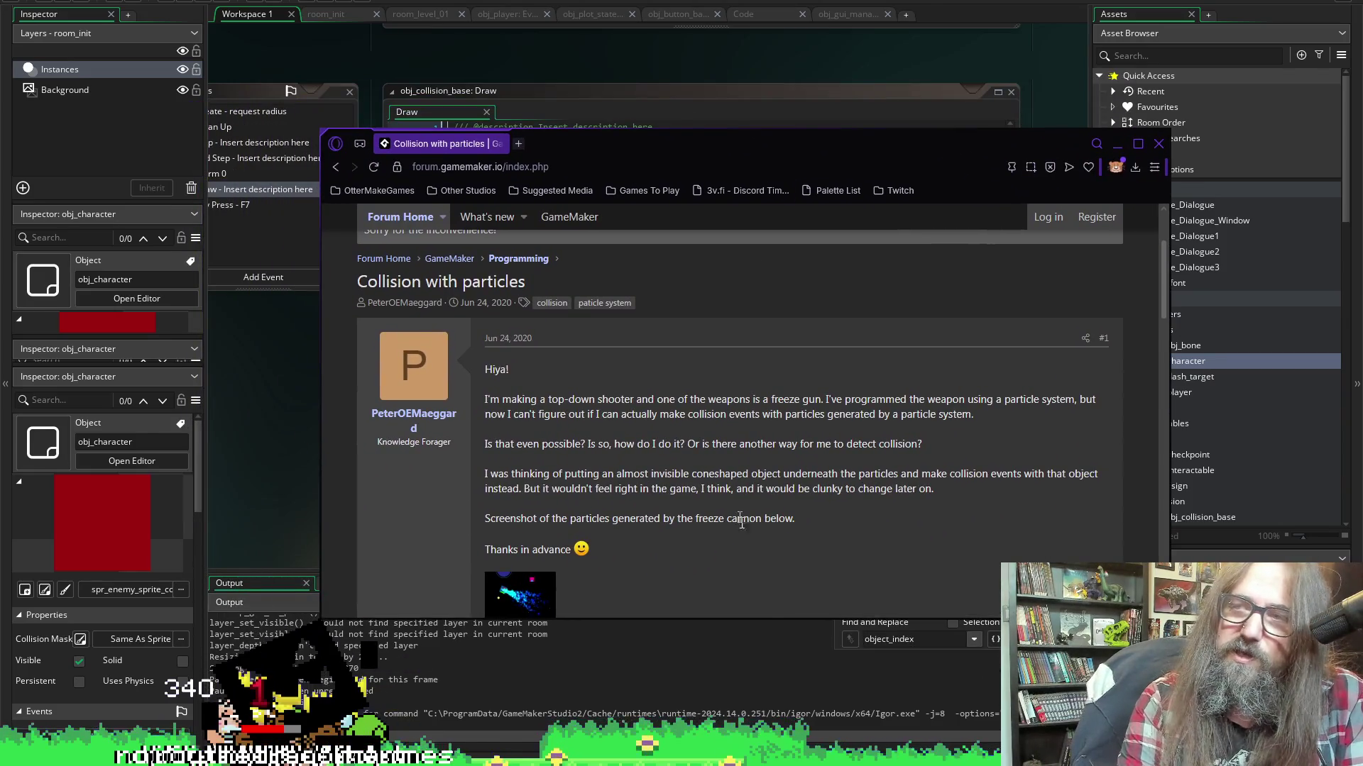
scroll(710, 440, "down", 5)
scroll(680, 478, "up", 8)
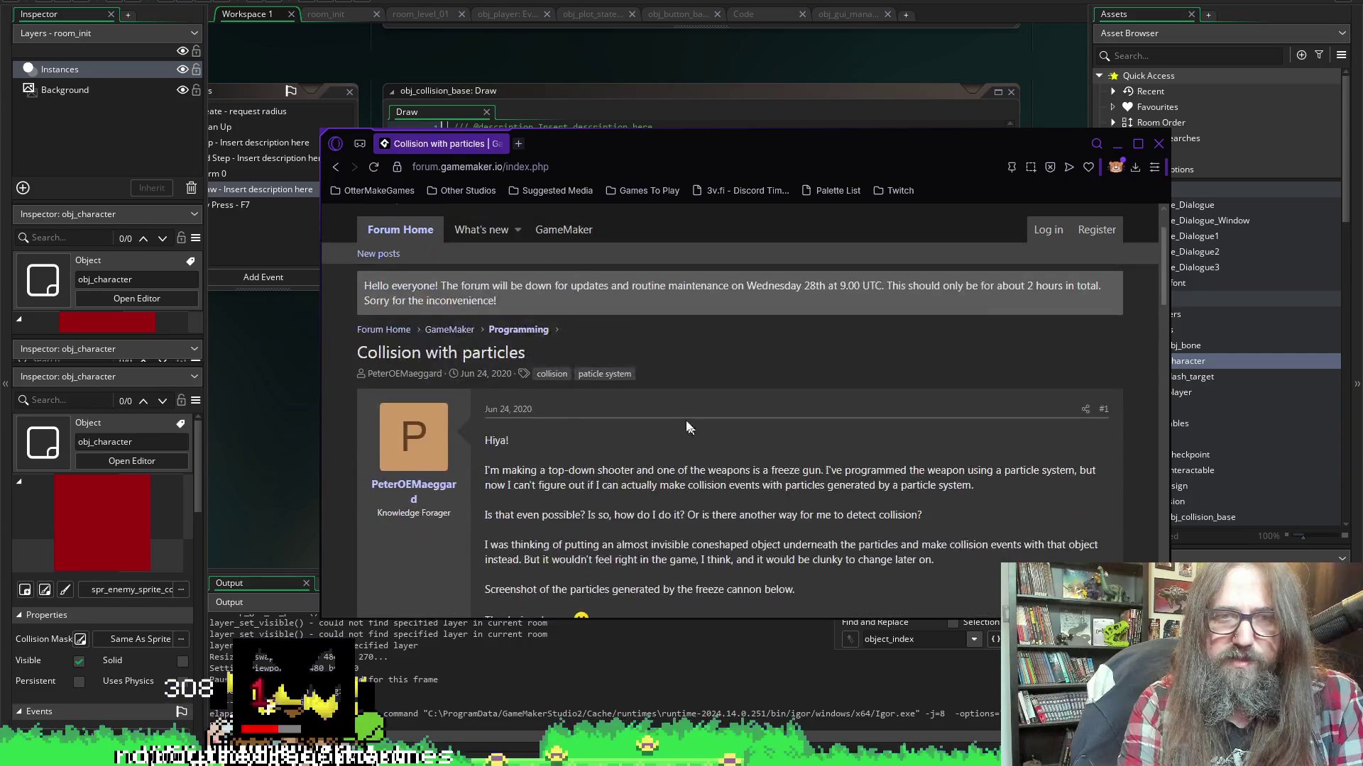
scroll(777, 456, "down", 5)
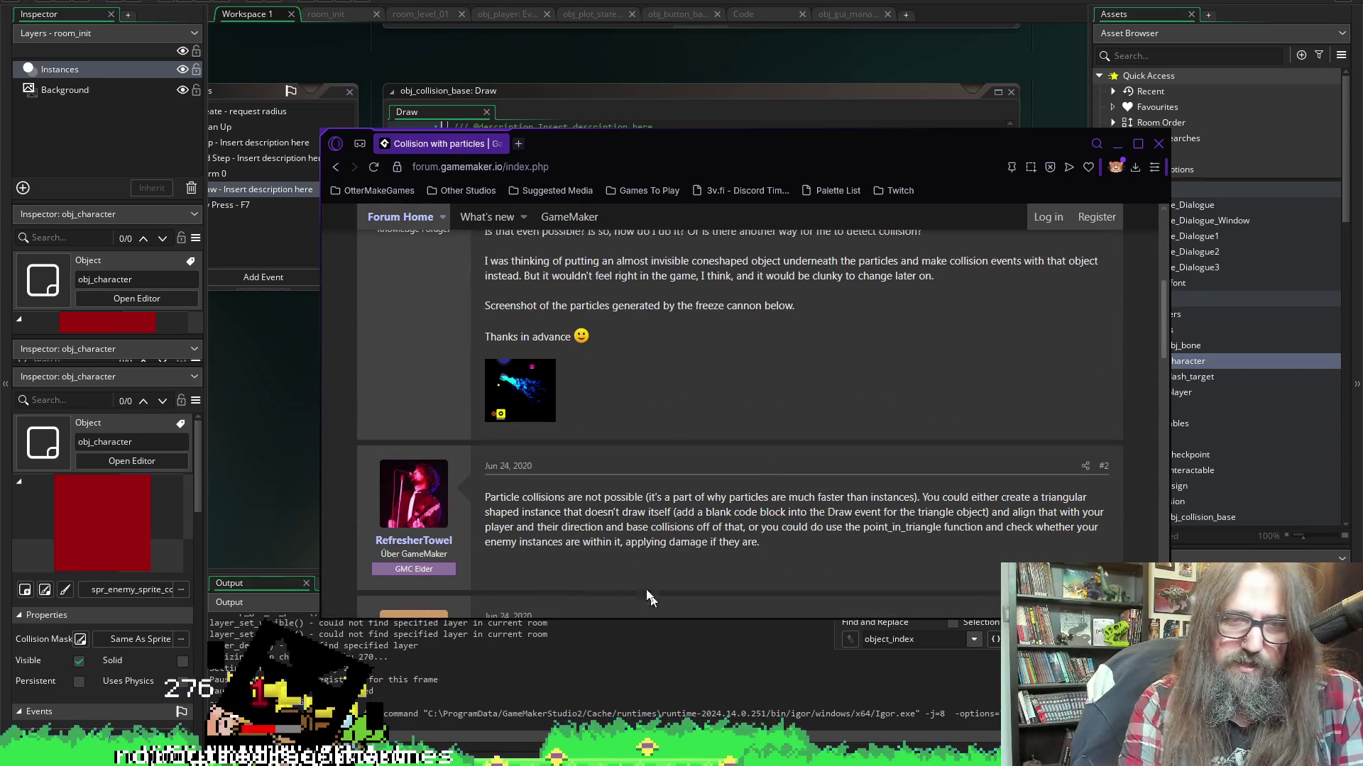
scroll(662, 430, "up", 3)
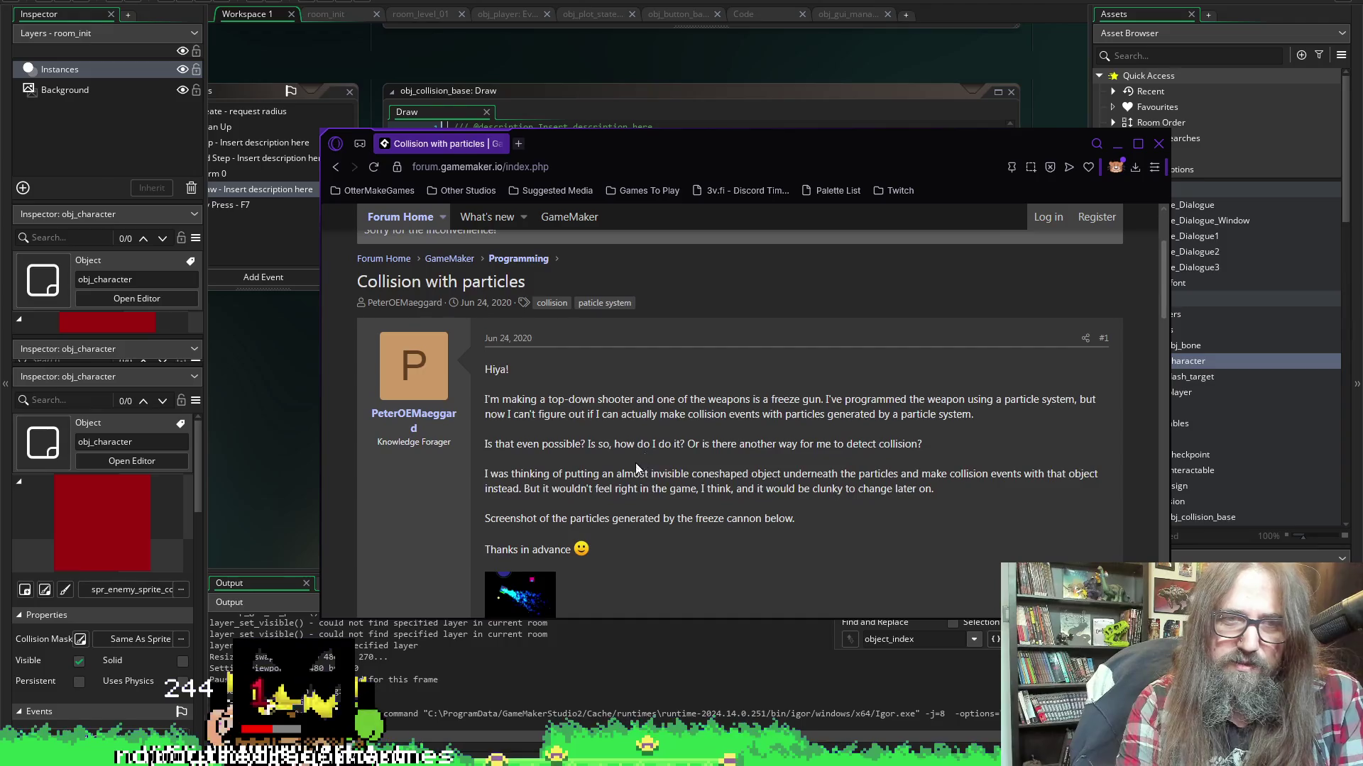
scroll(710, 423, "down", 5)
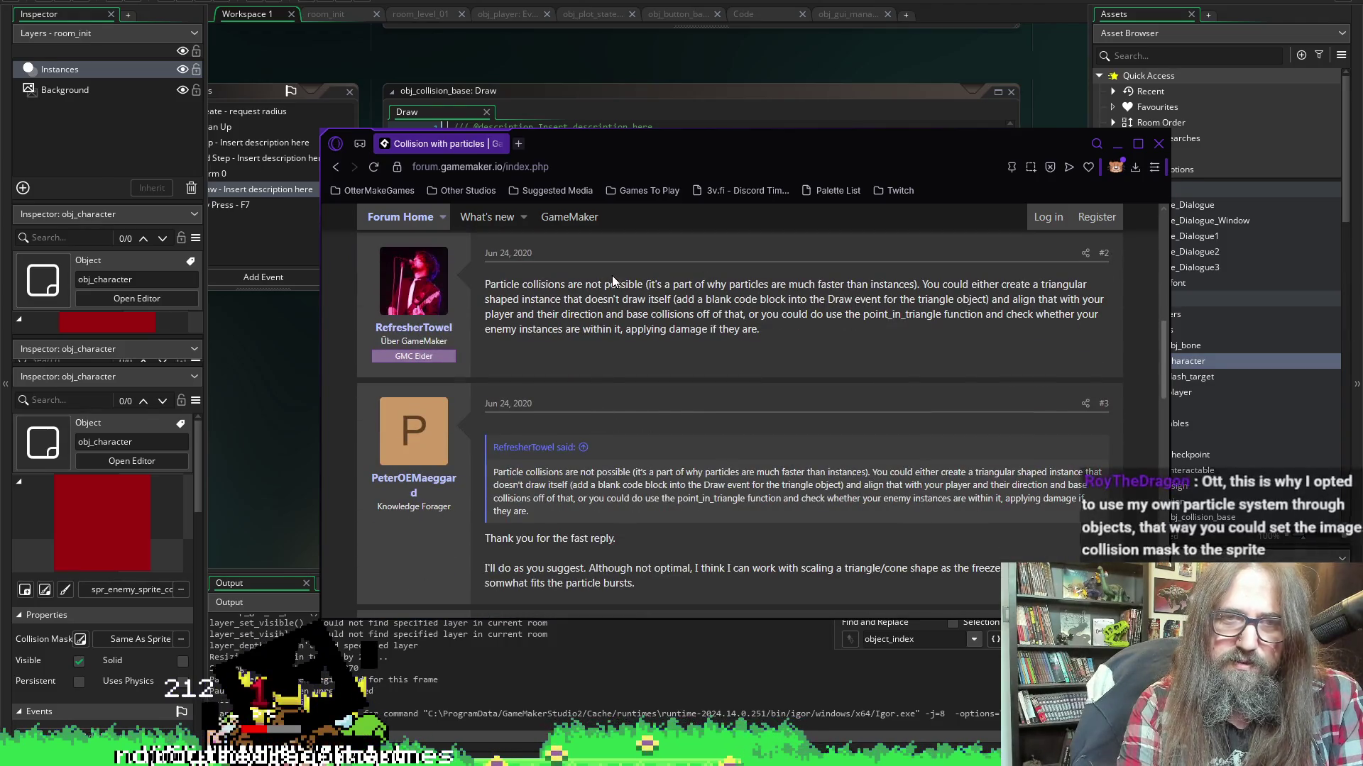
mouse_move(605, 284)
left_mouse_down()
mouse_move(880, 298)
mouse_move(893, 282)
mouse_move(934, 285)
left_mouse_up()
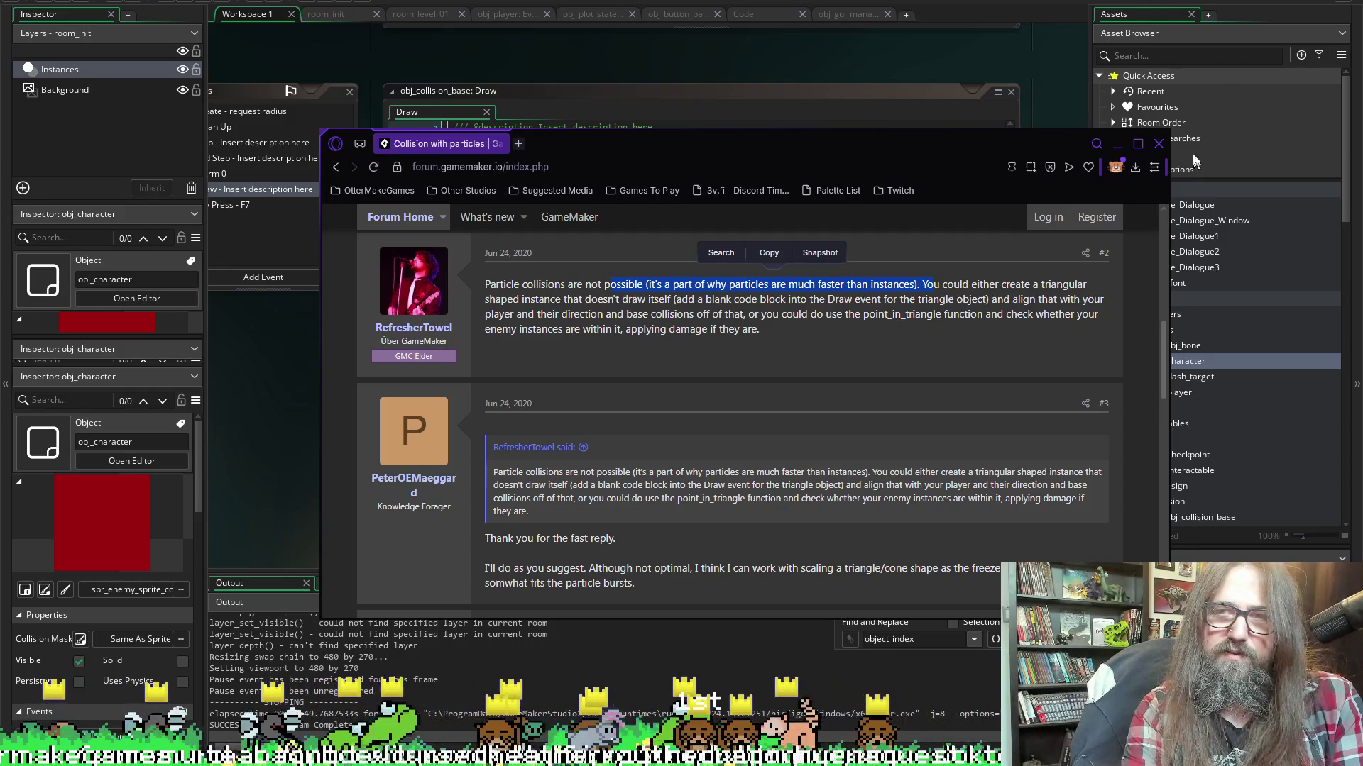
Close the forum thread window to return to the Draw event code
left_click(1158, 144)
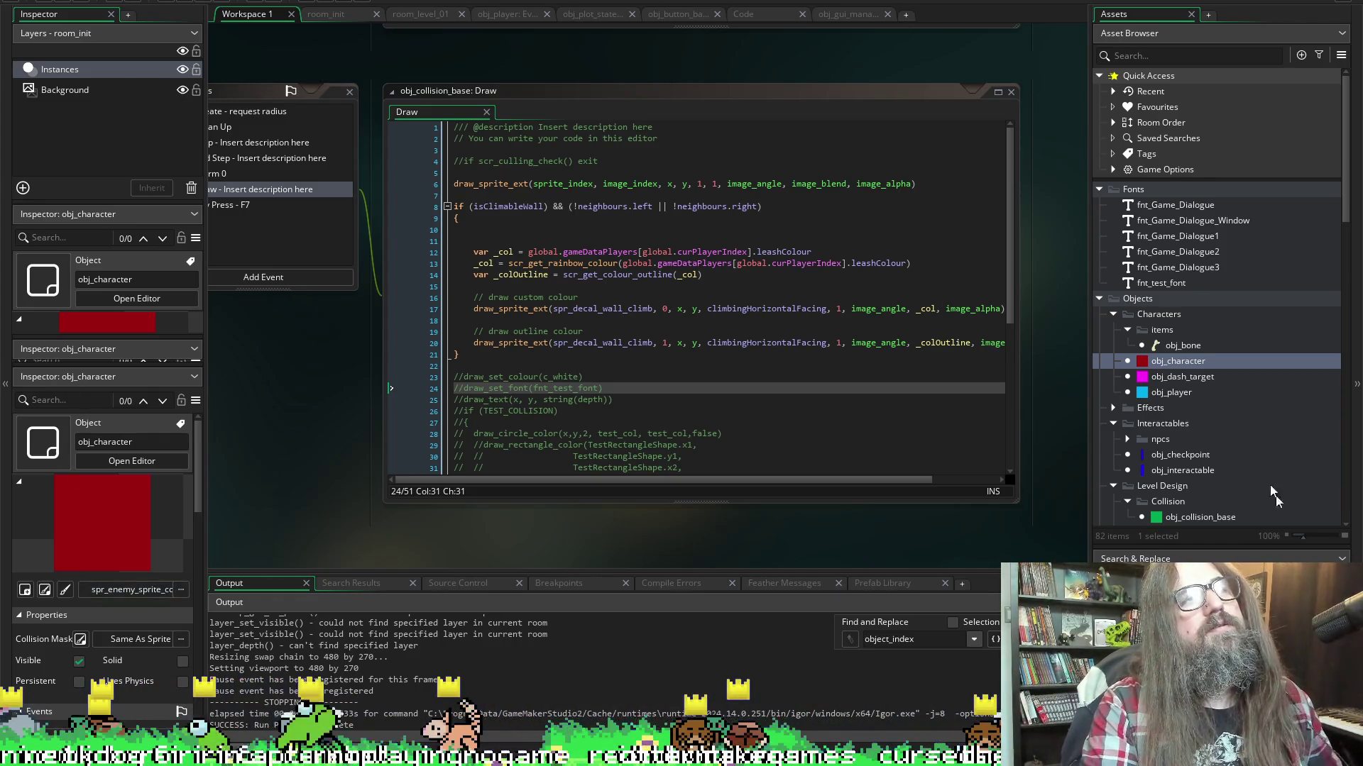
Scroll the Asset Browser, then switch to Aseprite showing the bunny sprite
scroll(1347, 408, "down", 8)
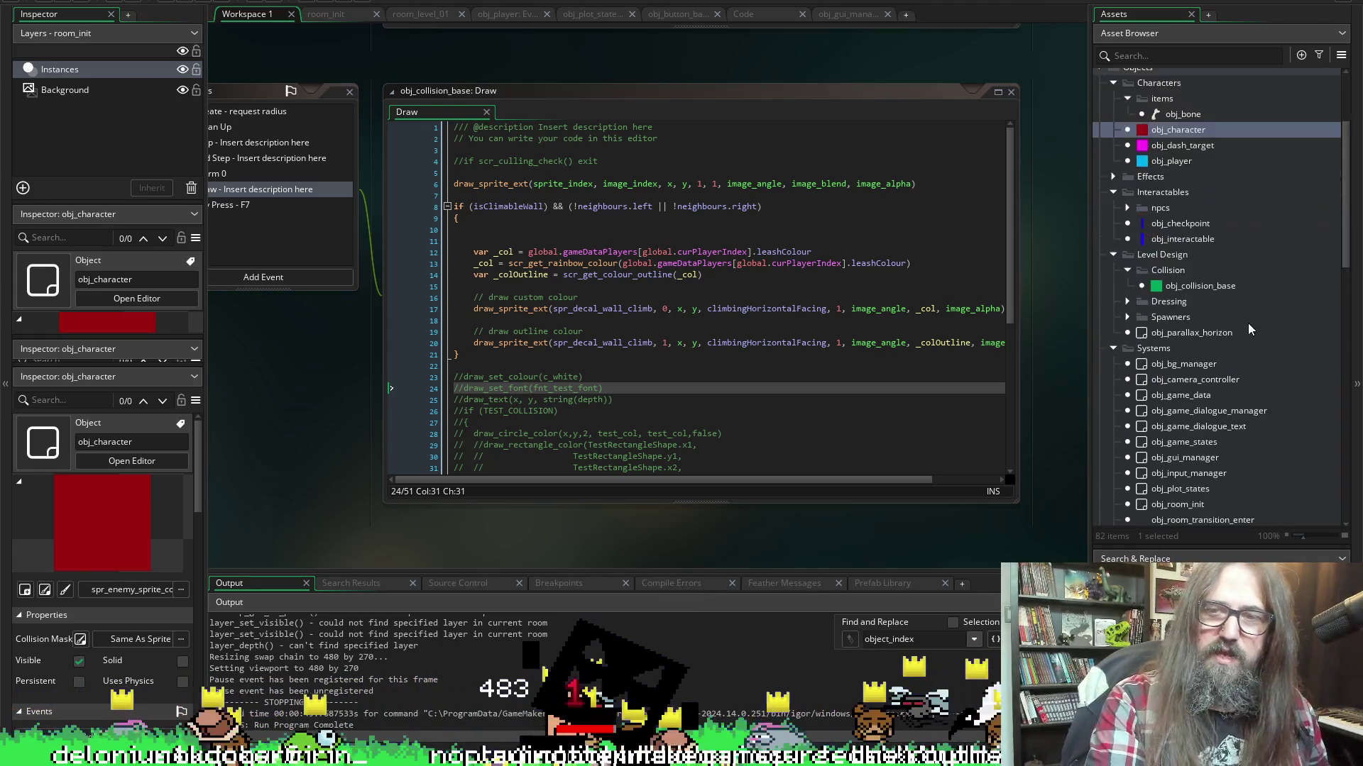
scroll(1347, 405, "down", 1)
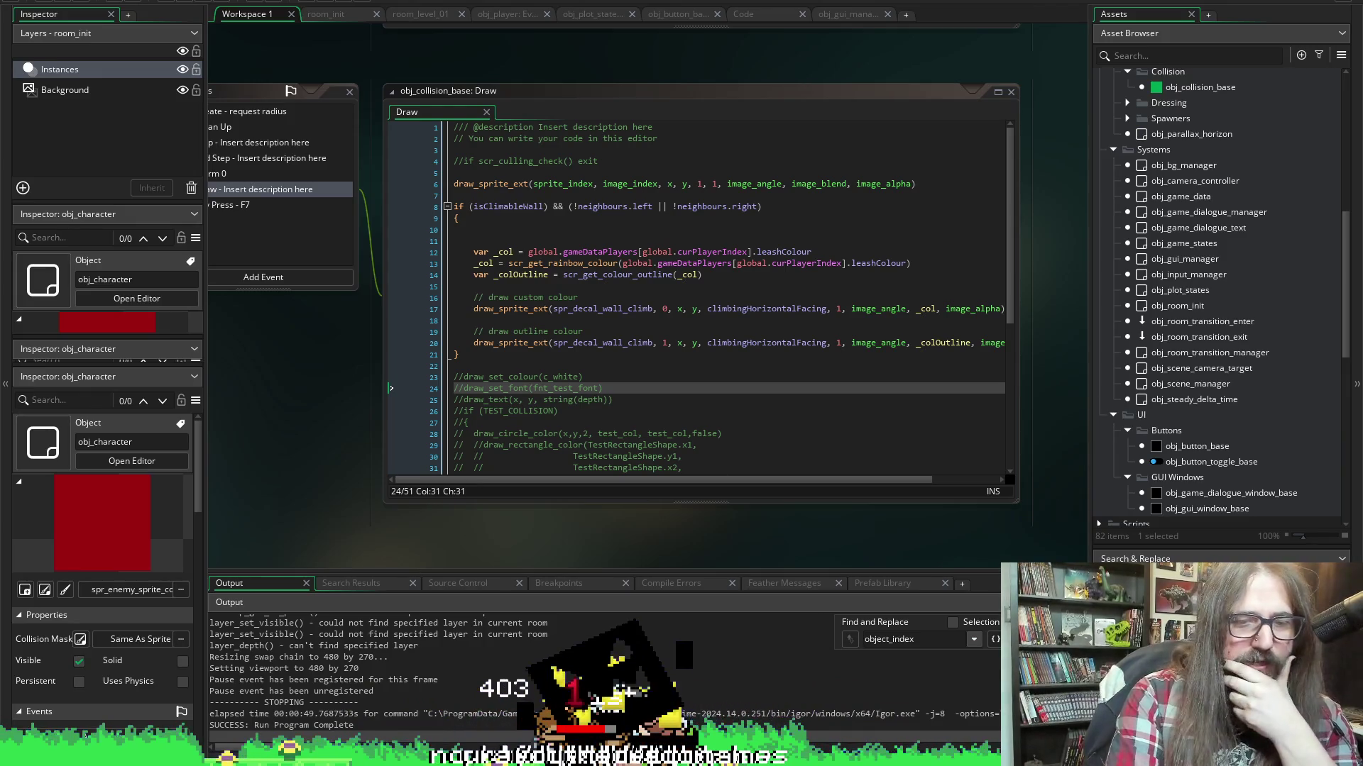
key("alt+Tab")
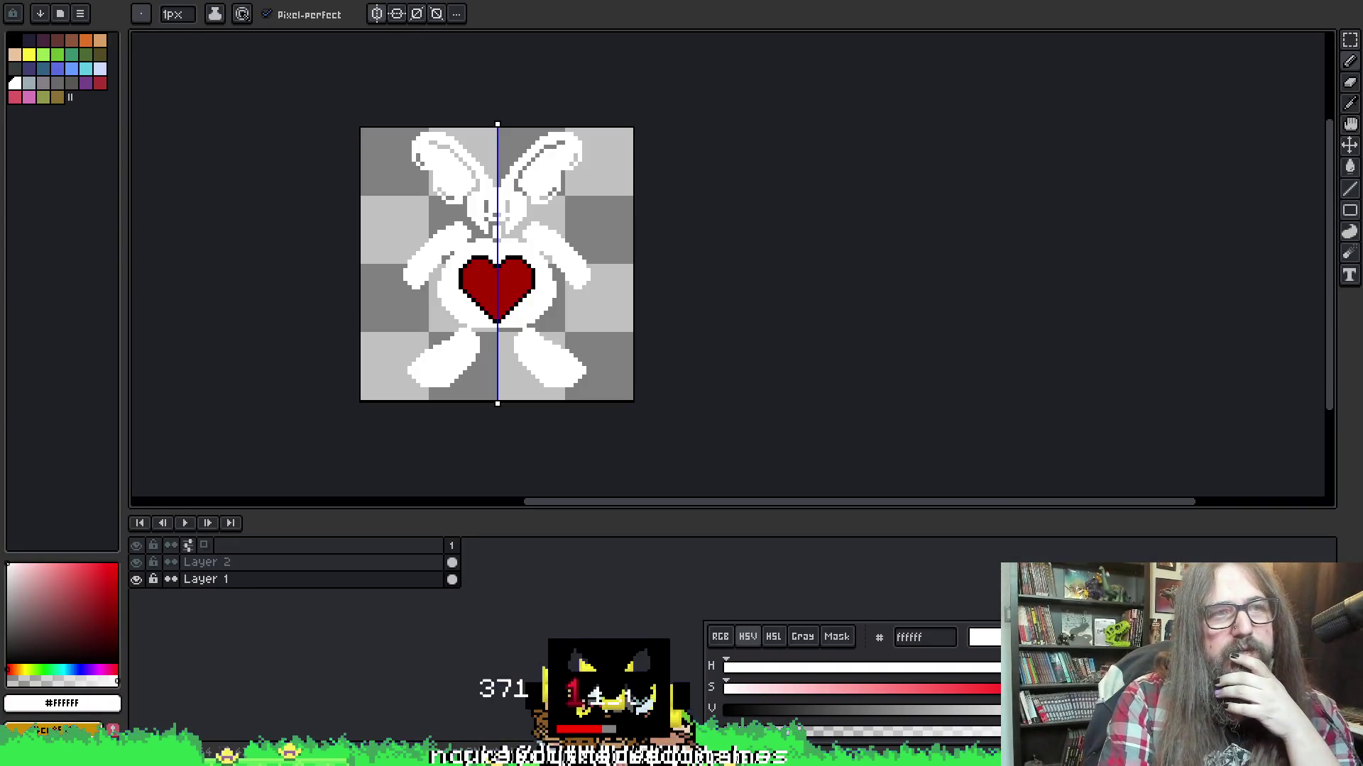
Start saving the sprite under a new name and go up to HaveAHeart
key("alt+f")
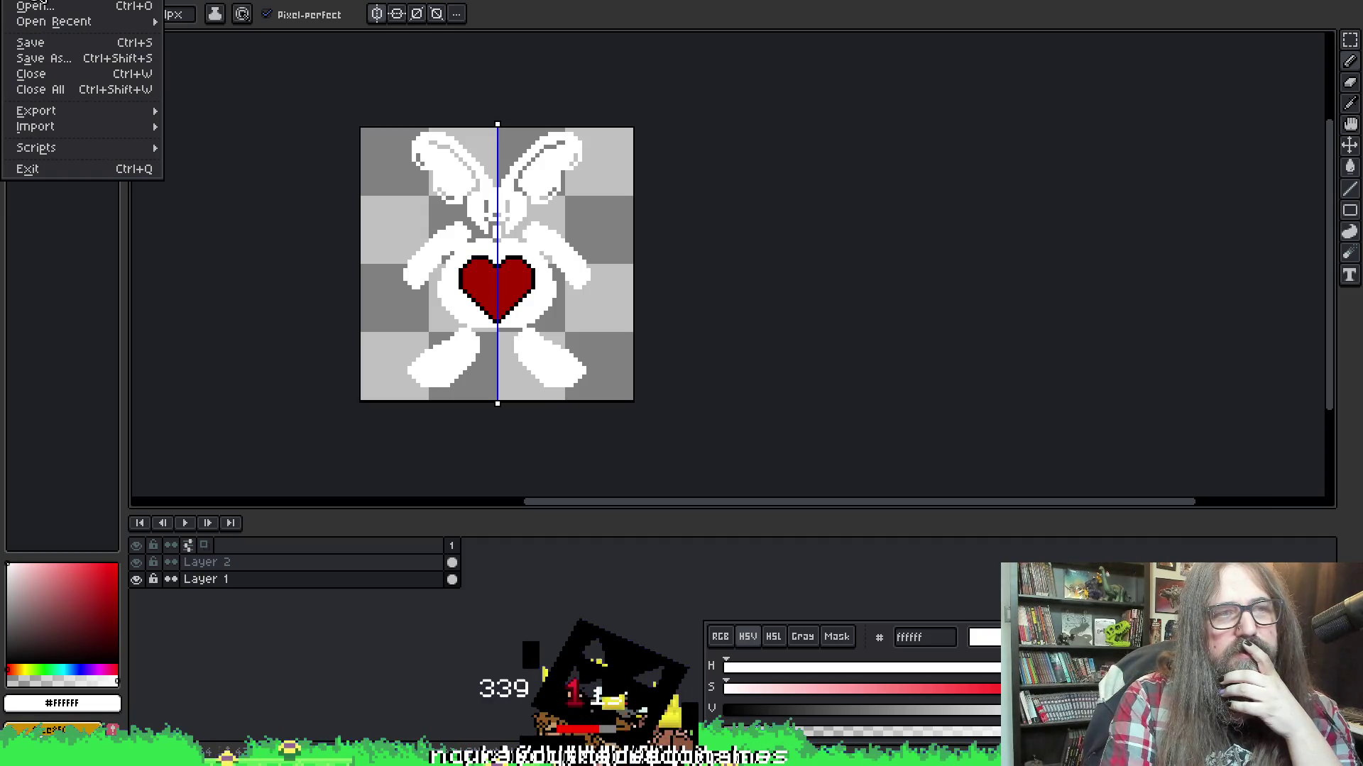
left_click(61, 62)
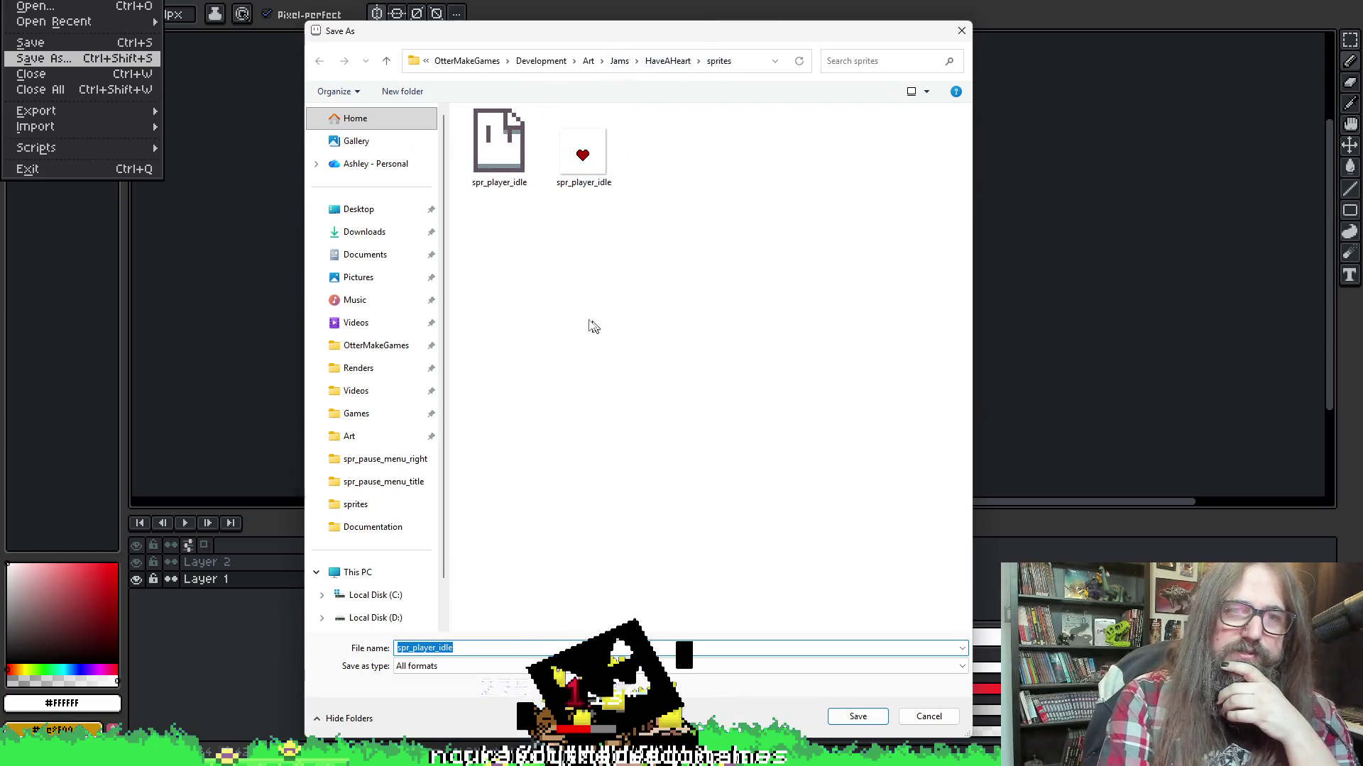
left_click(492, 270)
right_click(492, 266)
left_click(880, 159)
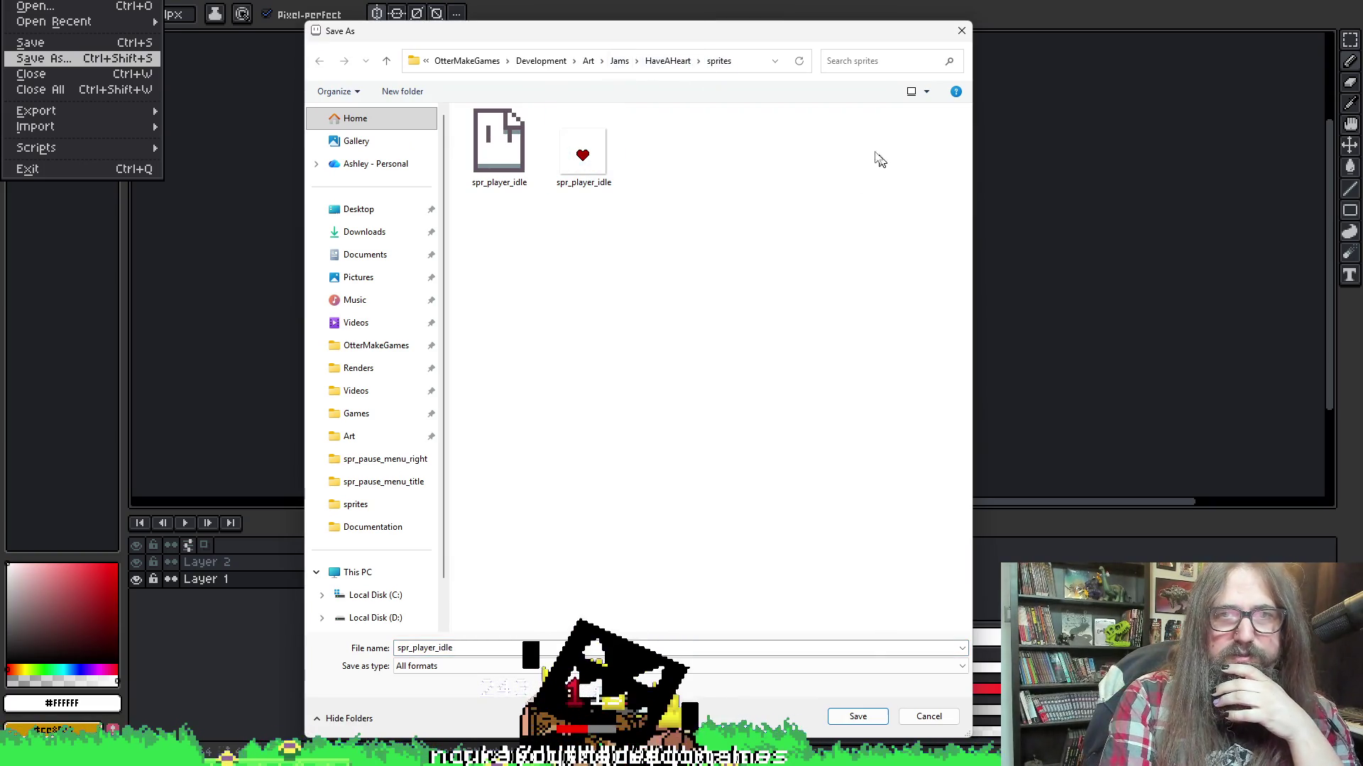
left_click(667, 61)
Create a new folder named Effects inside HaveAHeart
right_click(531, 235)
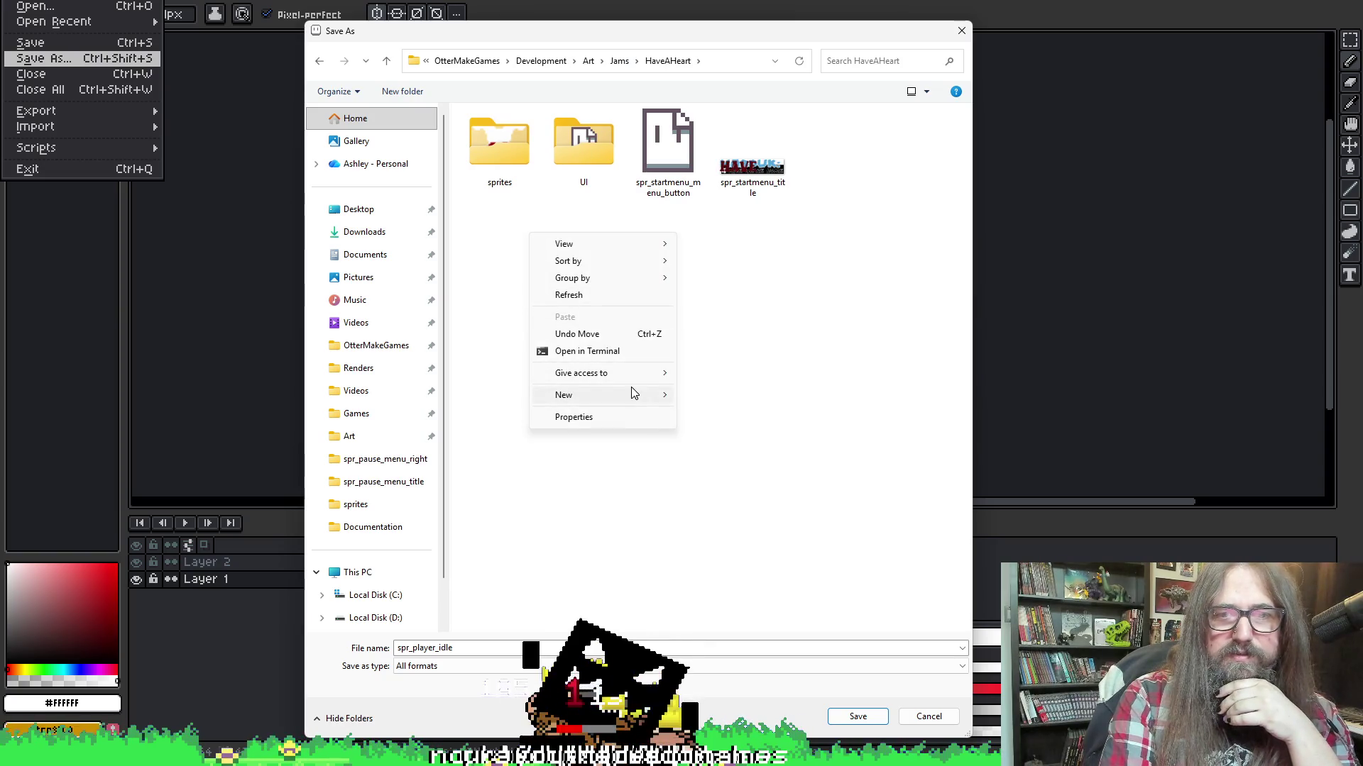
mouse_move(634, 394)
left_click(709, 397)
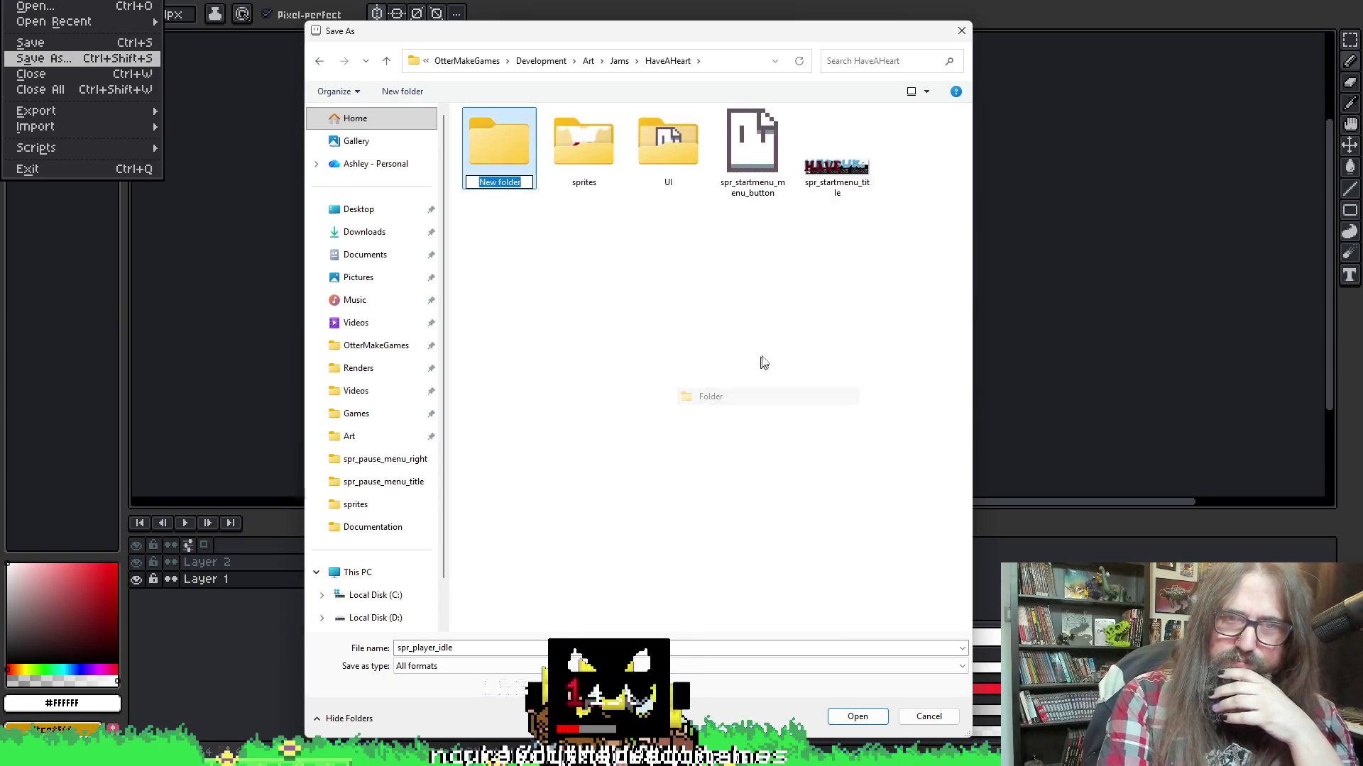
type("E")
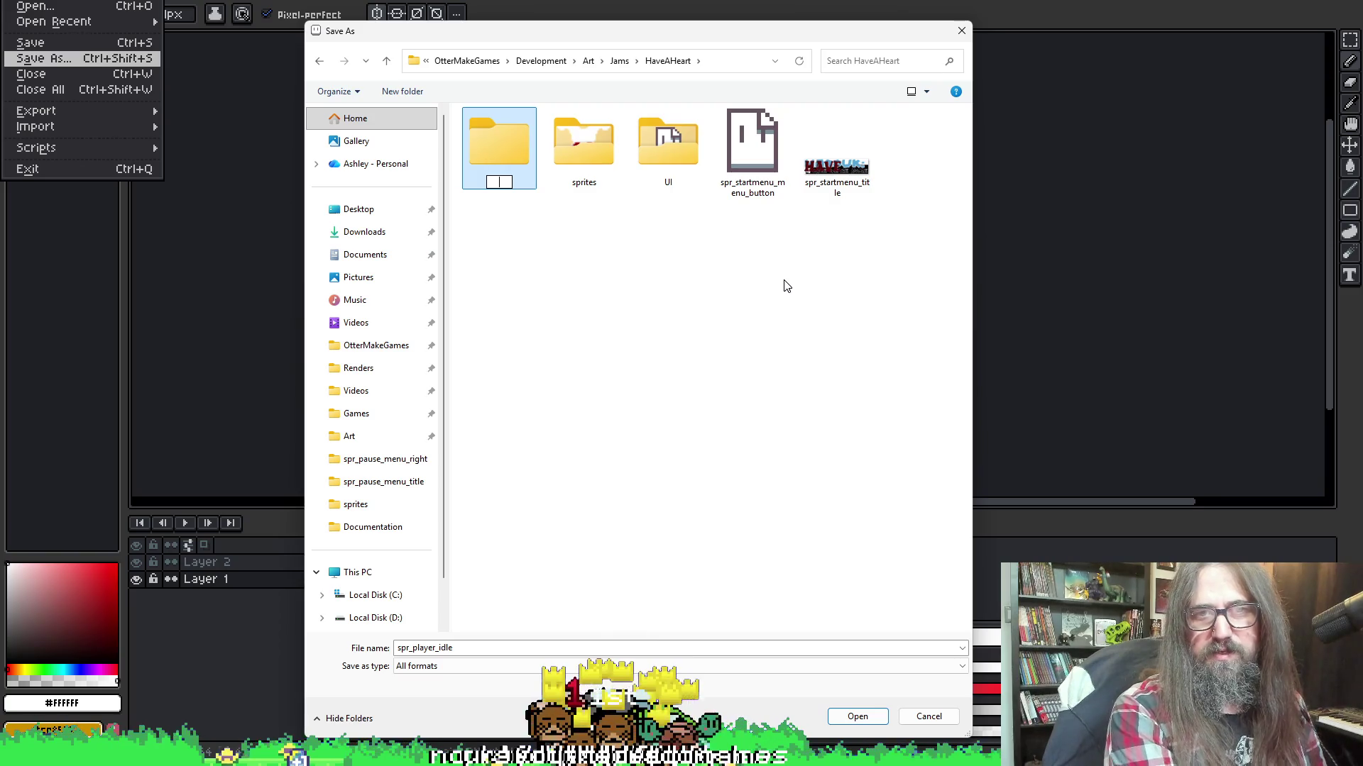
type("Effect")
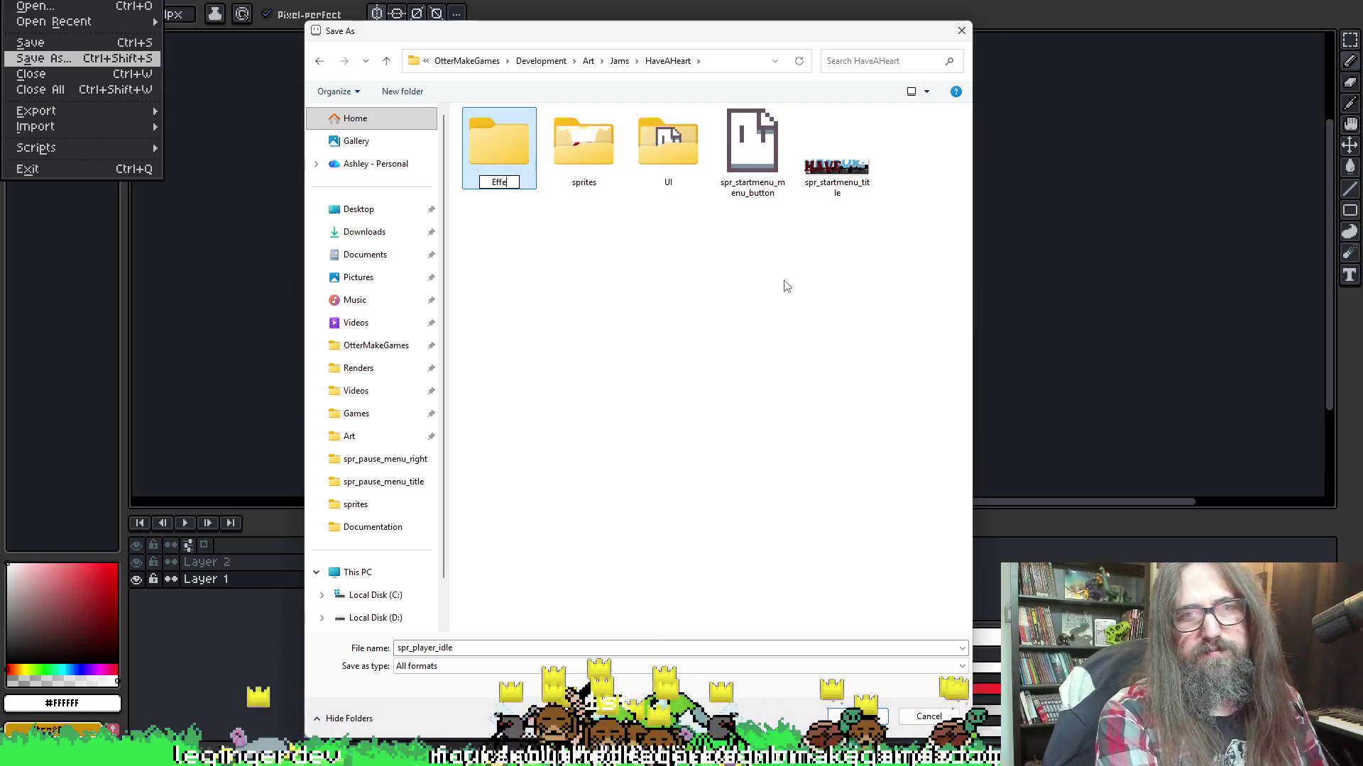
key("Return")
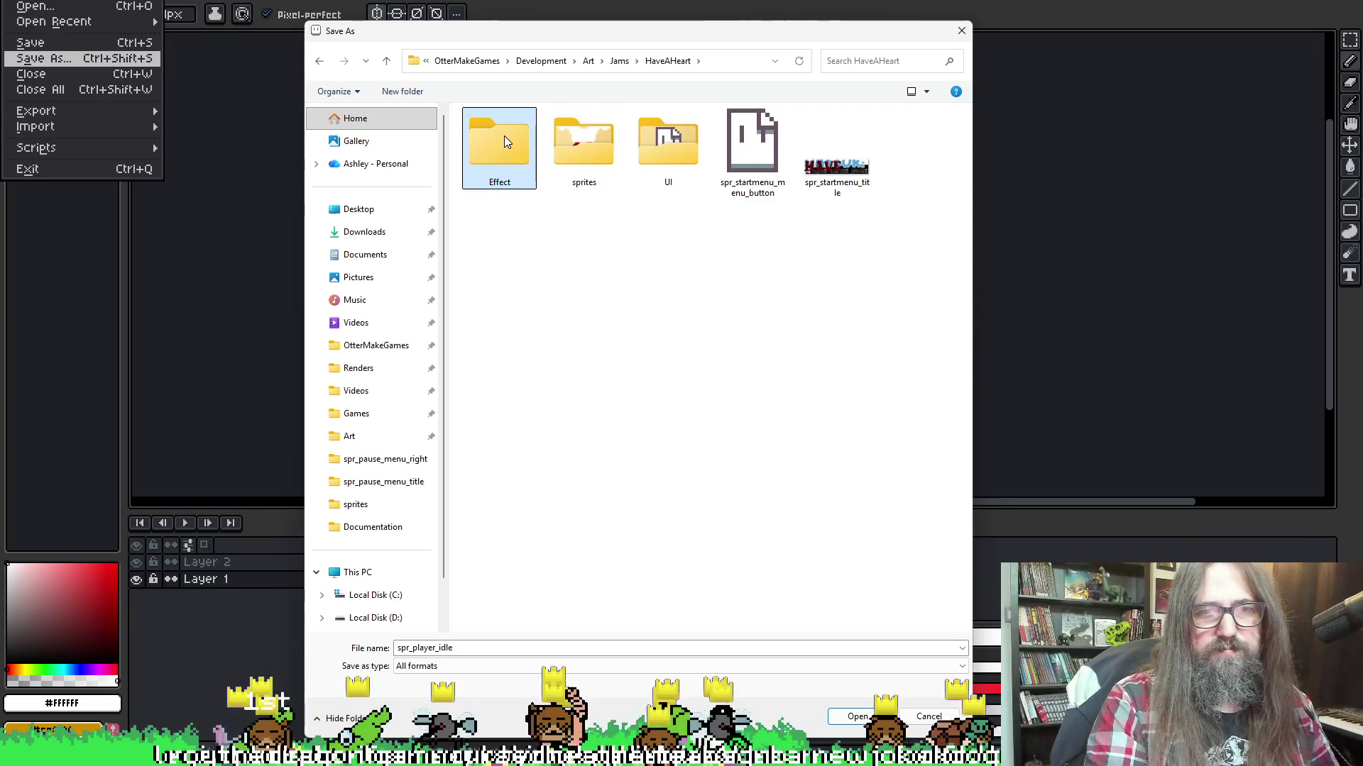
left_click(504, 135)
key("End")
type("s")
key("Return")
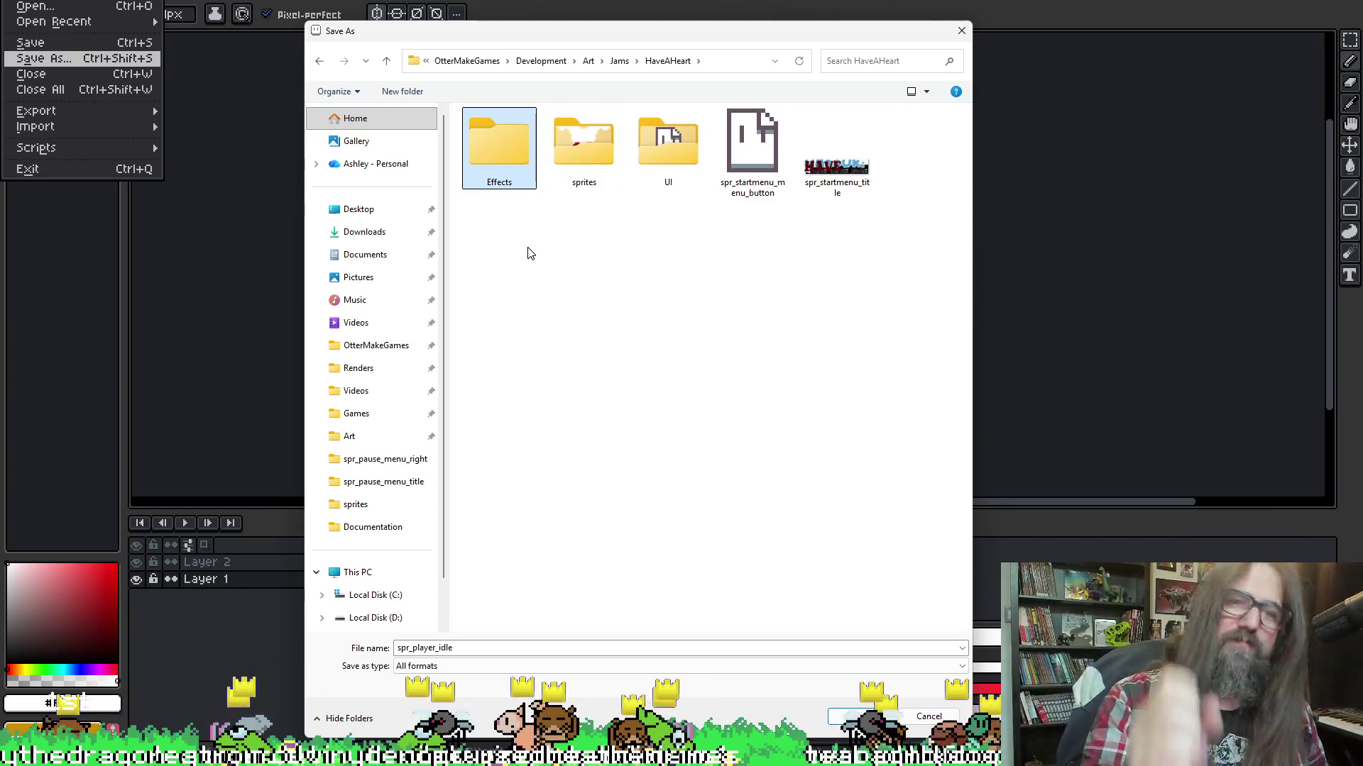
Open Effects and save the sprite as spr_player_fire_small
double_click(495, 157)
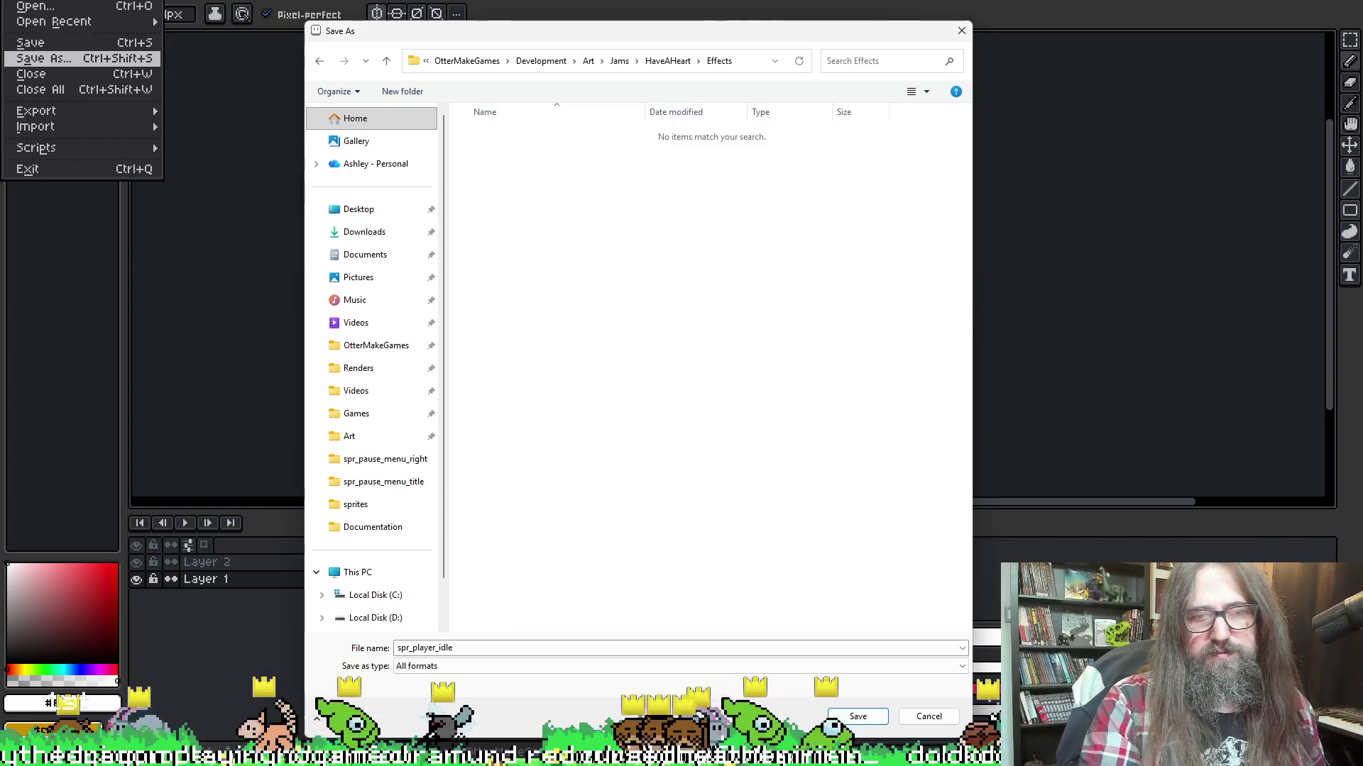
double_click(494, 648)
left_click(495, 647)
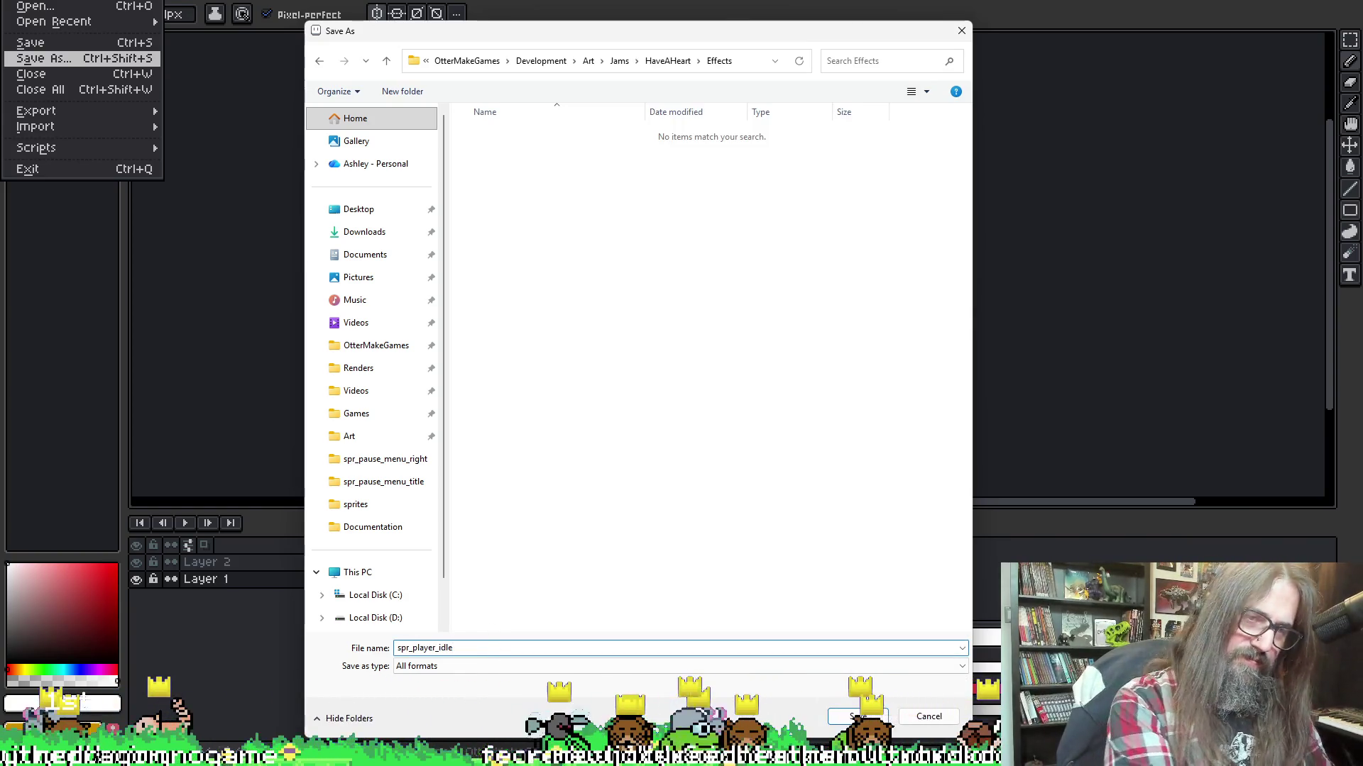
key("BackSpace")
key("BackSpace")
key("BackSpace")
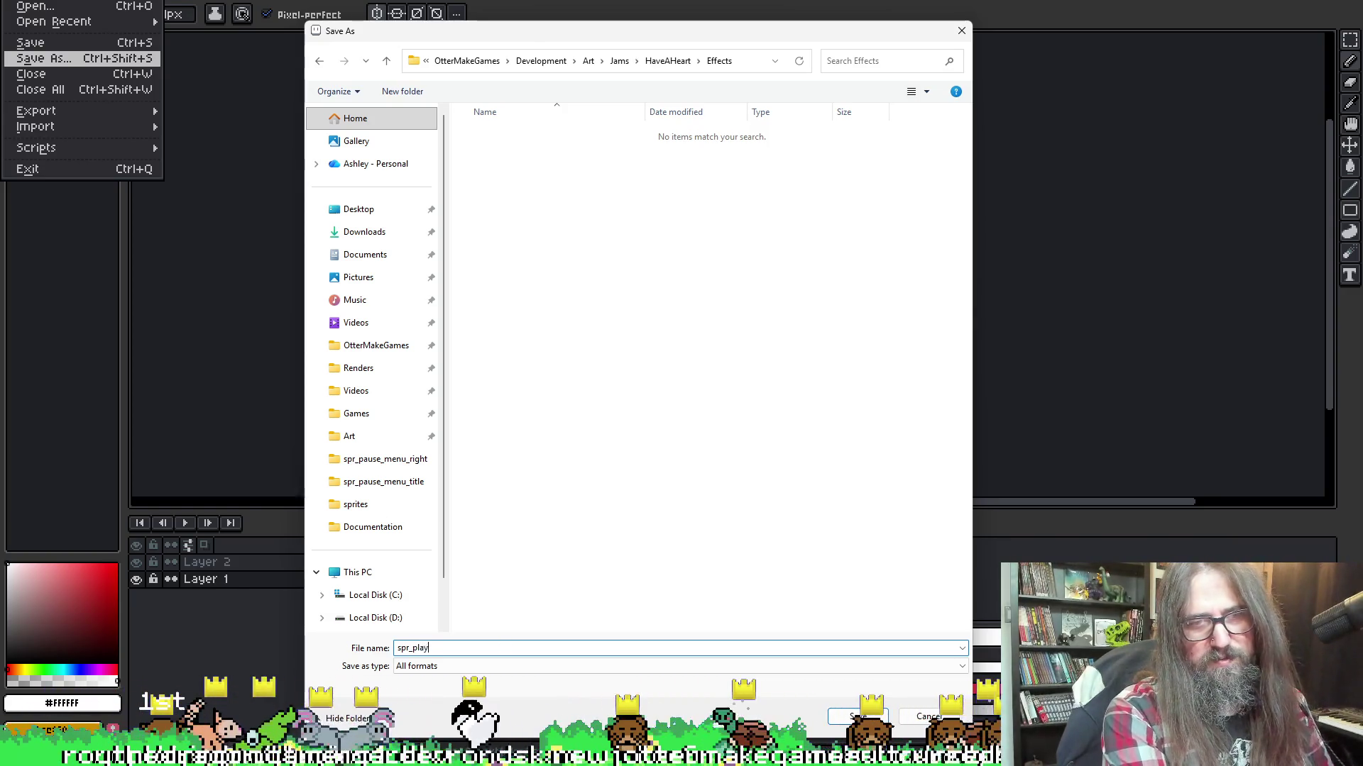
type("er_fie")
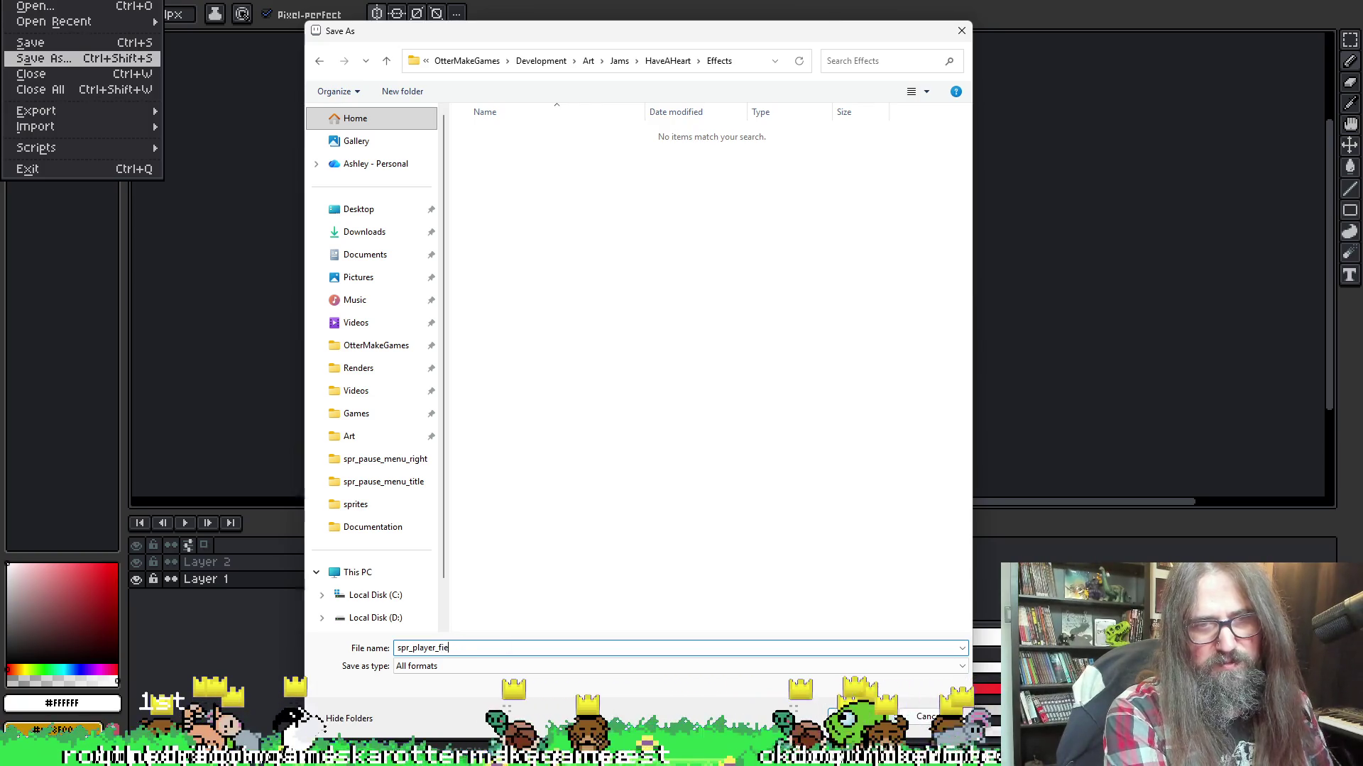
key("BackSpace")
type("re_small")
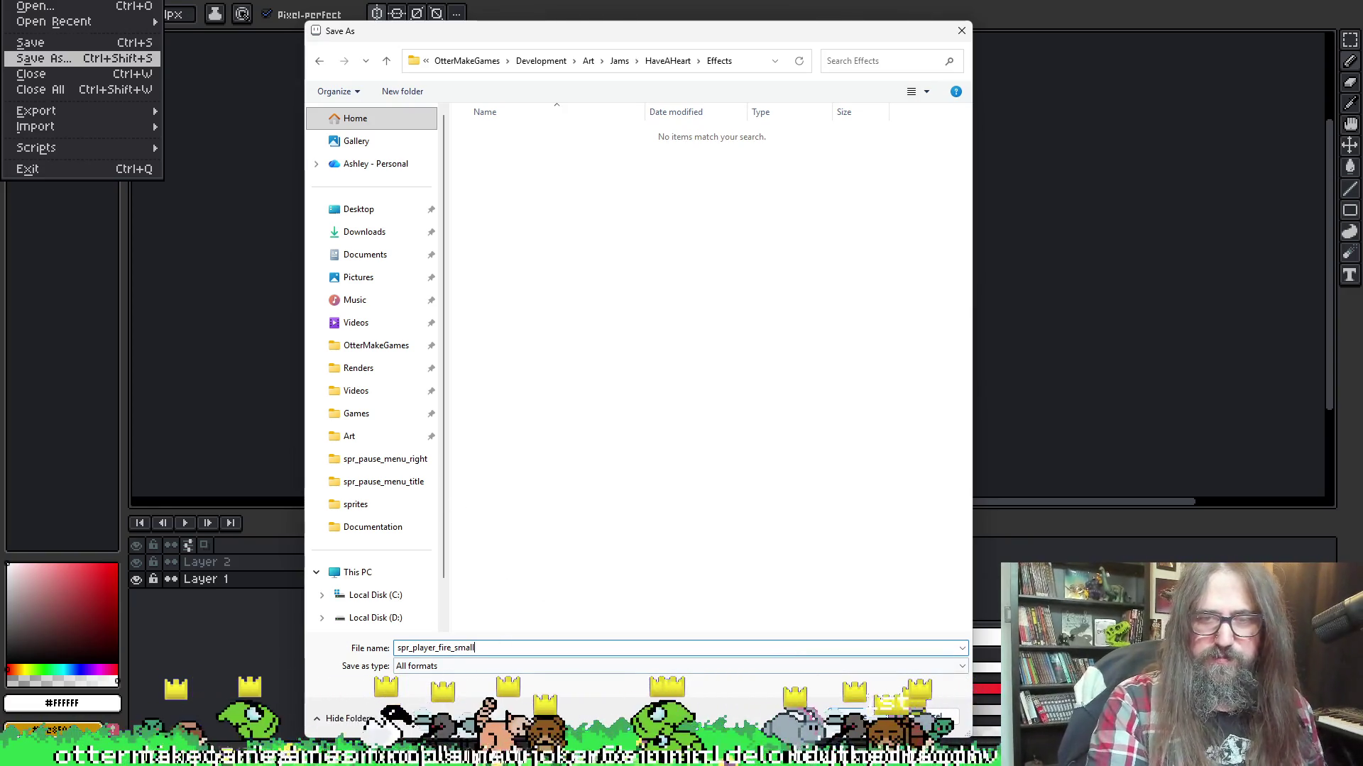
key("Return")
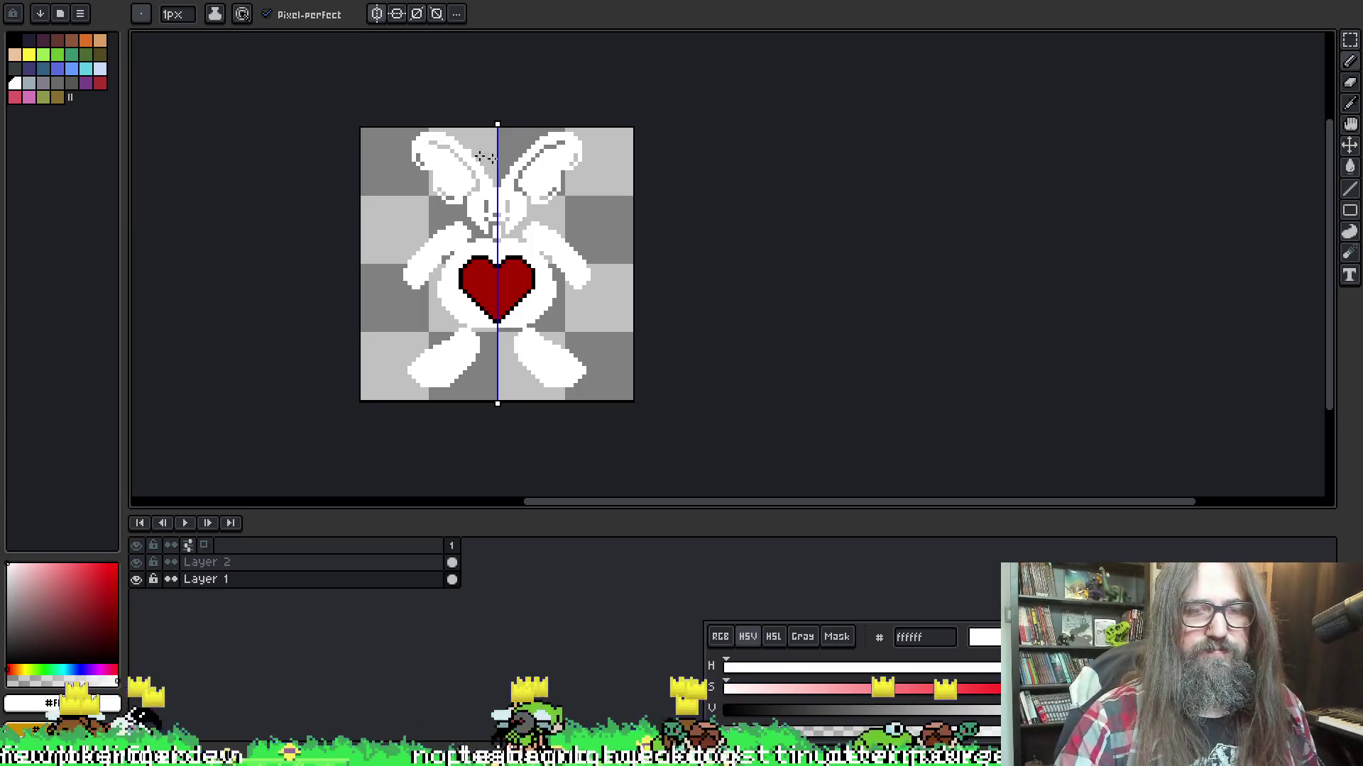
Make Layer 2 the active layer and switch to the elliptical selection tool
key("e")
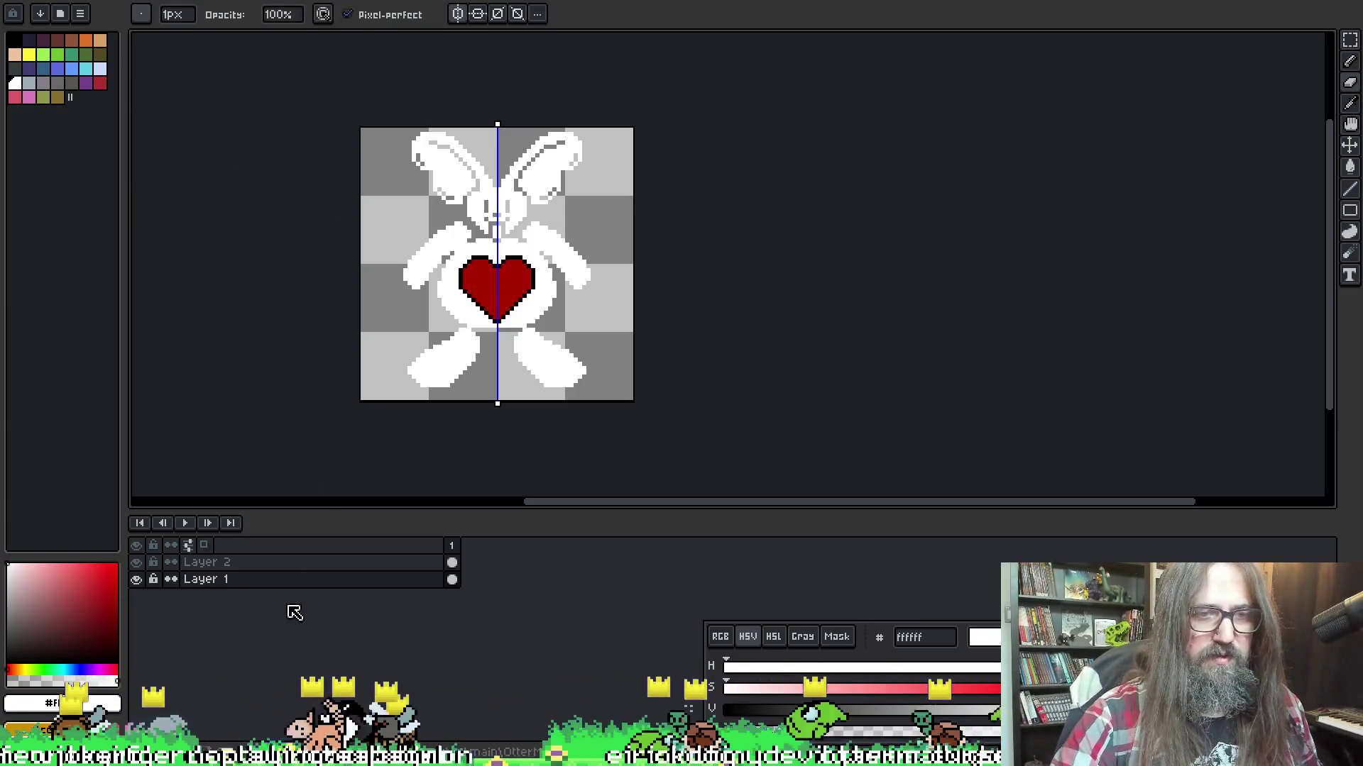
left_click(298, 562)
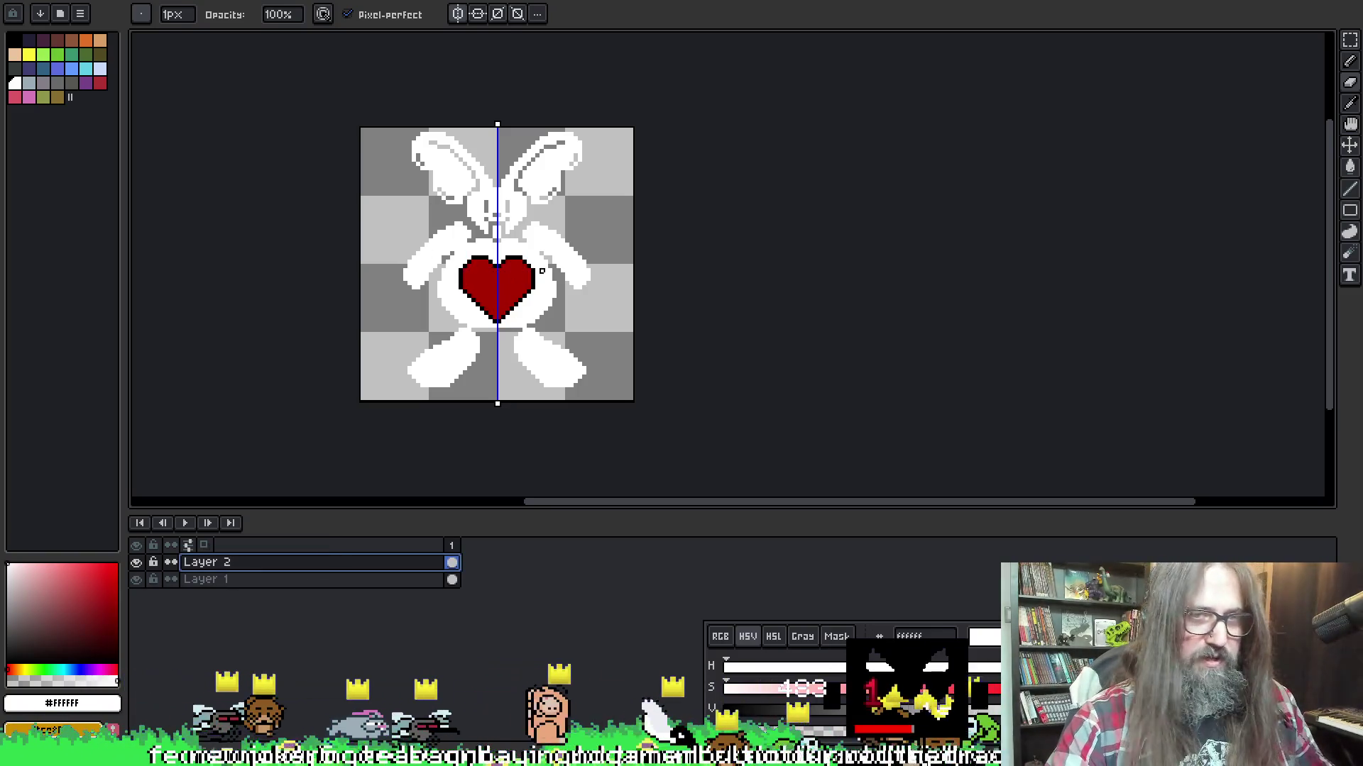
key("shift+r")
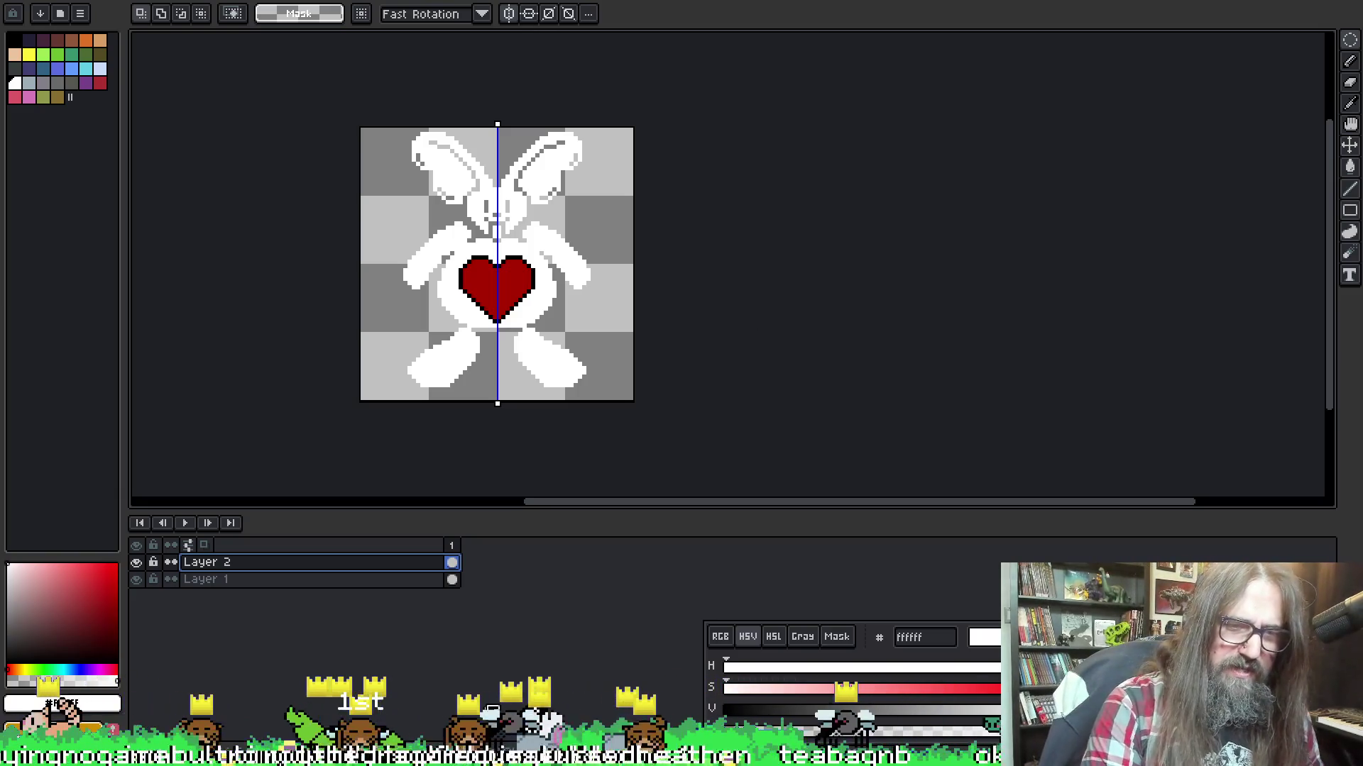
mouse_move(523, 755)
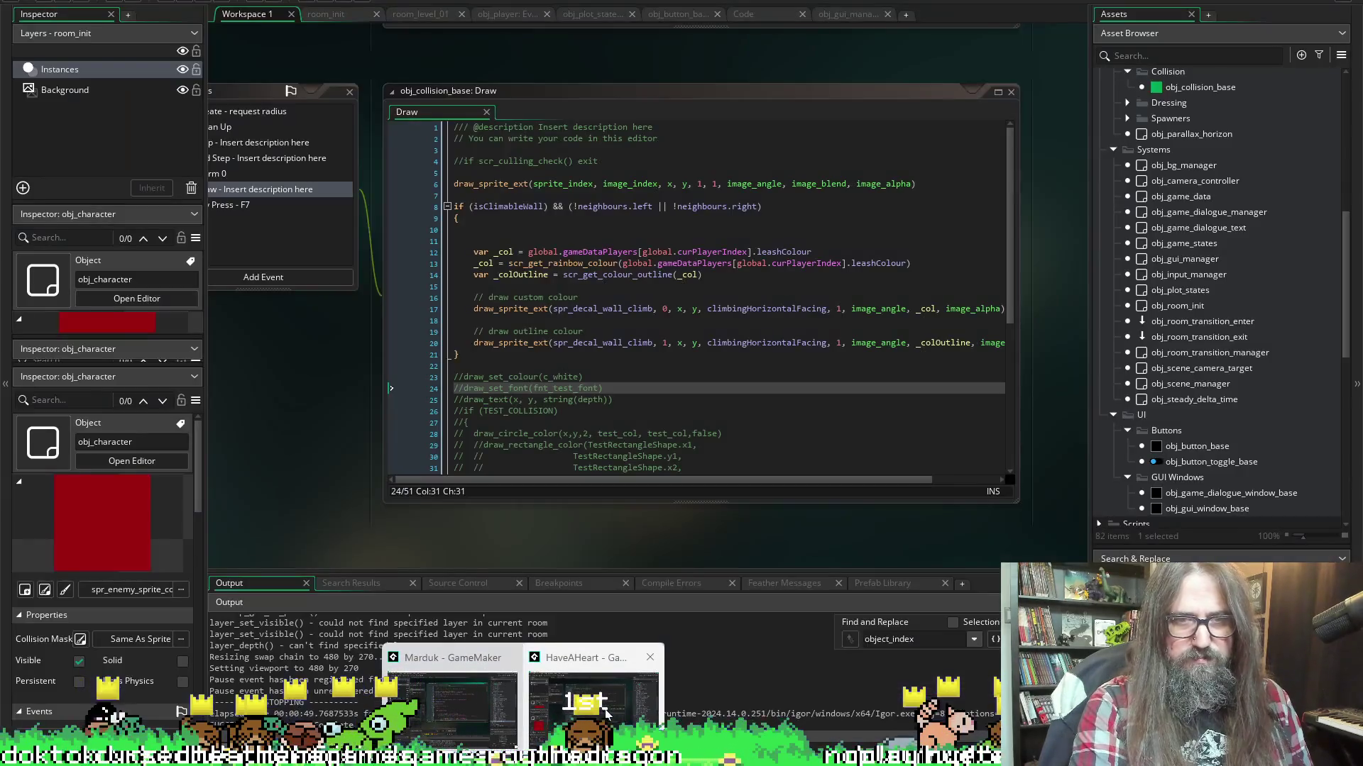
Bring HaveAHeart forward, expand Scripts, and open the point_in_polygon script
left_click(605, 713)
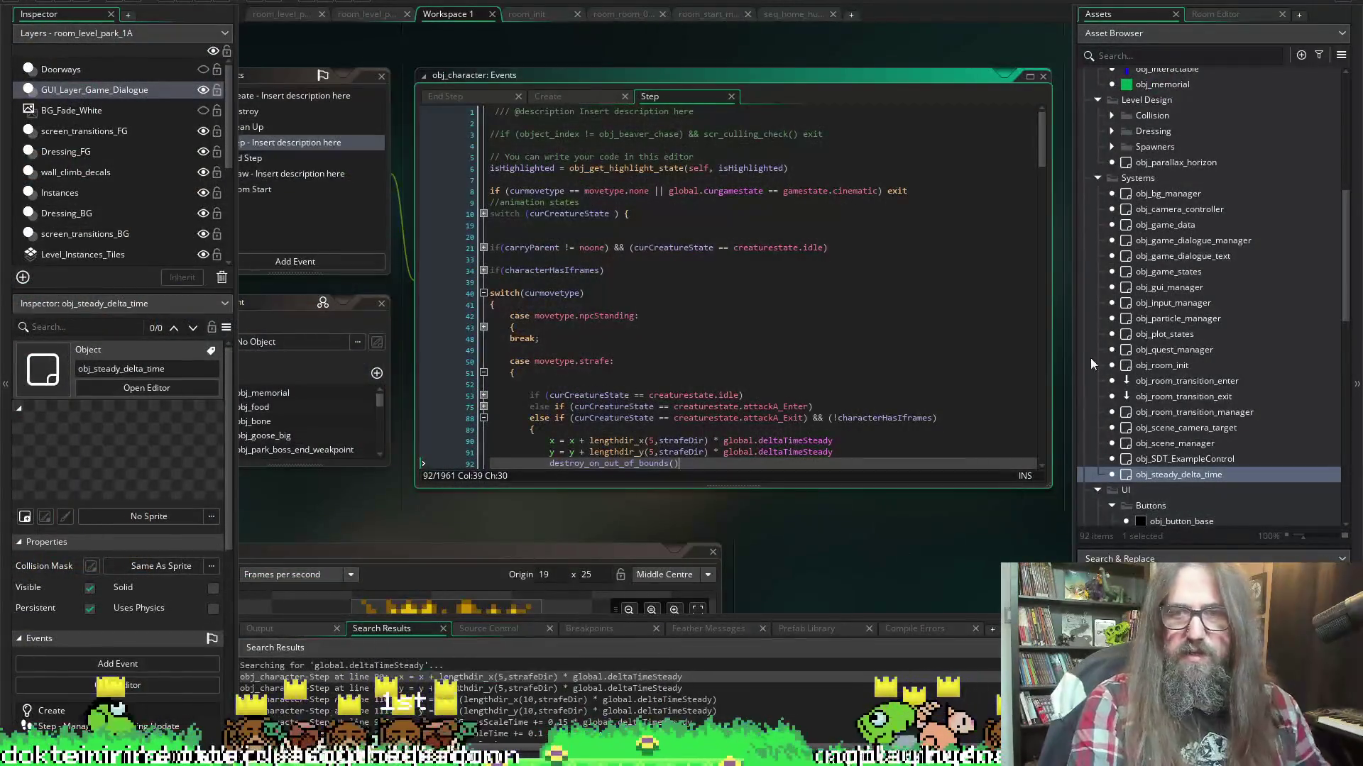
scroll(1199, 410, "down", 5)
scroll(1198, 410, "down", 4)
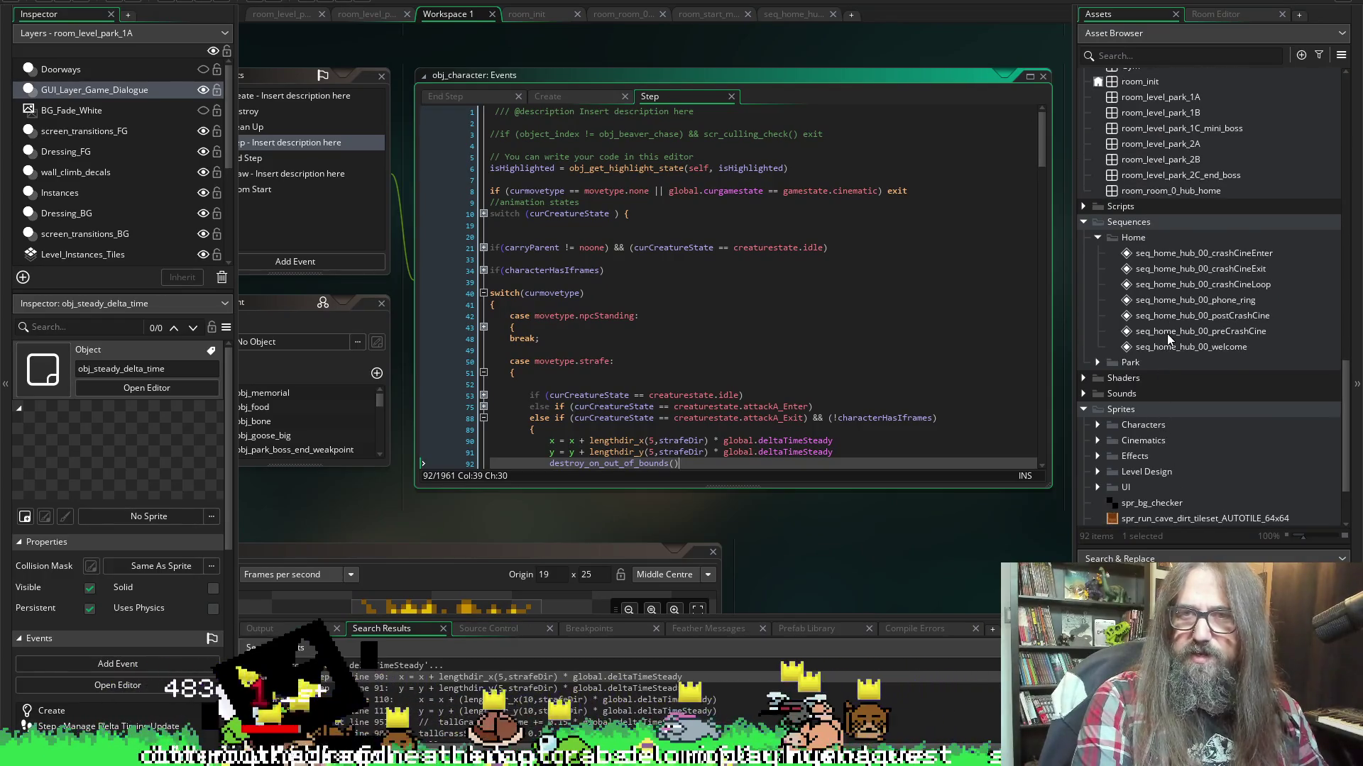
left_click(1083, 206)
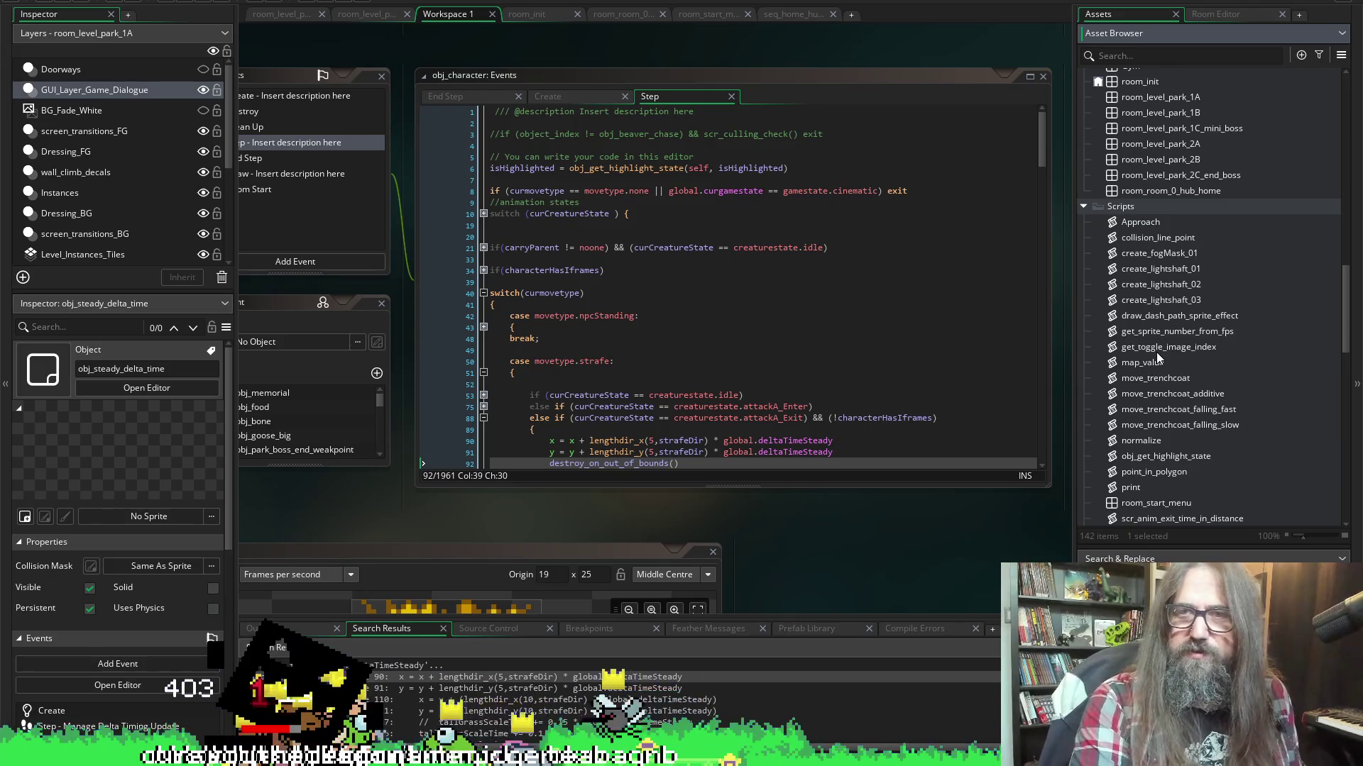
left_click(1195, 236)
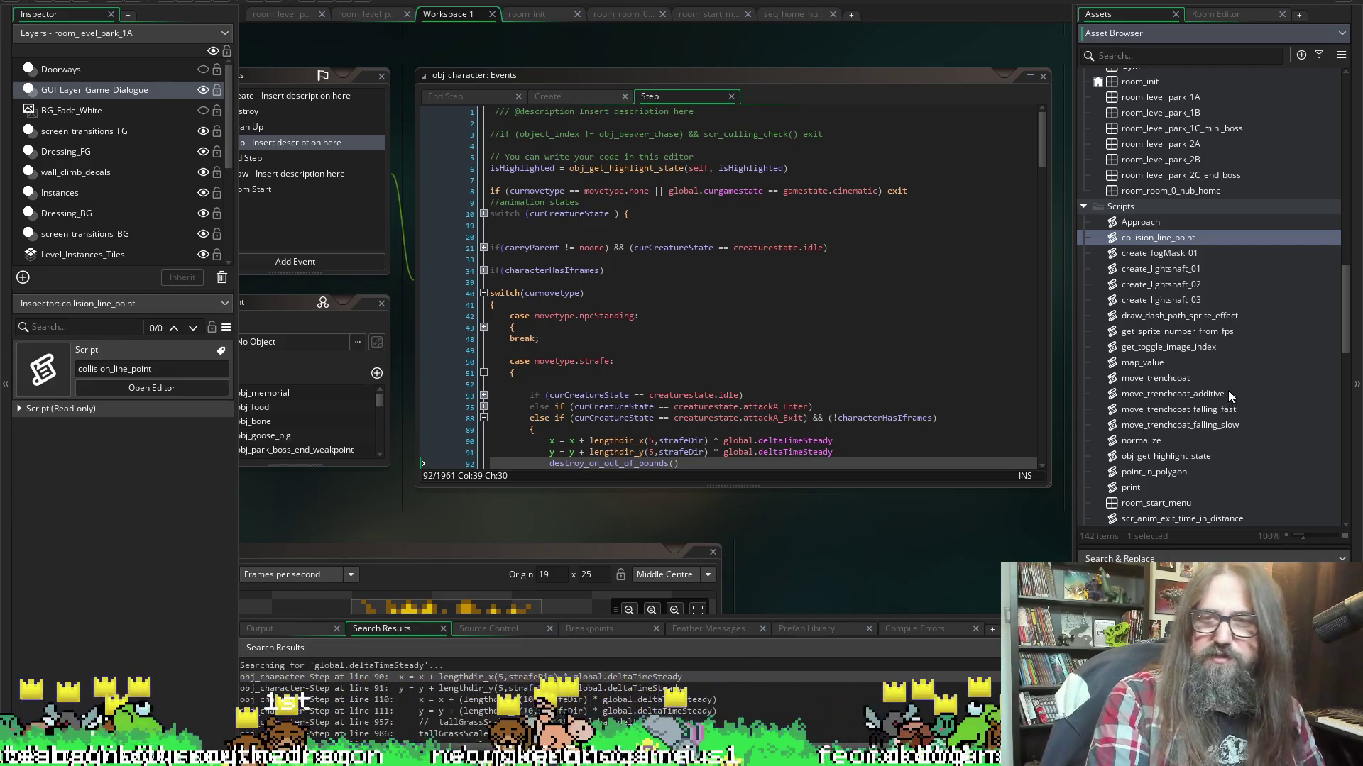
scroll(1227, 391, "down", 4)
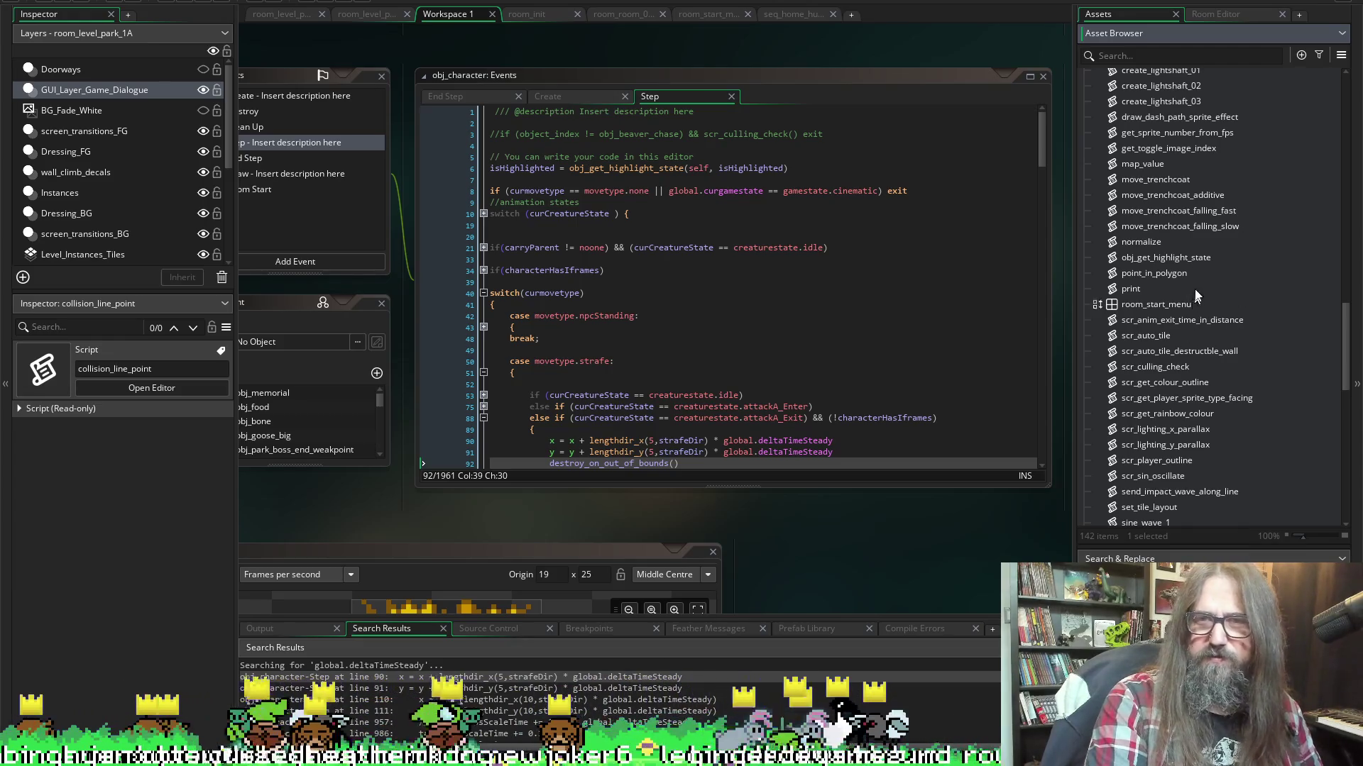
left_click(1161, 274)
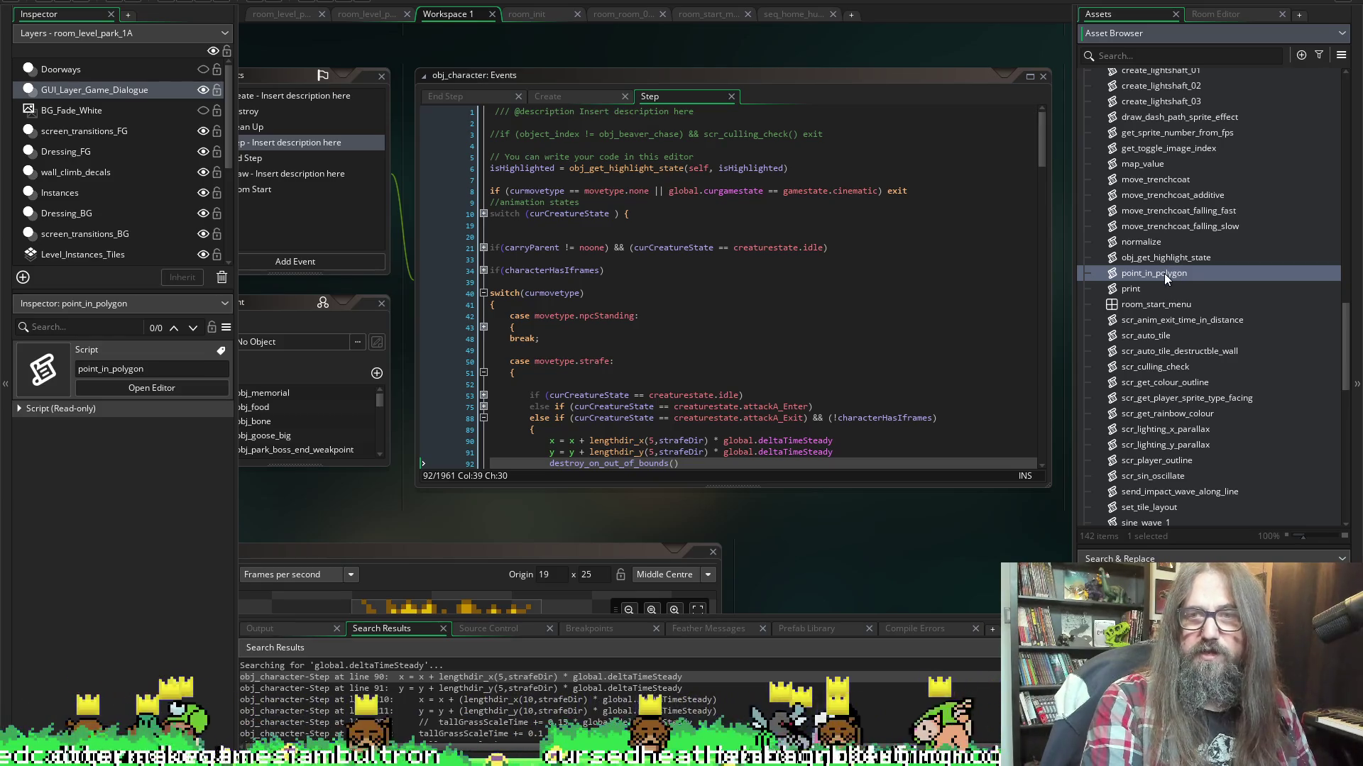
double_click(1164, 273)
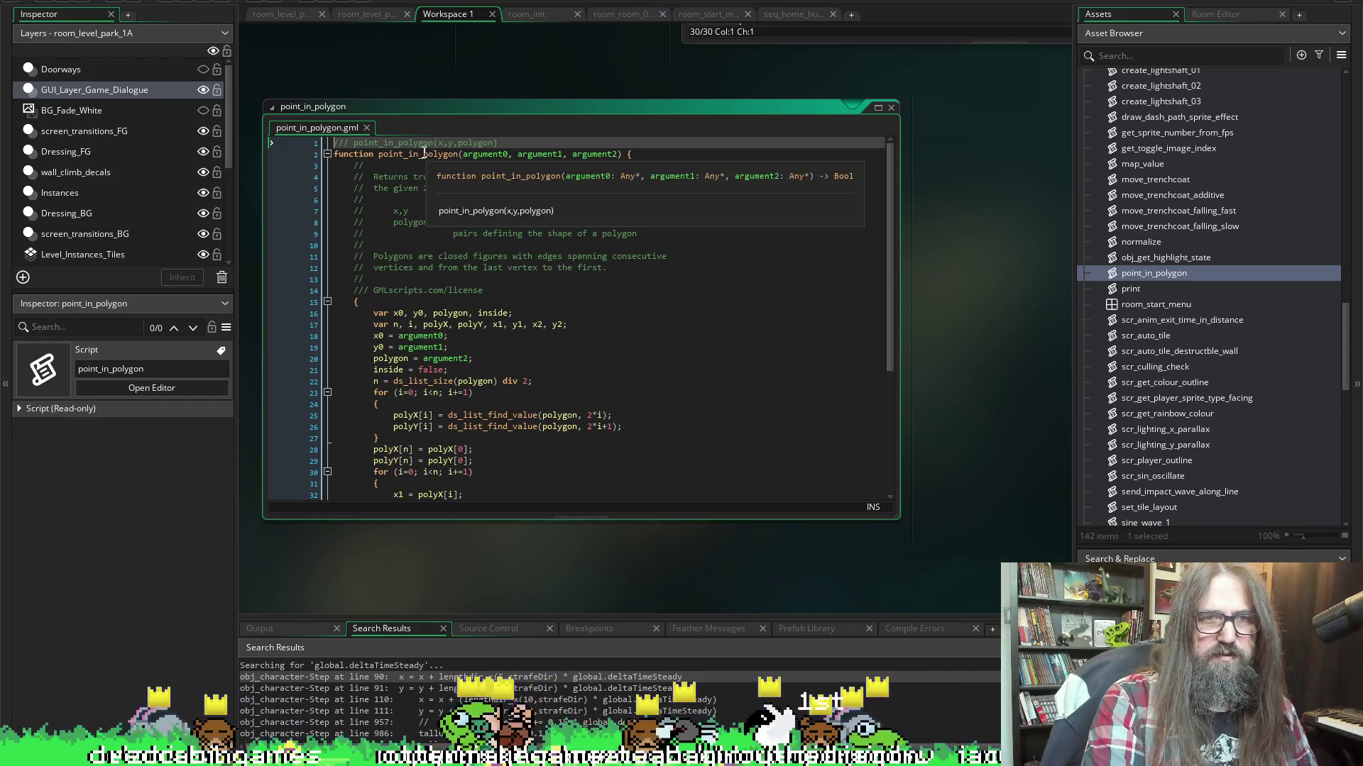
Search the project for point_in_polygon and step through its two matches on lines 1 and 2
left_click(420, 154)
double_click(419, 154)
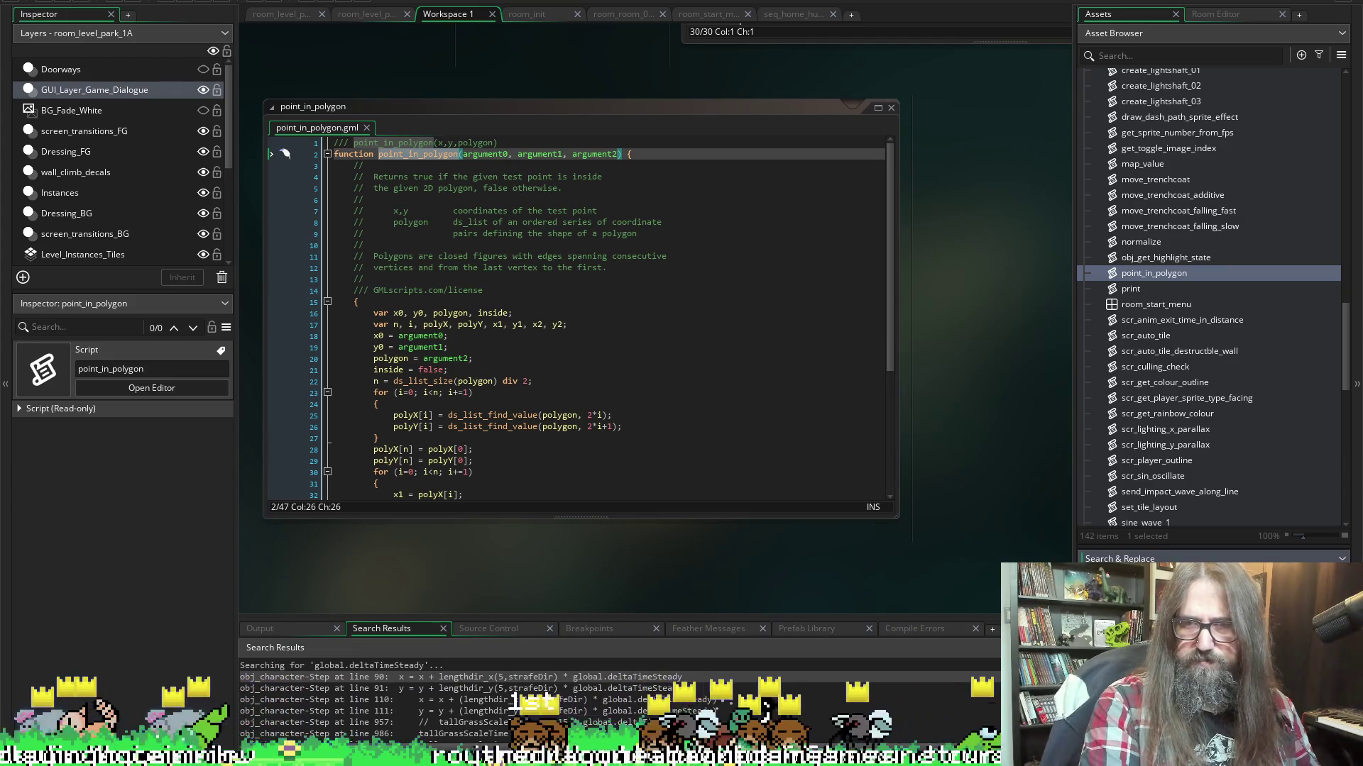
key("ctrl+shift+f")
key("Return")
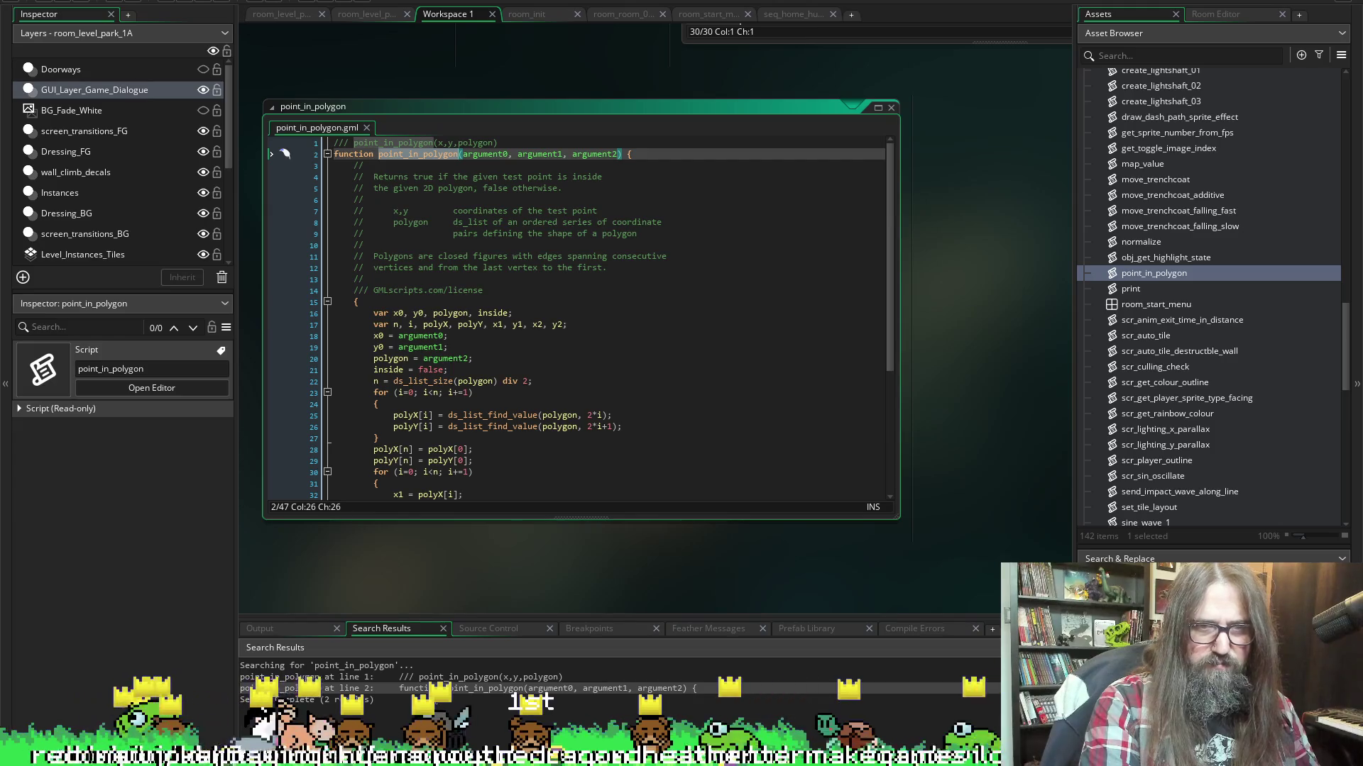
double_click(437, 676)
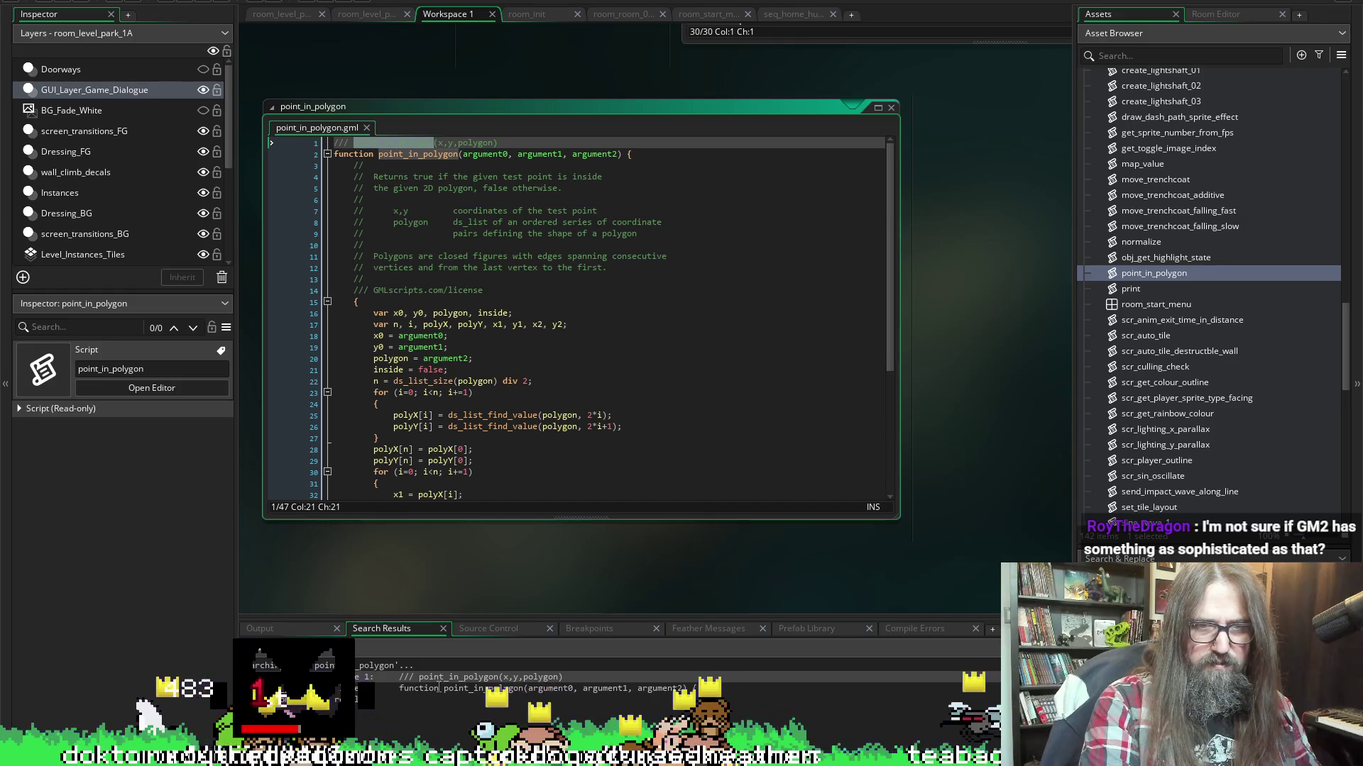
double_click(437, 688)
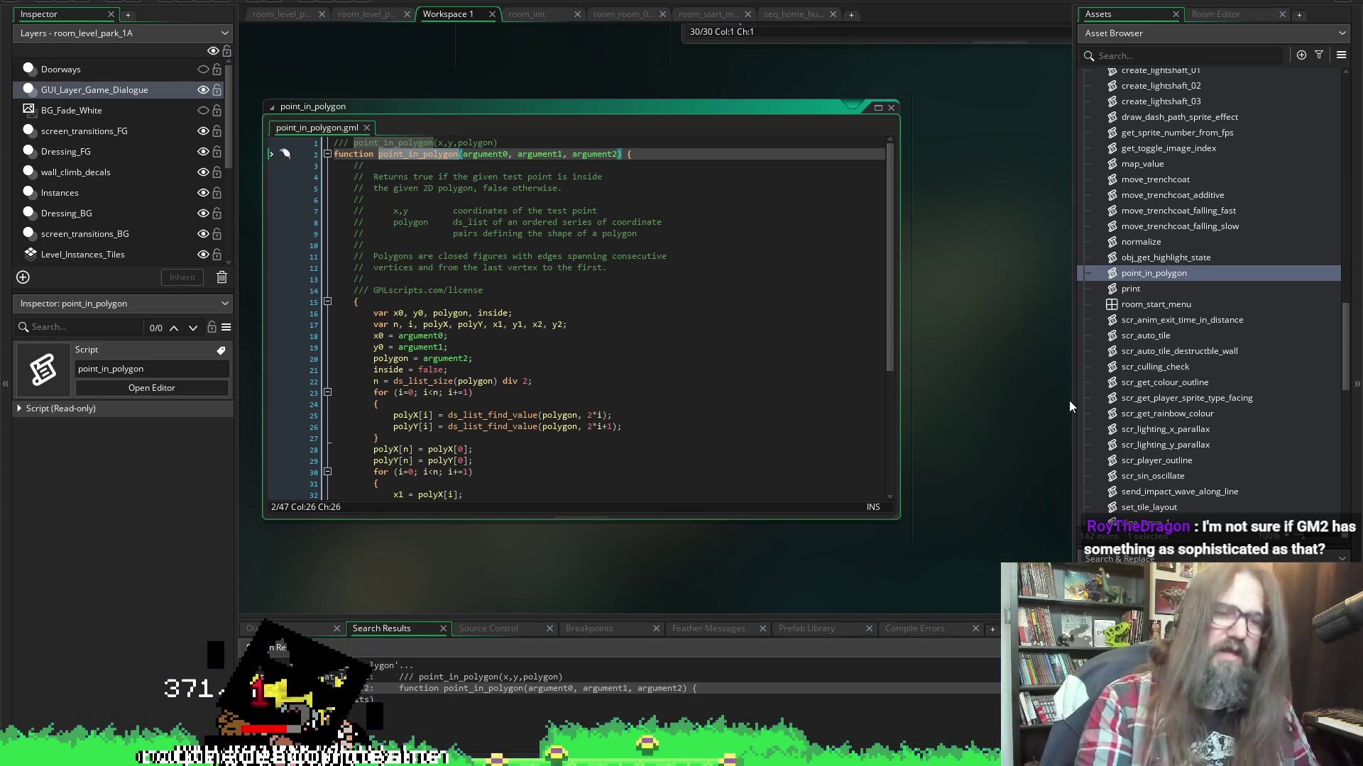
left_click(82, 2)
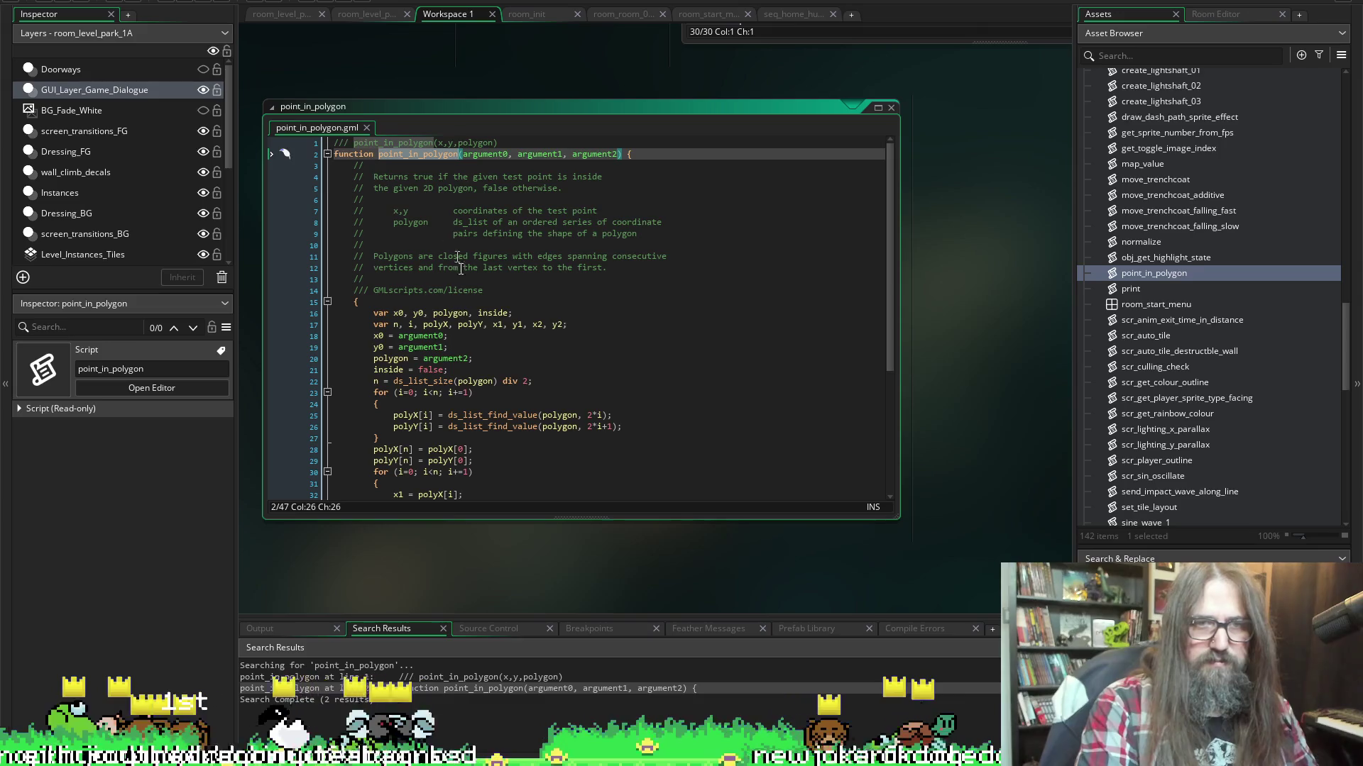
scroll(475, 347, "down", 2)
scroll(517, 394, "down", 3)
scroll(511, 355, "up", 6)
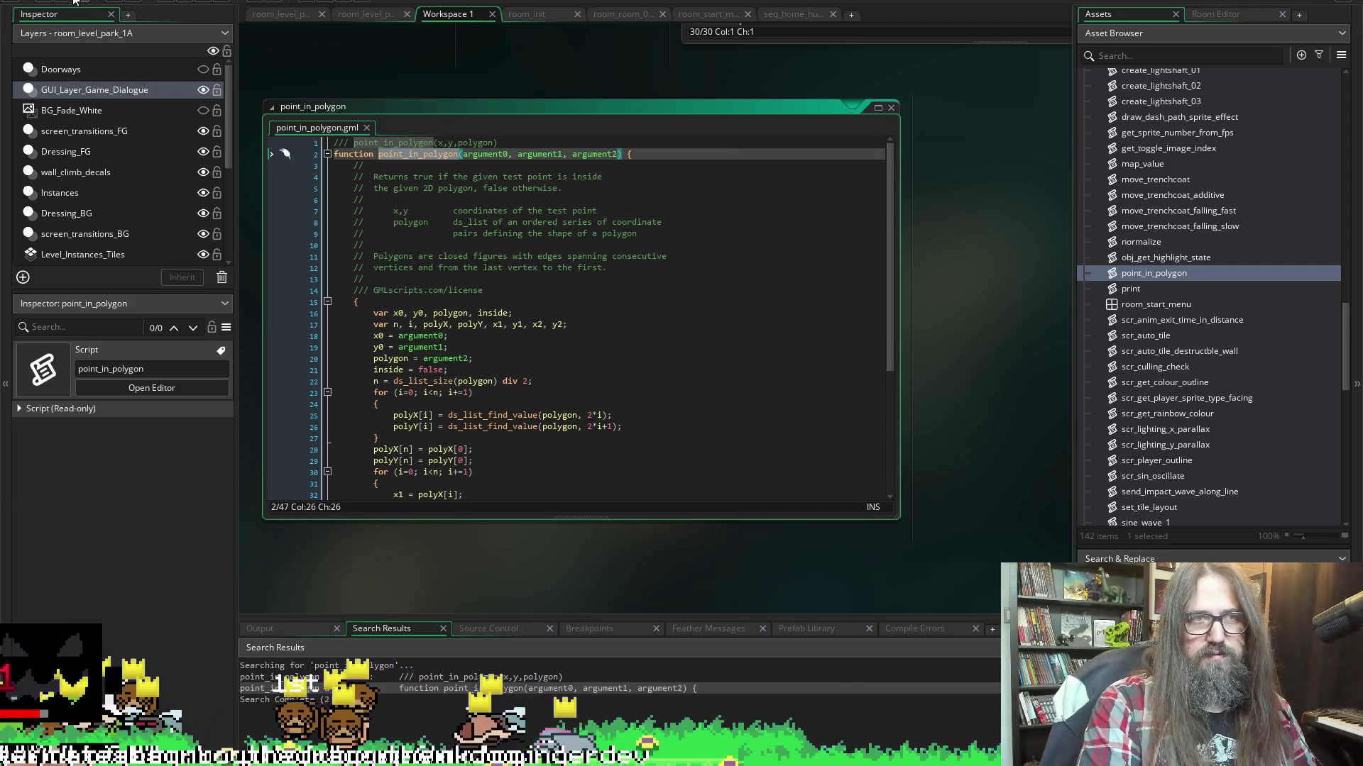
left_click(323, 59)
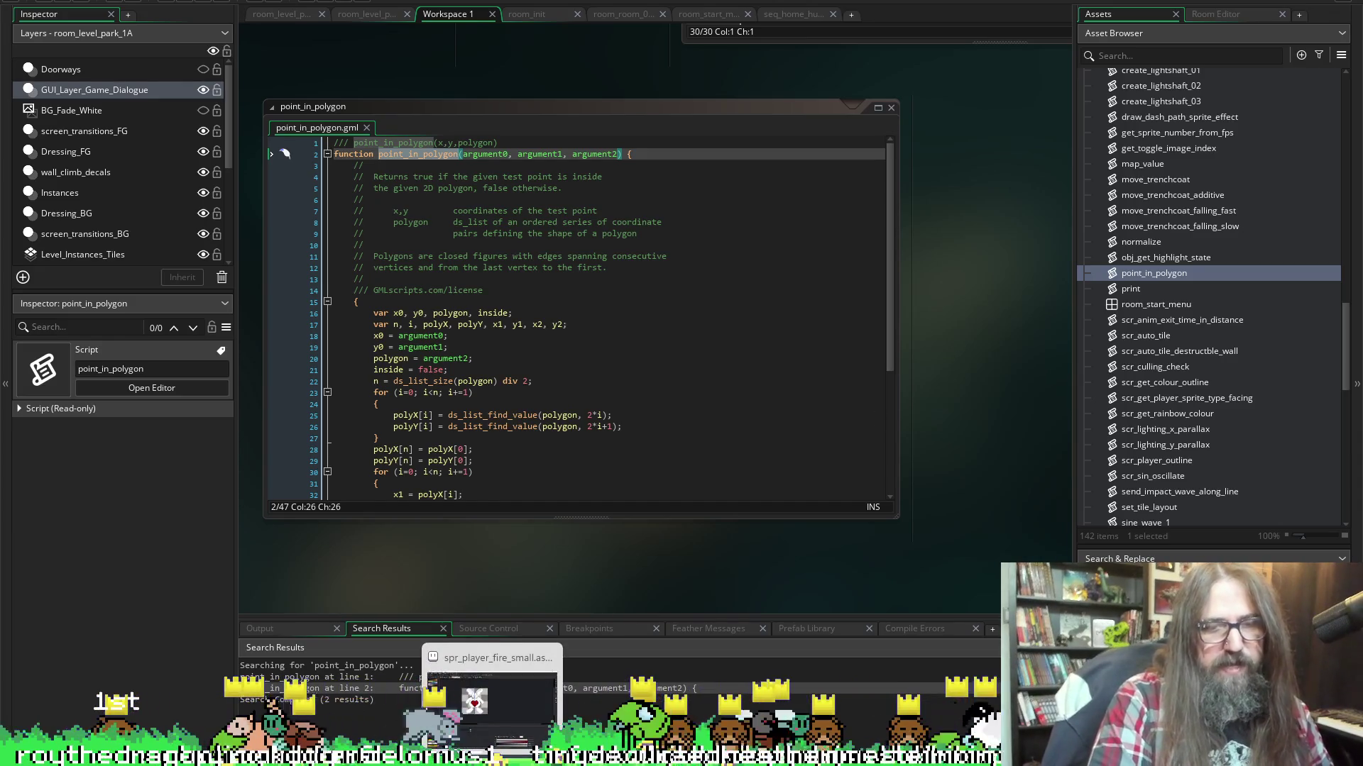
left_click(546, 700)
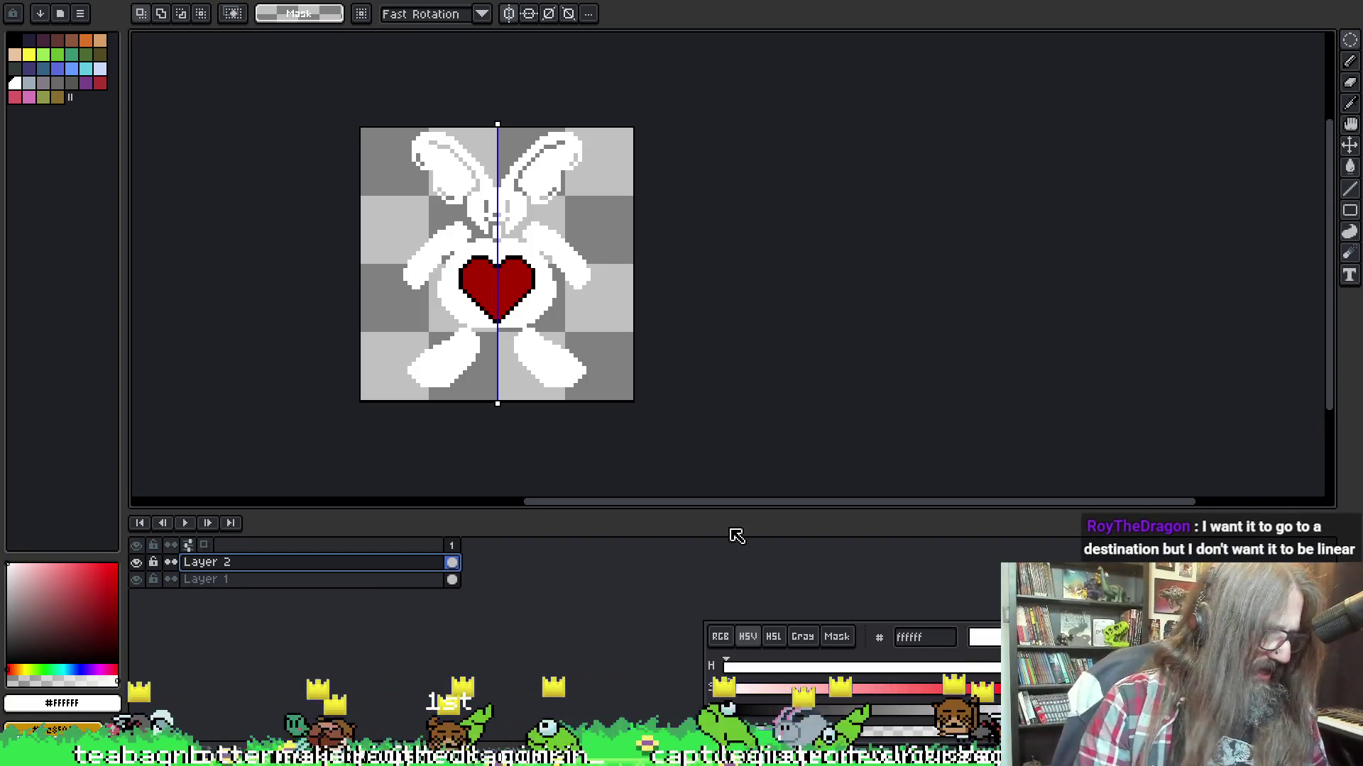
Add a new empty Layer 3 above Layer 2 in the bunny sprite
key("shift+n")
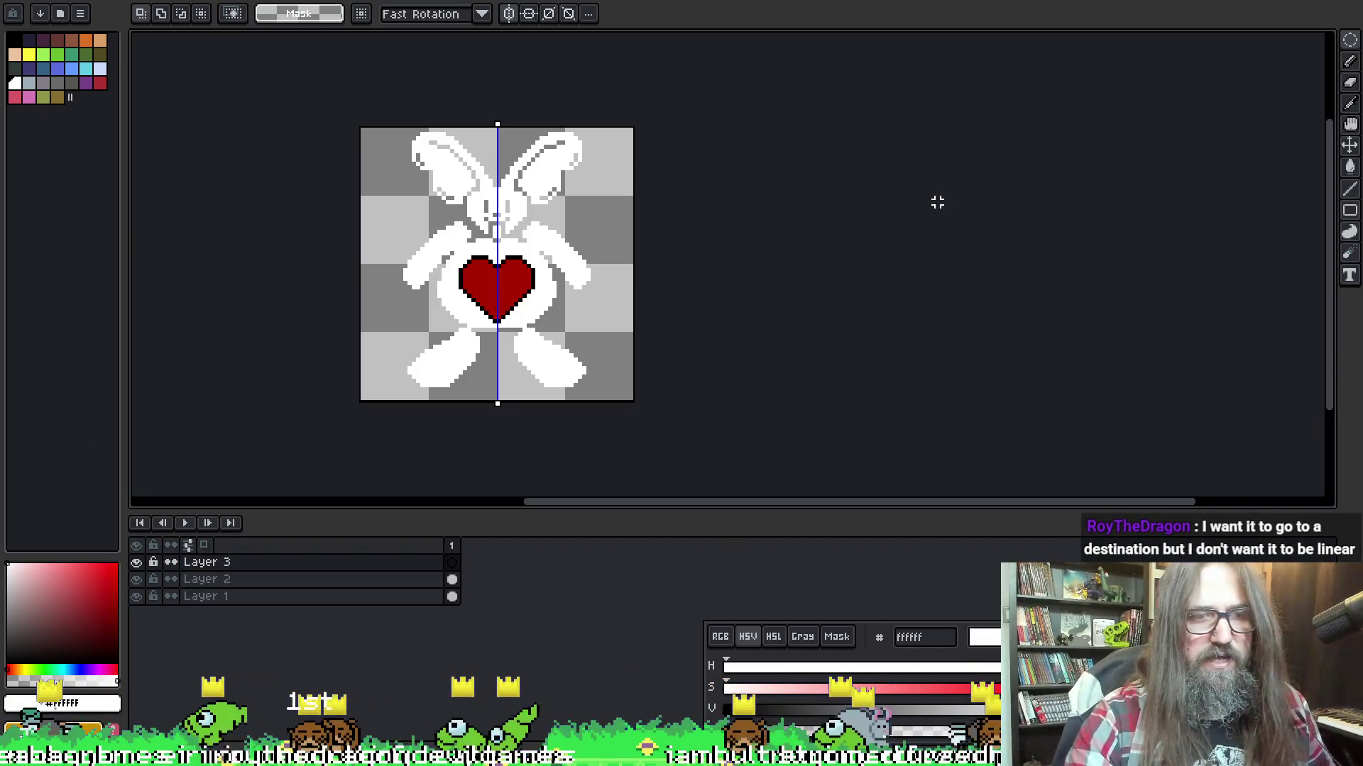
Pick the Line tool and cyan 5fcde4, trying mirrored lines from the heart across the bunny
left_click(1349, 188)
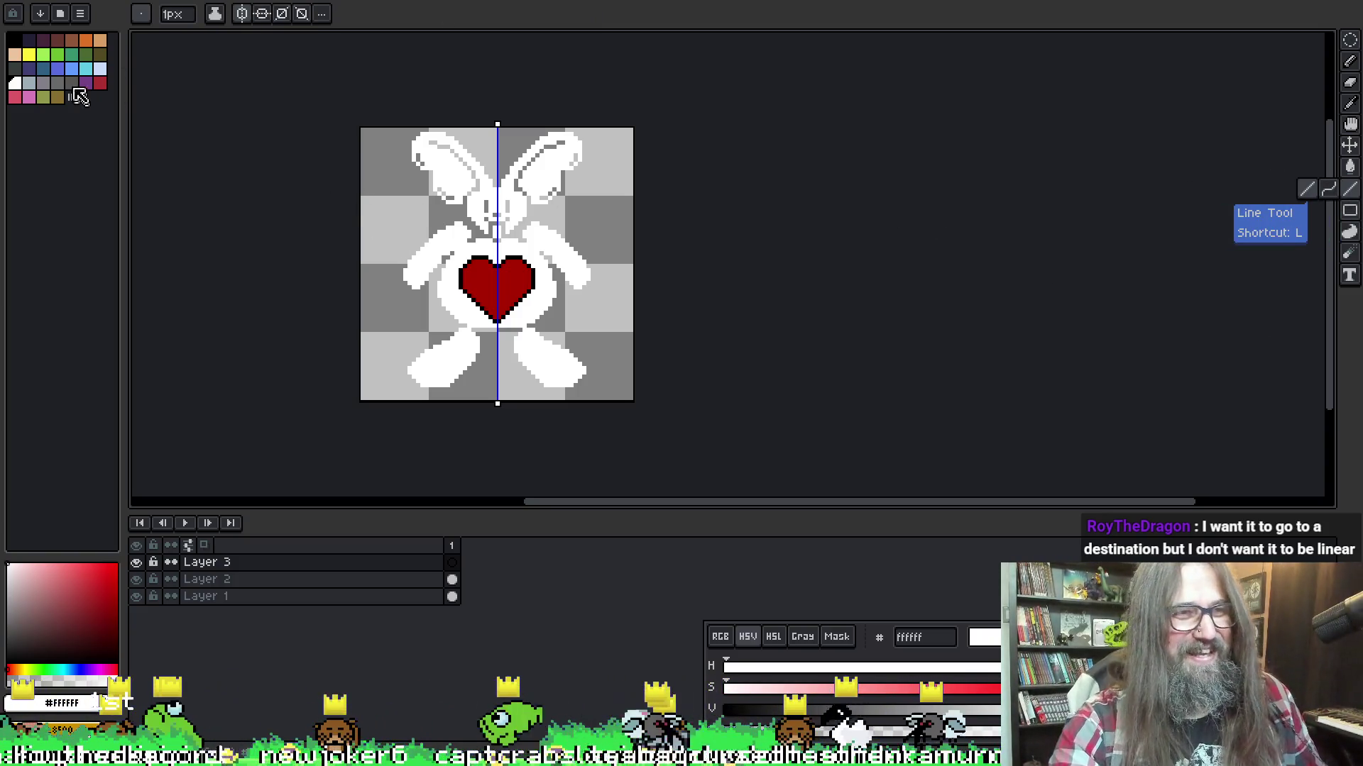
left_click(87, 68)
left_click_drag(382, 227, 573, 230)
key("ctrl+z")
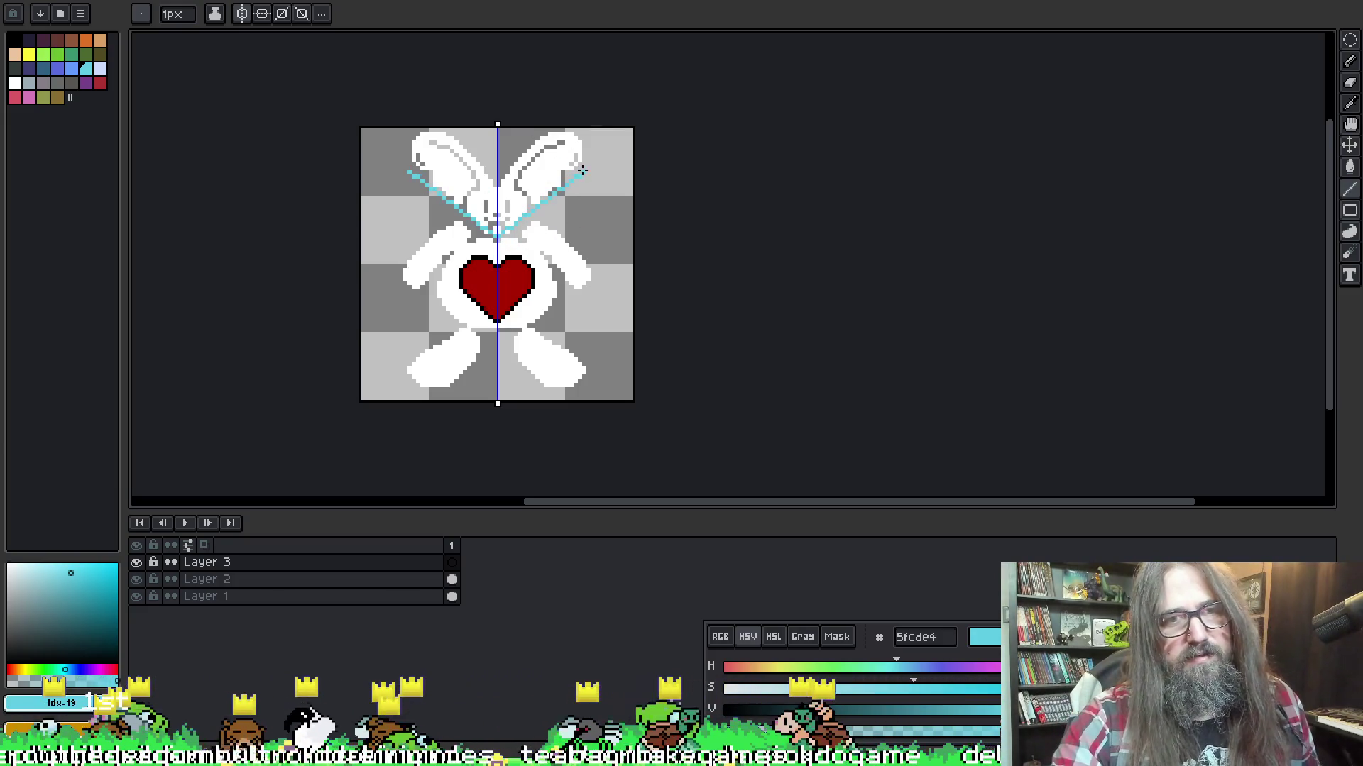
key("m")
key("b")
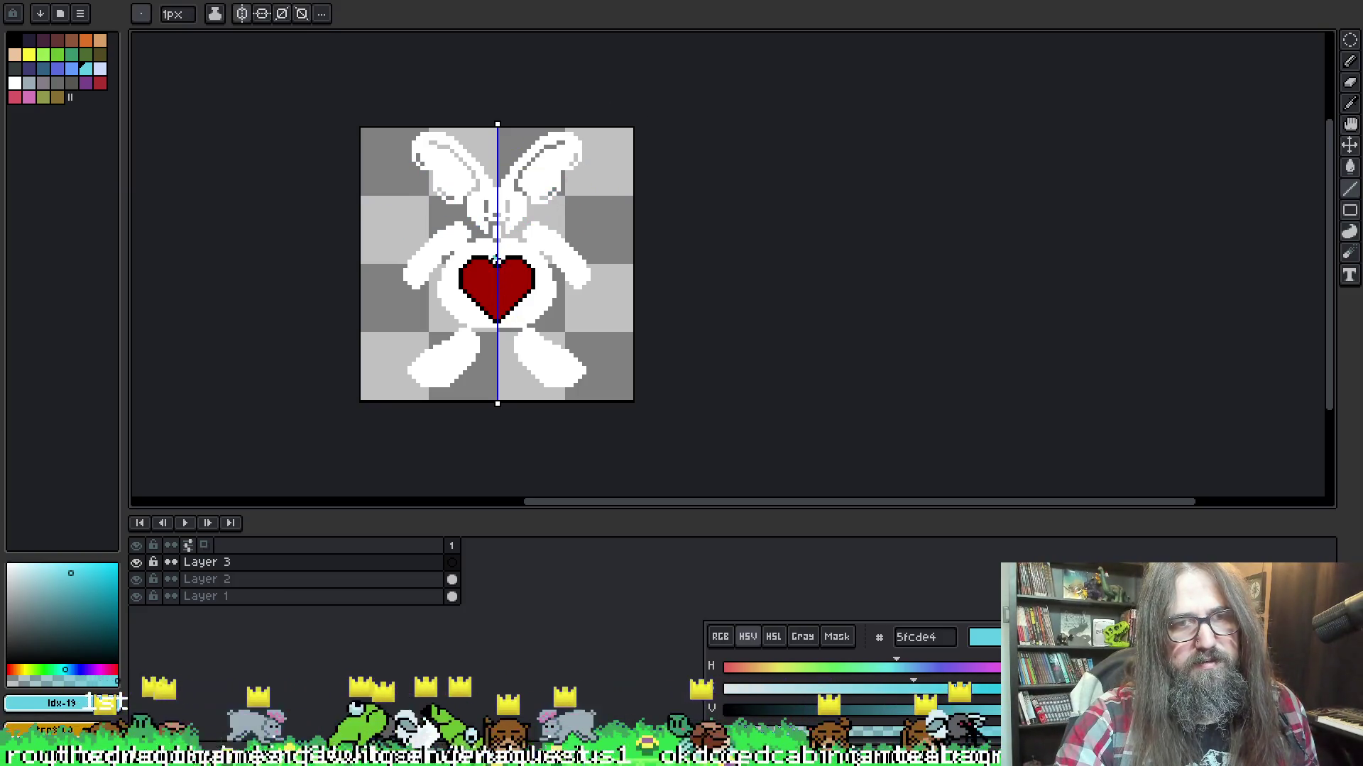
left_click_drag(497, 259, 625, 132)
Turn off mirroring and draw a single unmirrored cyan line from the heart to the right corner
left_click(242, 14)
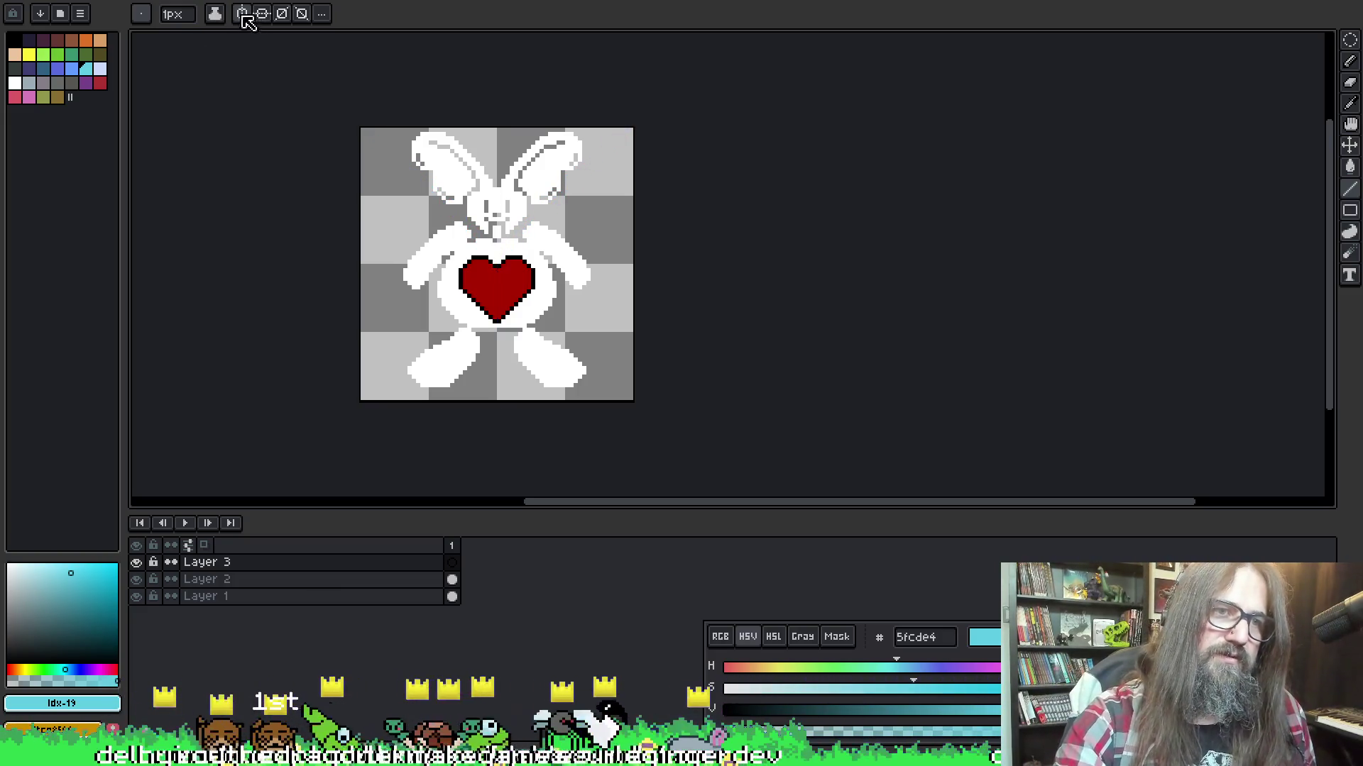
left_click(242, 13)
left_click(245, 14)
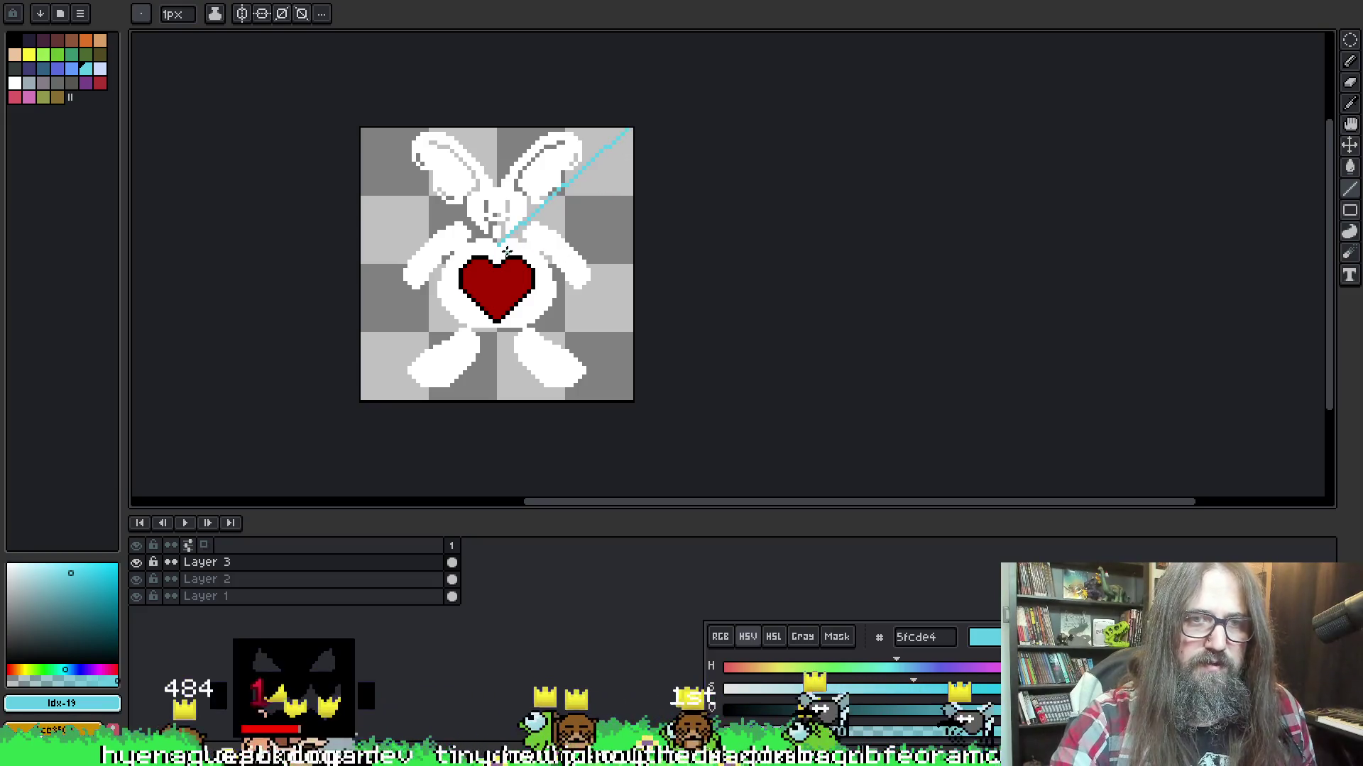
left_click(495, 246, "shift")
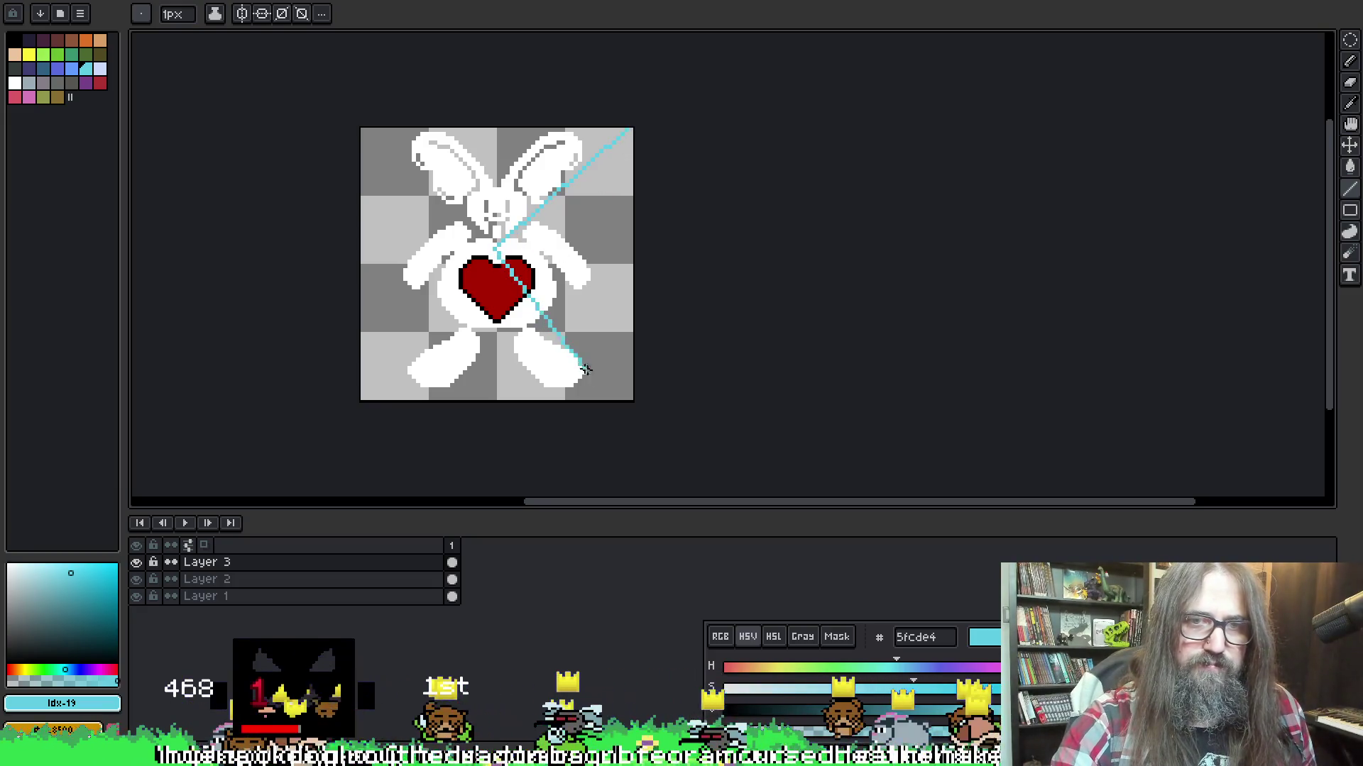
left_click(629, 395, "shift")
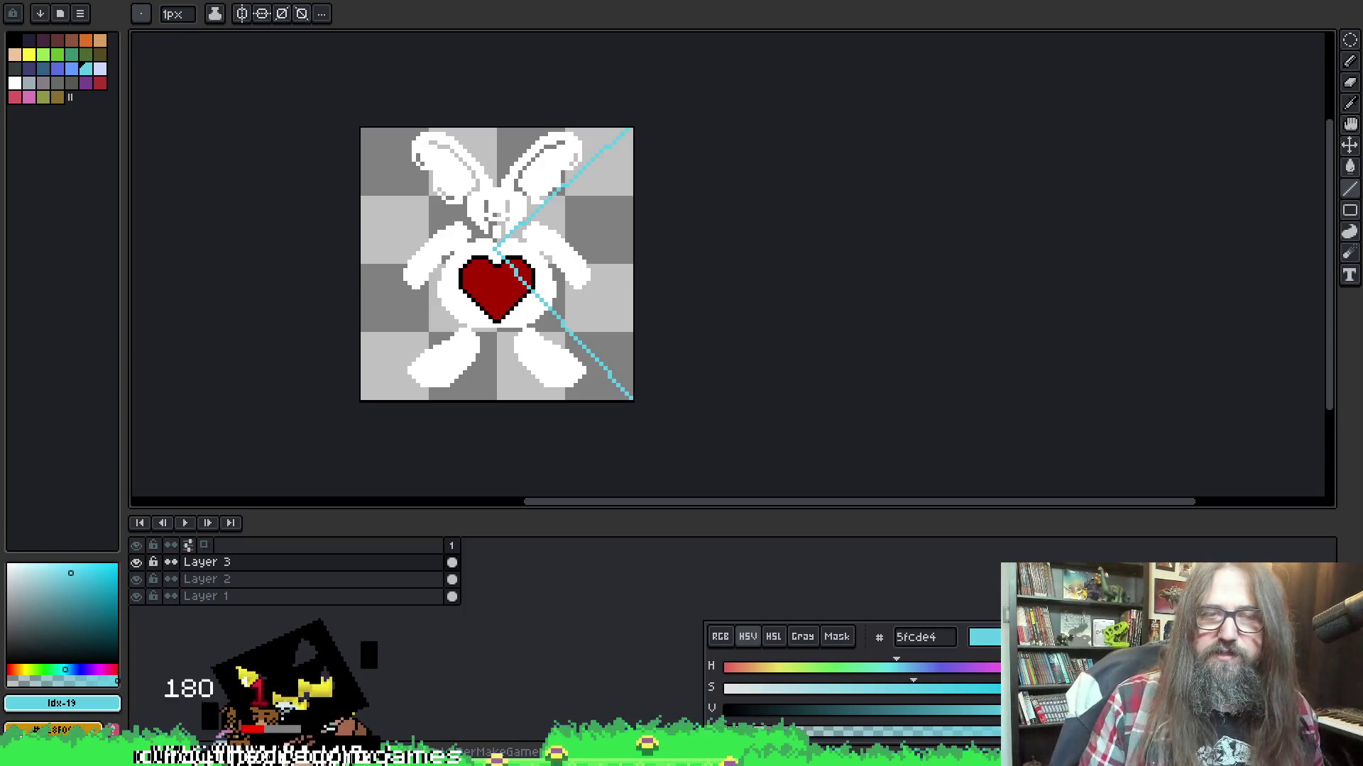
key("ctrl+z")
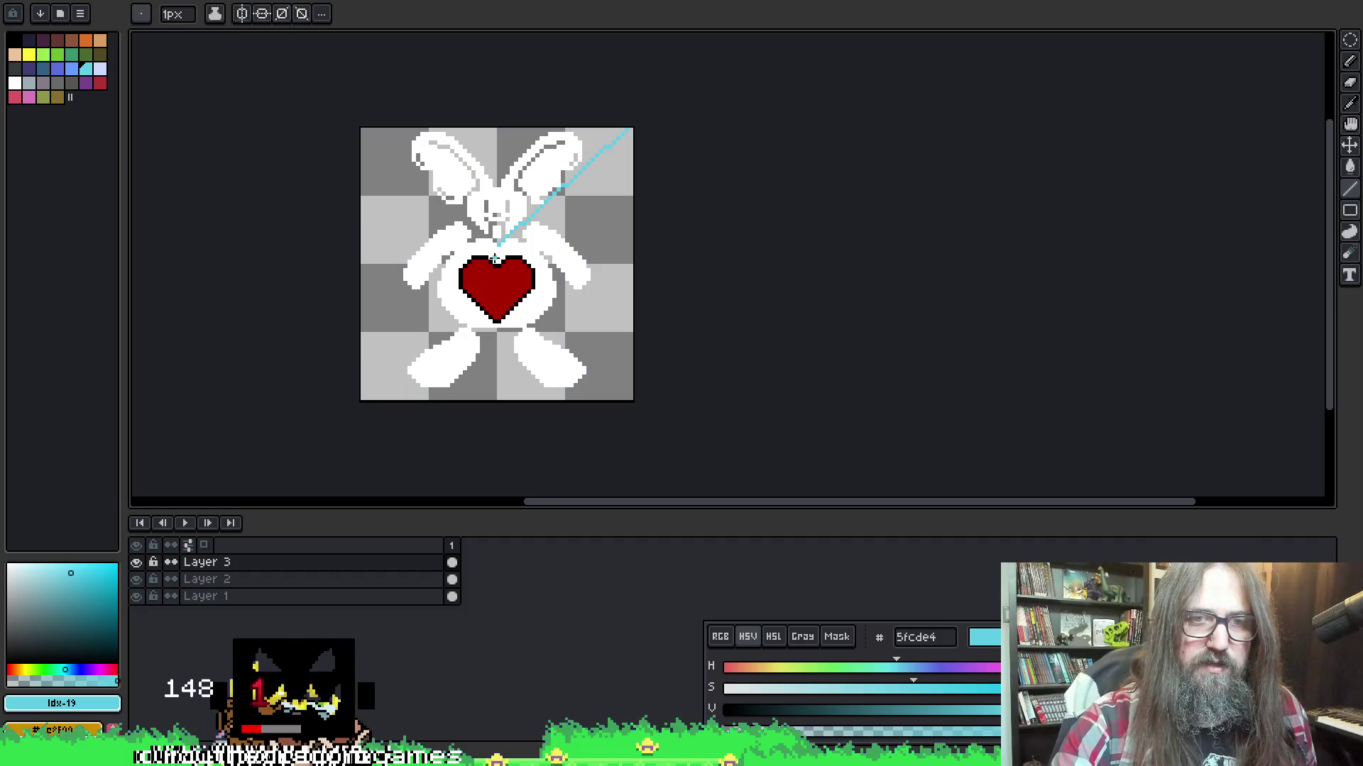
left_click_drag(543, 295, 630, 397)
Redraw the cyan heart-to-bottom-right diagonal and erase the stray segment over the bunny's head
key("ctrl+z")
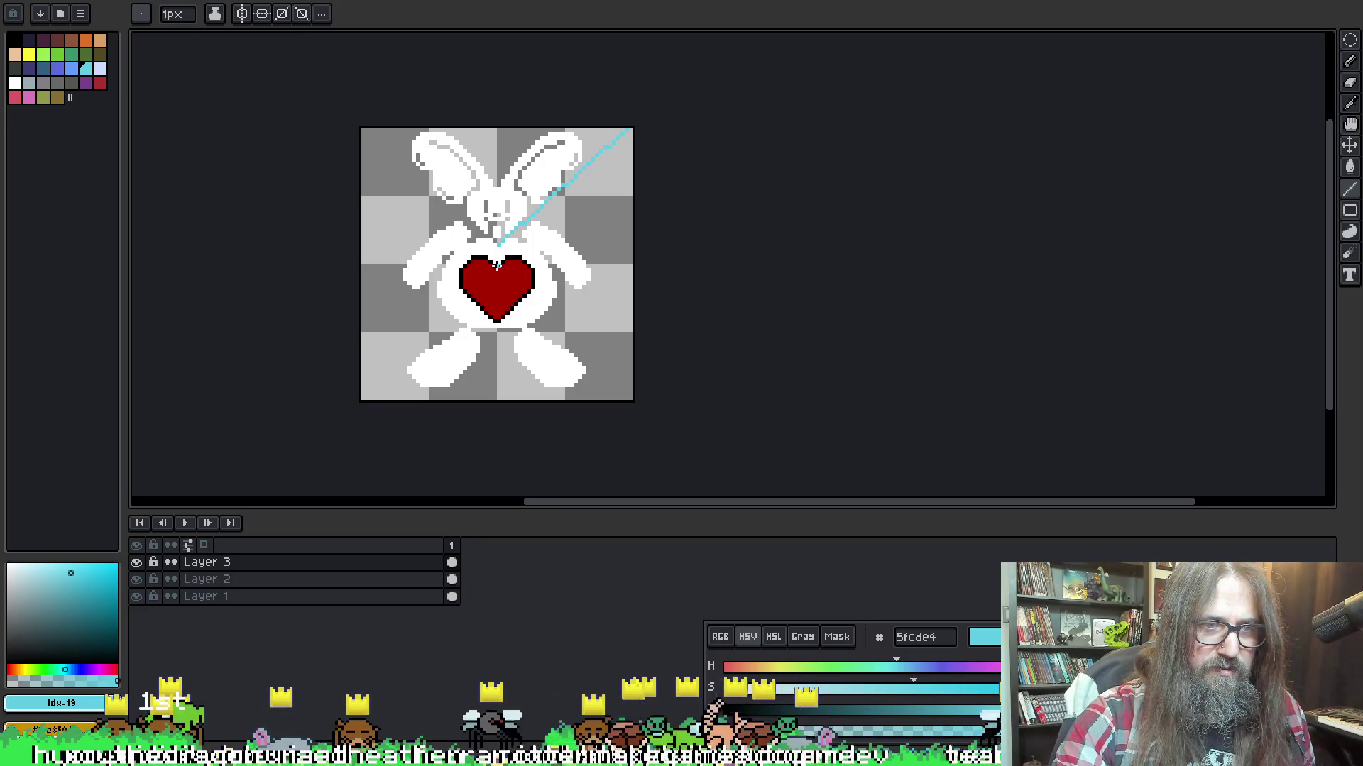
left_click_drag(576, 337, 625, 393)
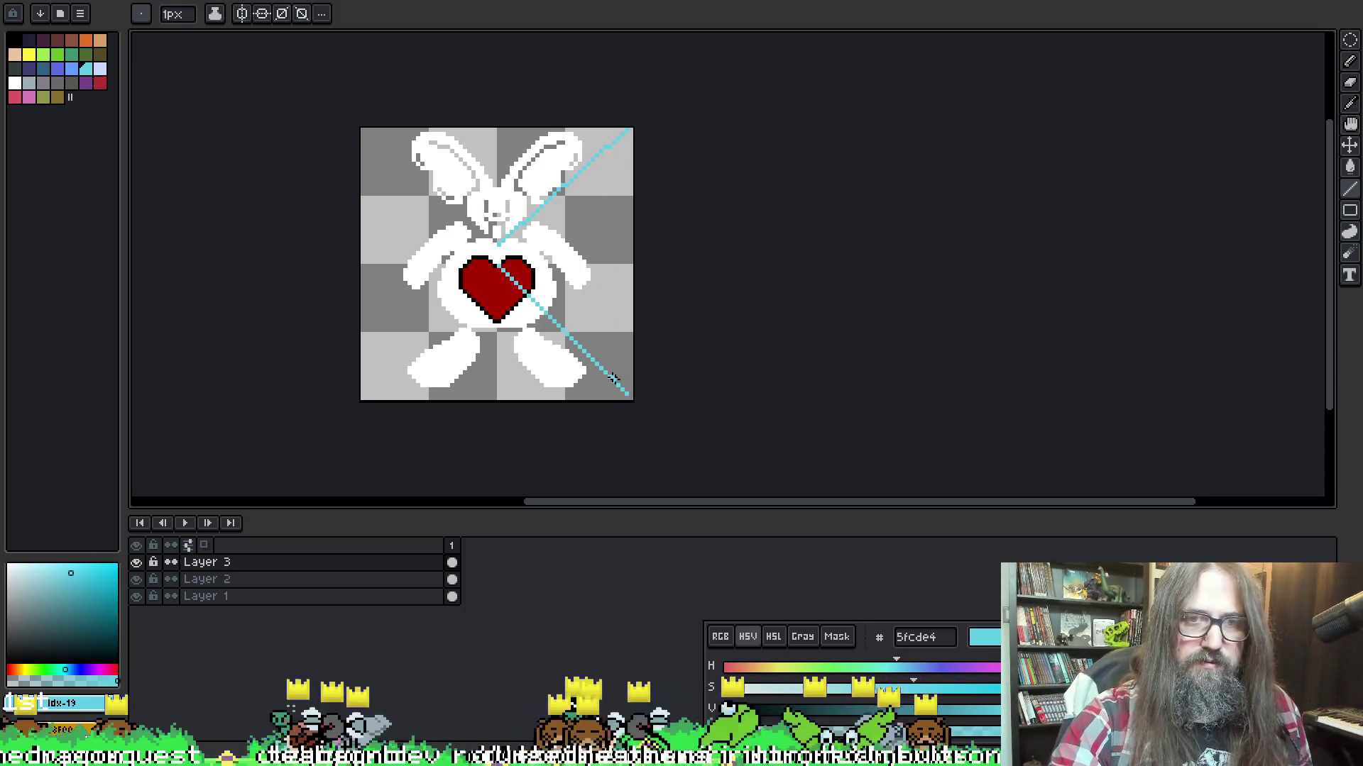
key("ctrl+z")
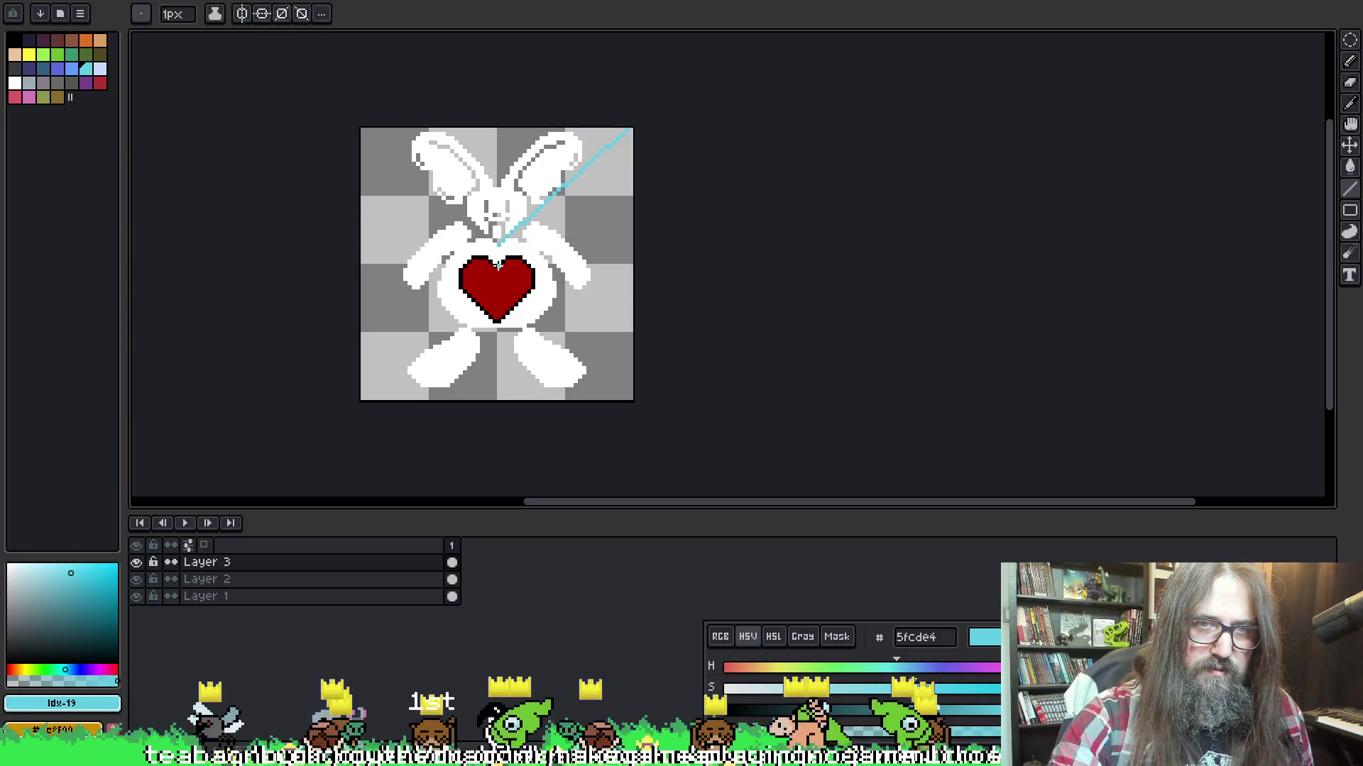
mouse_move(548, 302)
left_mouse_down()
mouse_move(628, 376)
mouse_move(630, 398)
left_mouse_up()
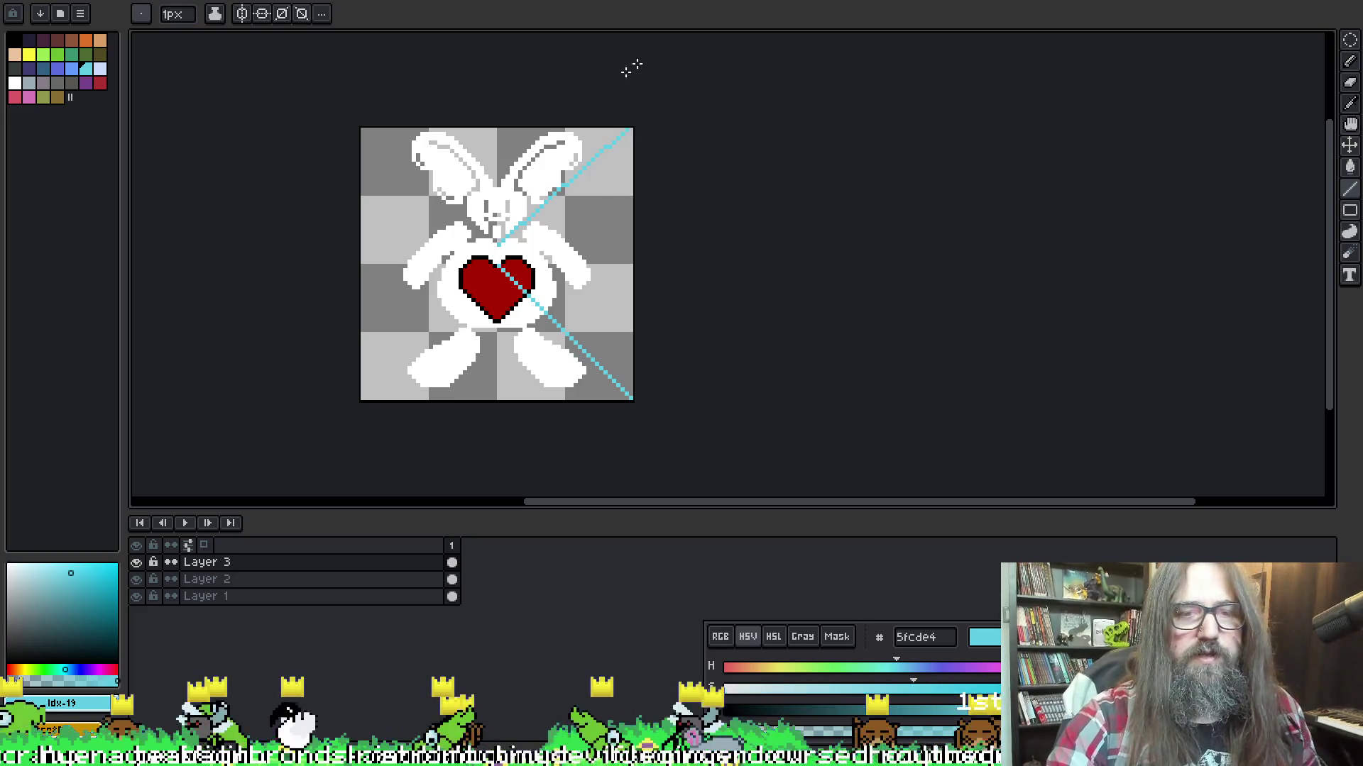
key("b")
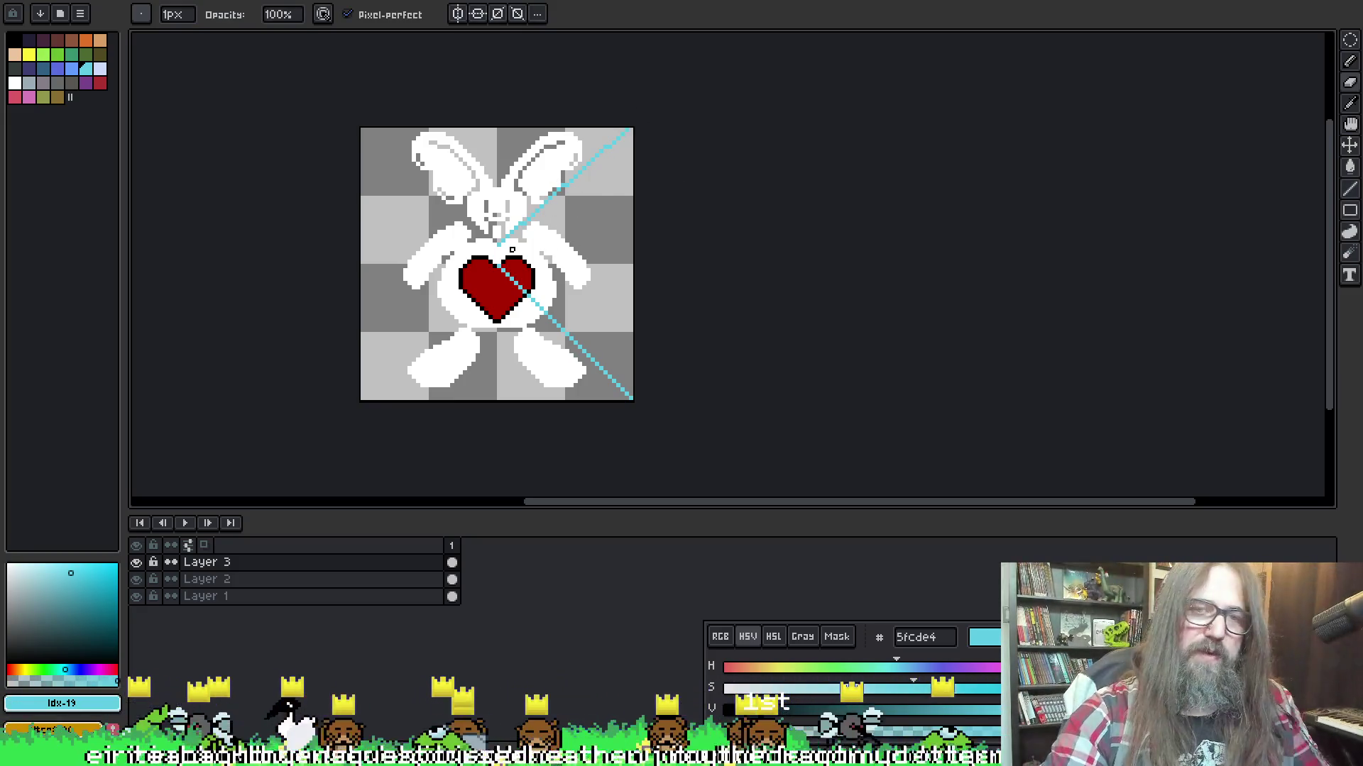
left_click_drag(567, 185, 534, 224)
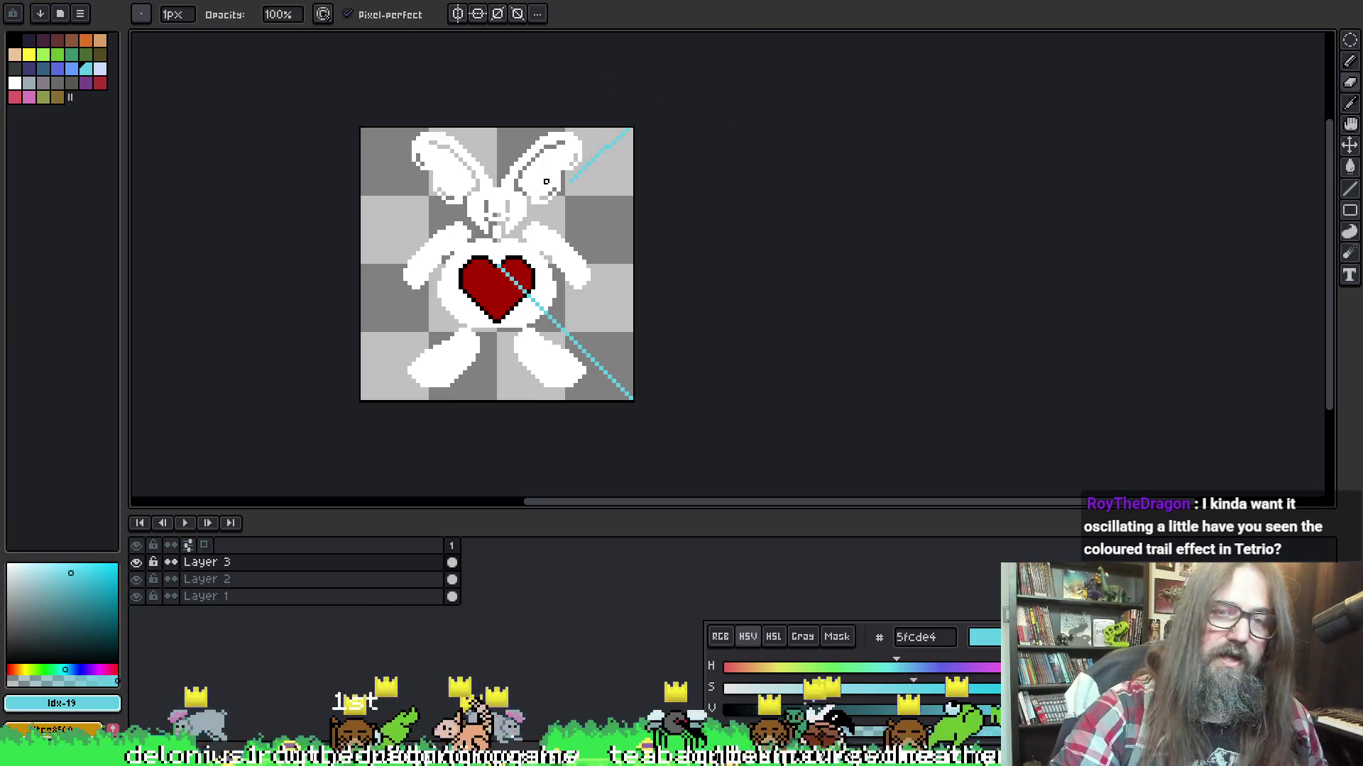
key("e")
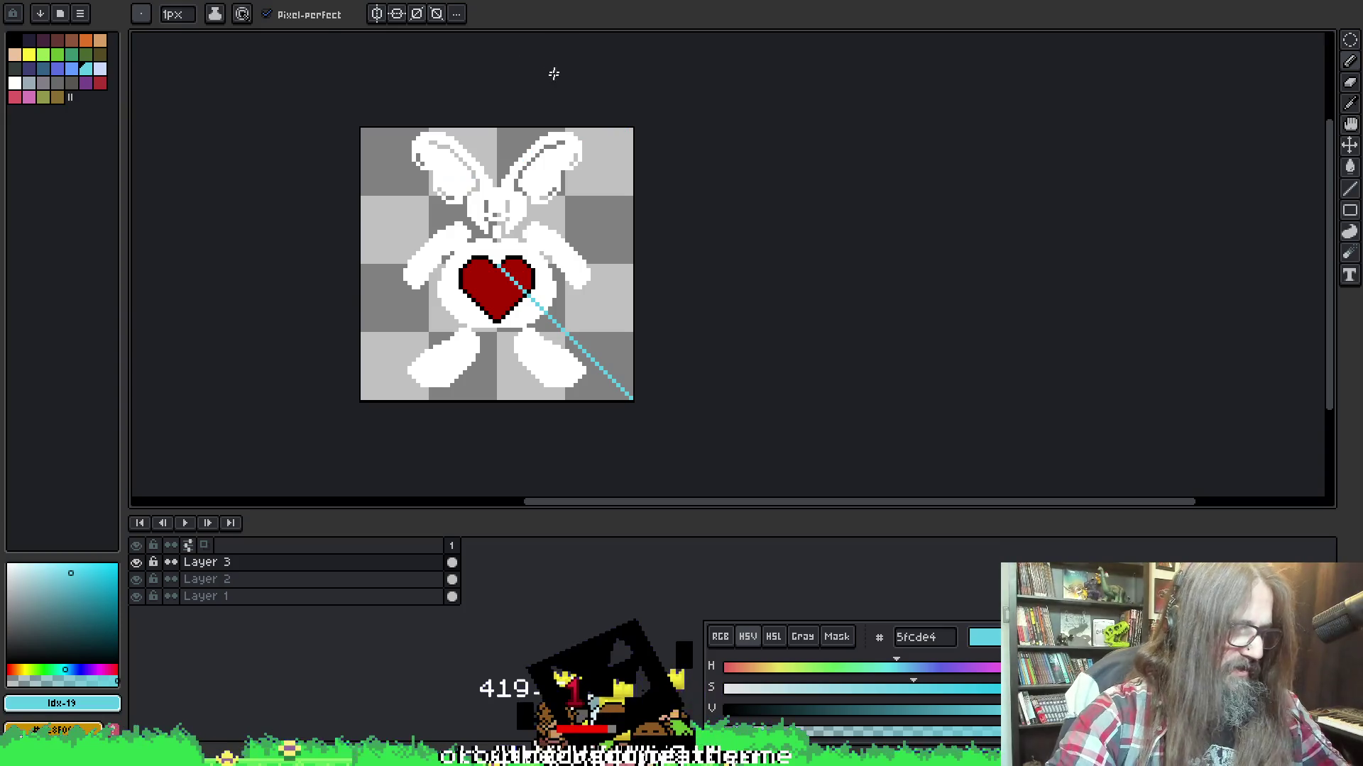
key("e")
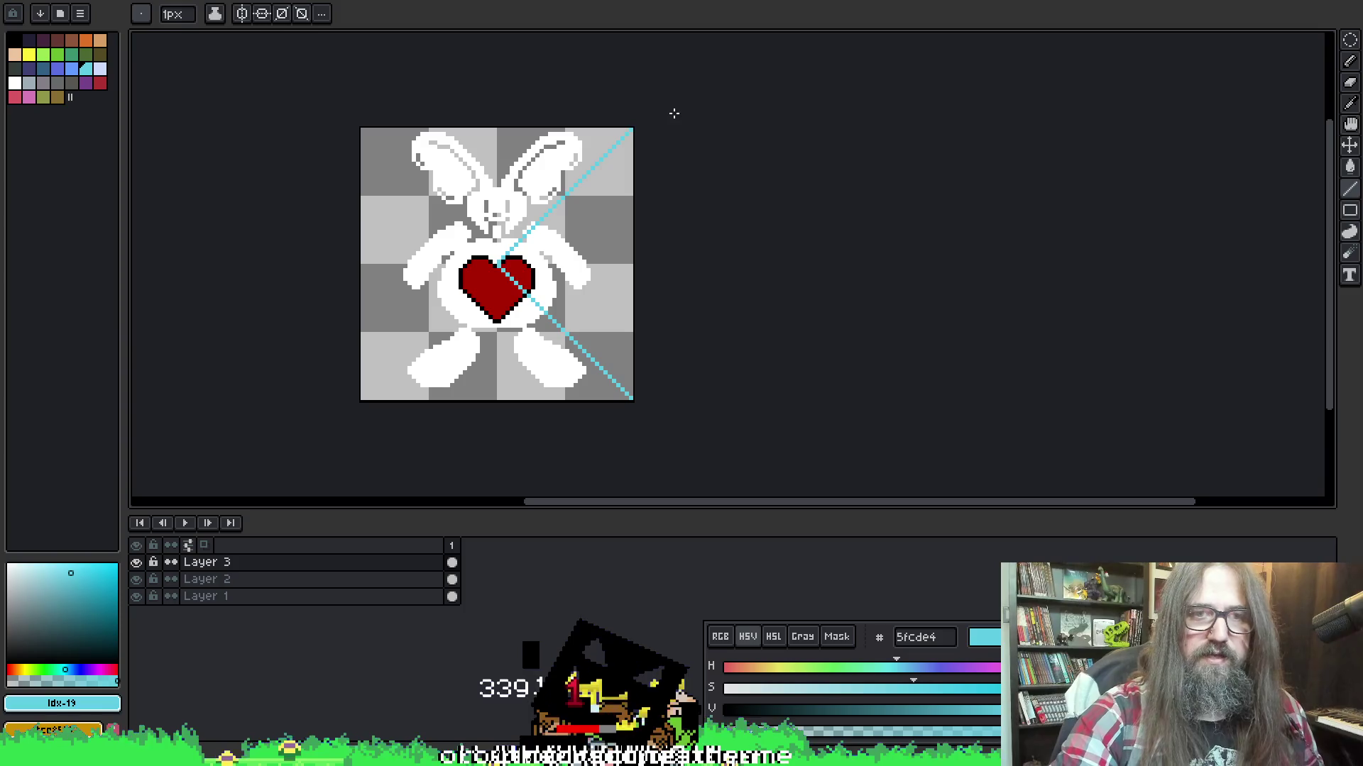
Create a new 64×64 sprite
left_click(13, 13)
left_click(28, 8)
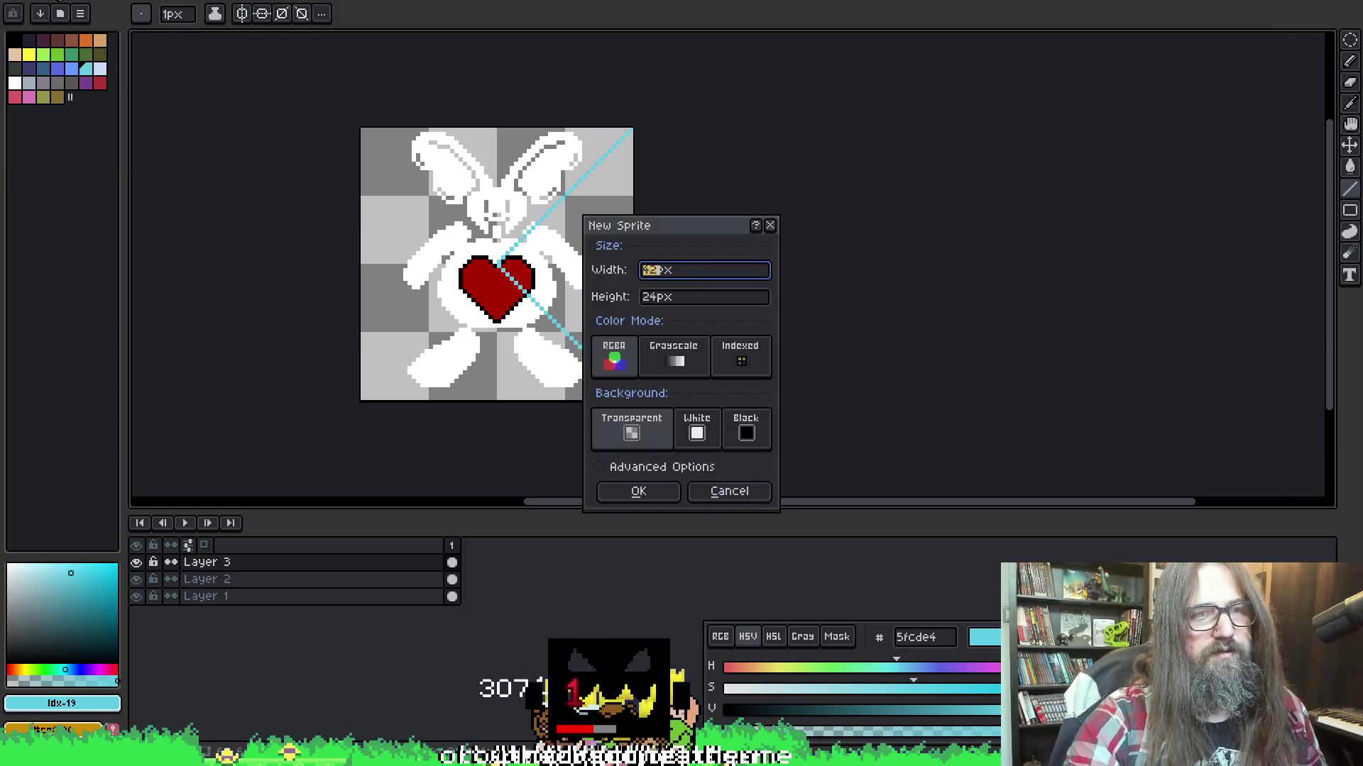
type("4")
key("Tab")
type("64")
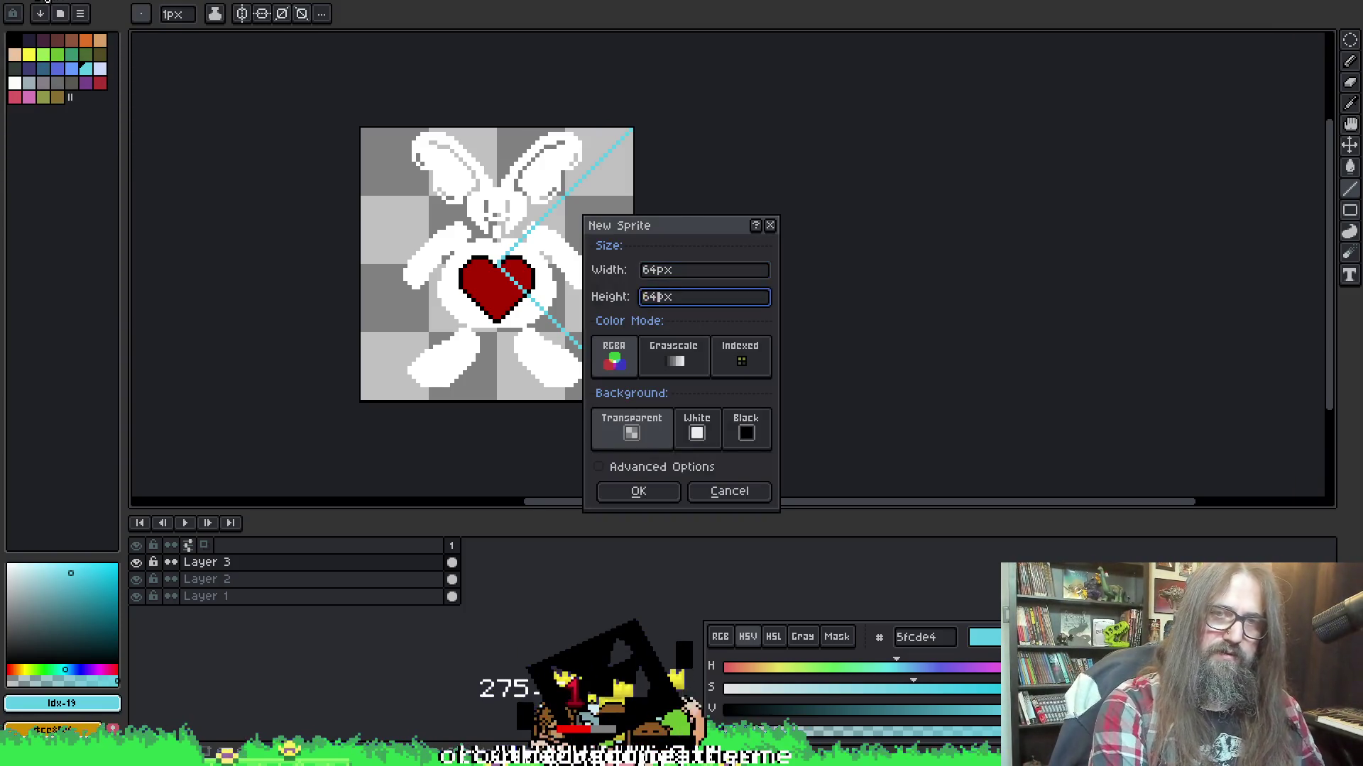
key("Return")
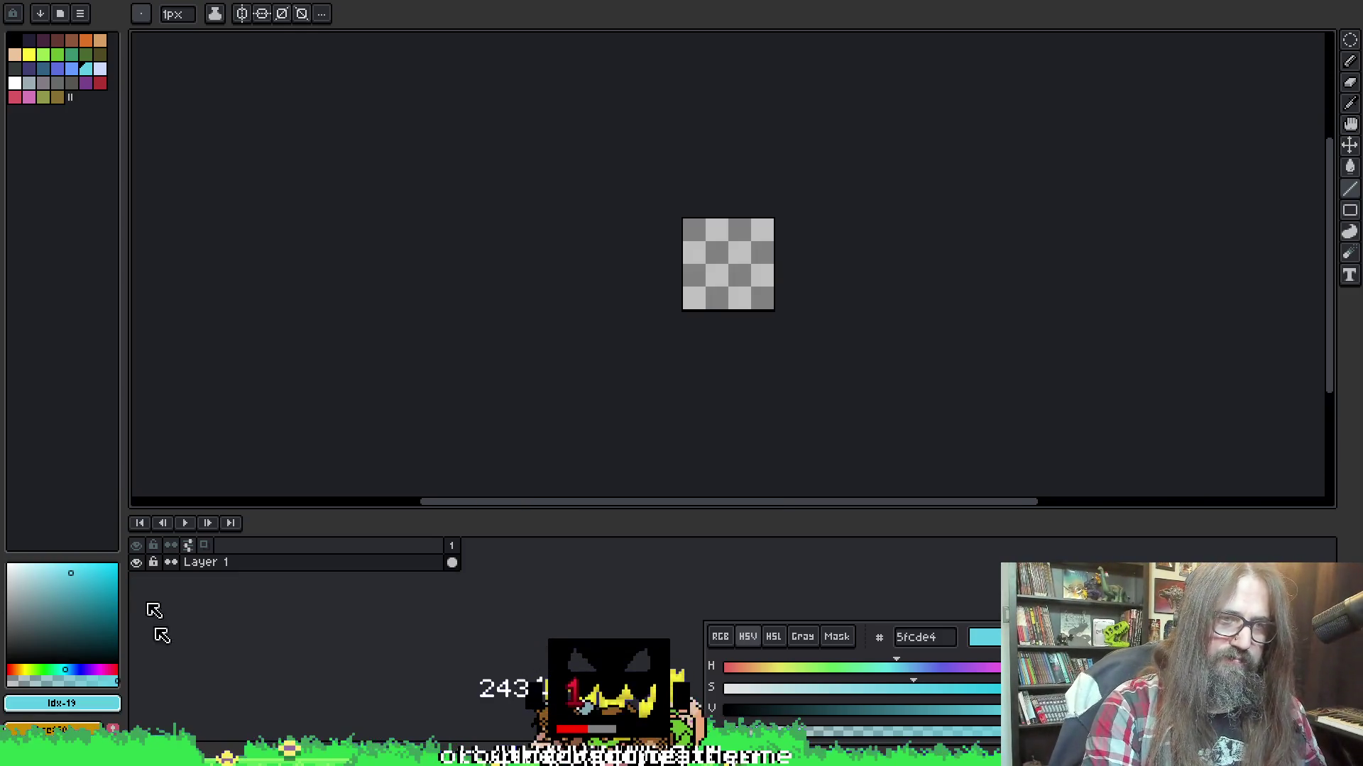
Fill the new canvas white and choose bright cyan 2edbff as the pencil colour
left_click(15, 82)
key("b")
left_click(686, 297)
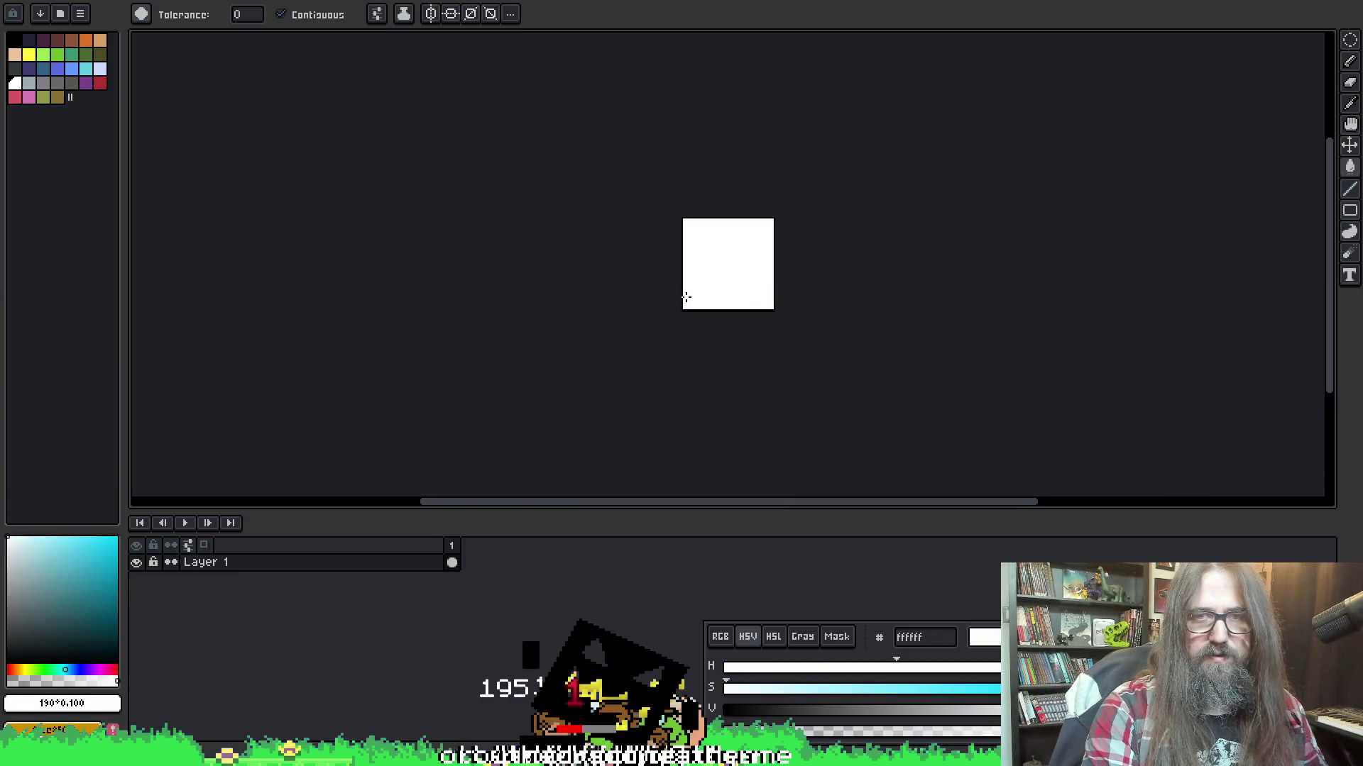
mouse_move(76, 565)
left_mouse_down()
mouse_move(46, 517)
mouse_move(75, 446)
mouse_move(96, 447)
left_mouse_up()
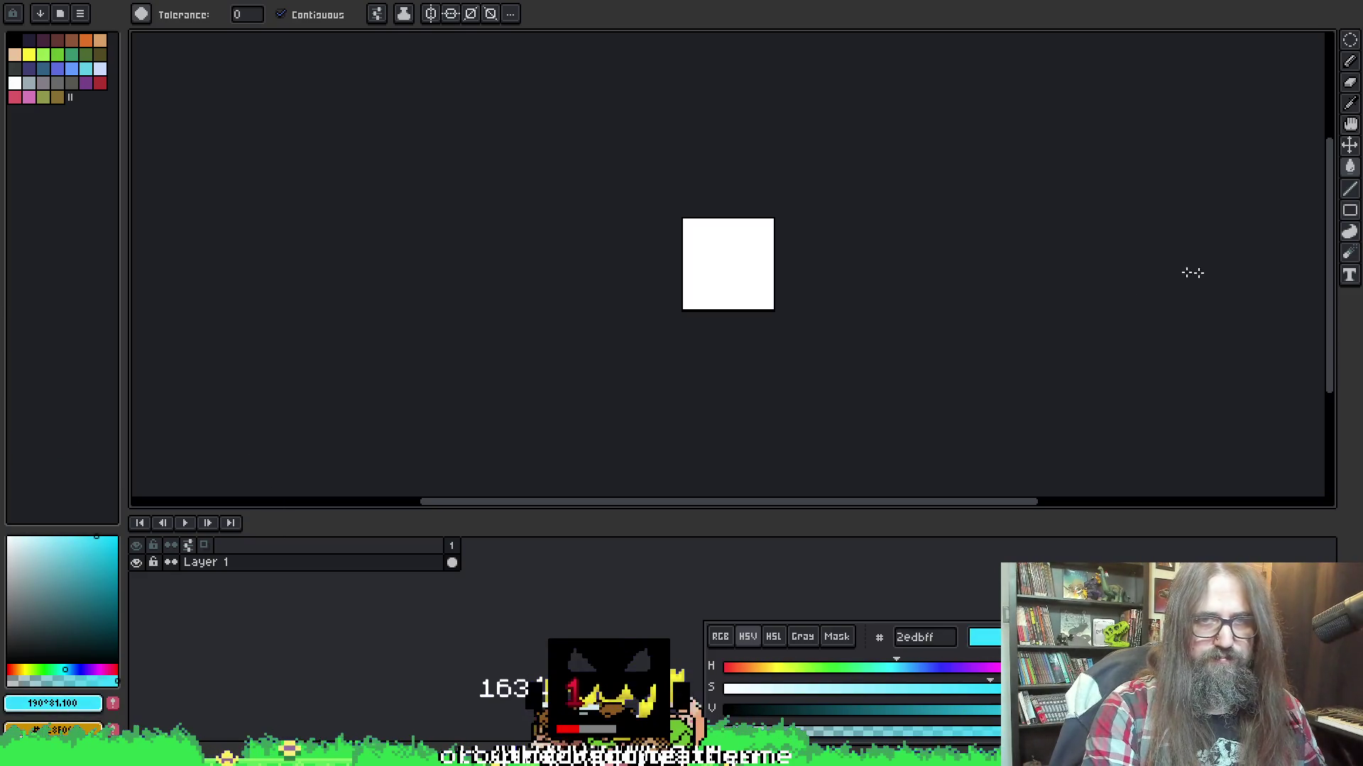
scroll(893, 331, "up", 3)
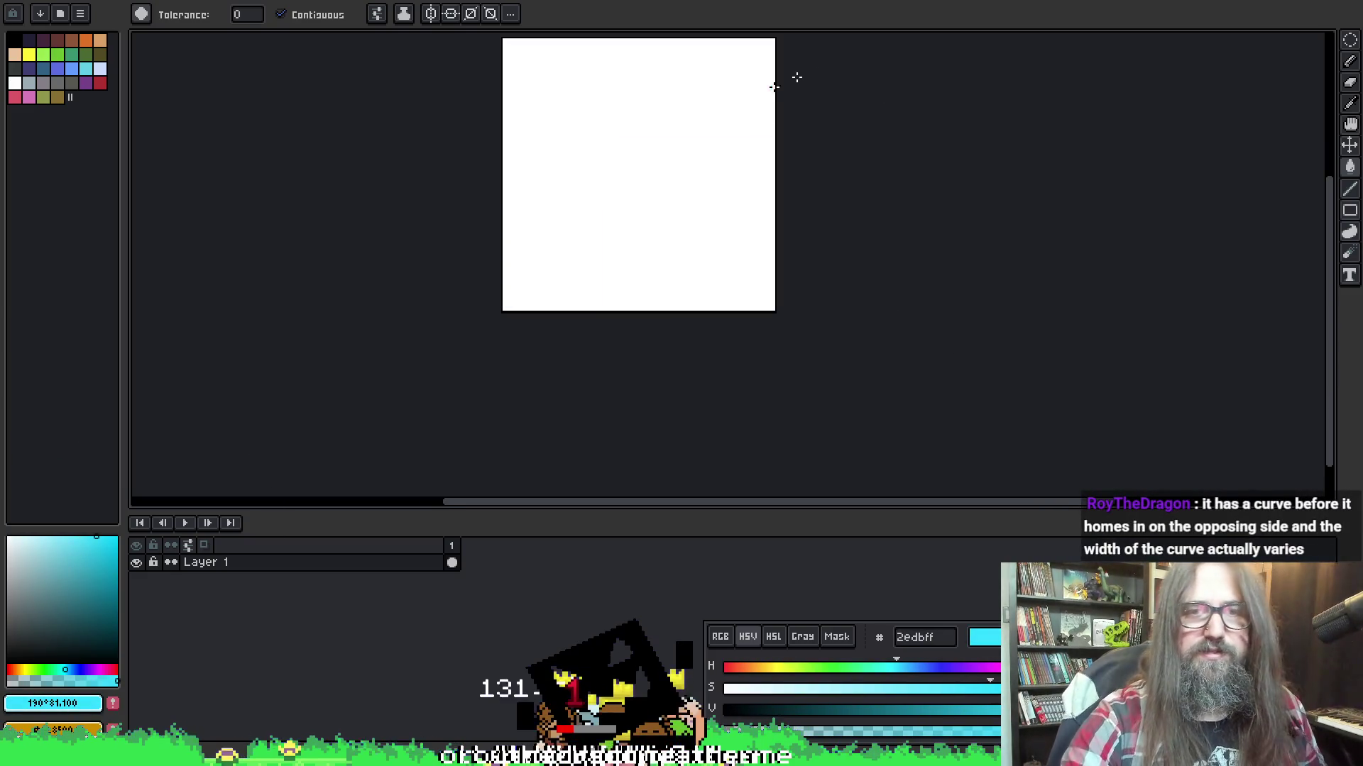
scroll(796, 77, "up", 2)
left_click(505, 354)
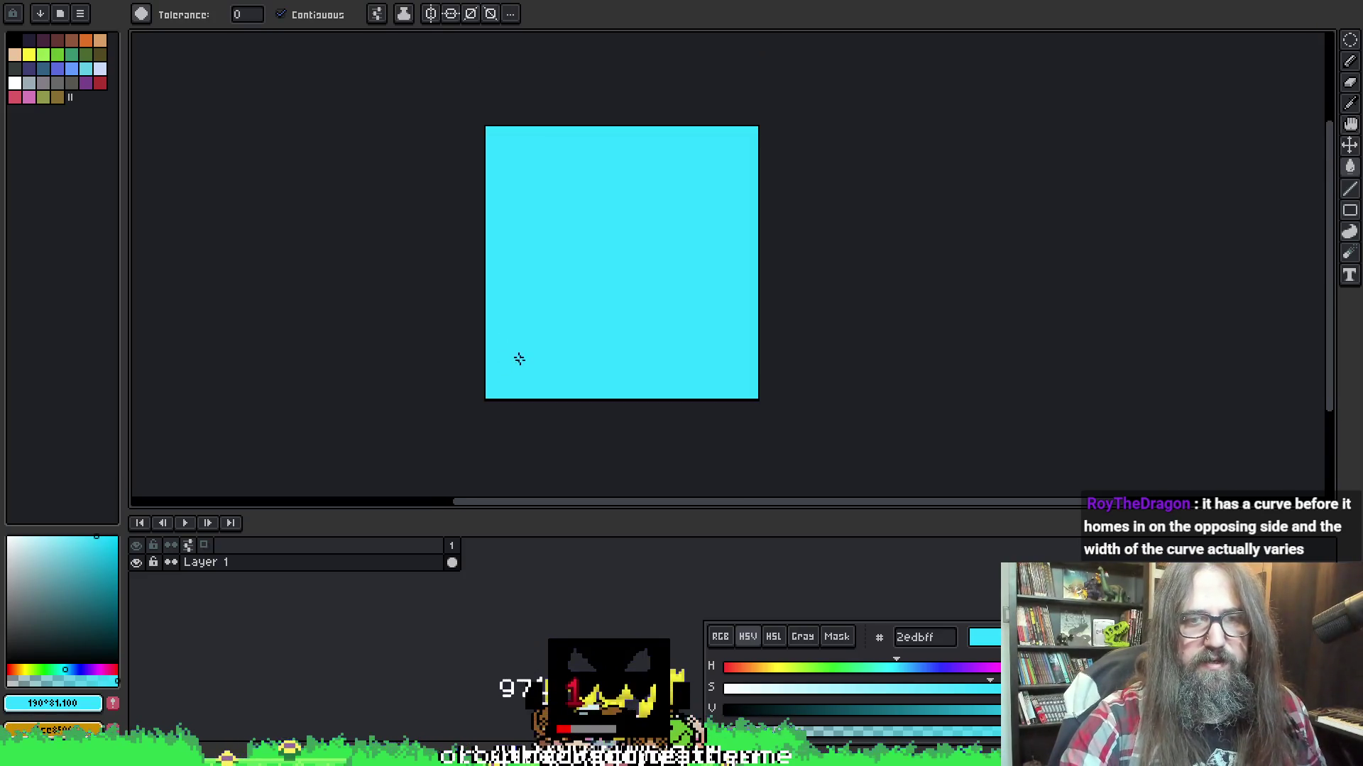
key("b")
key("ctrl+z")
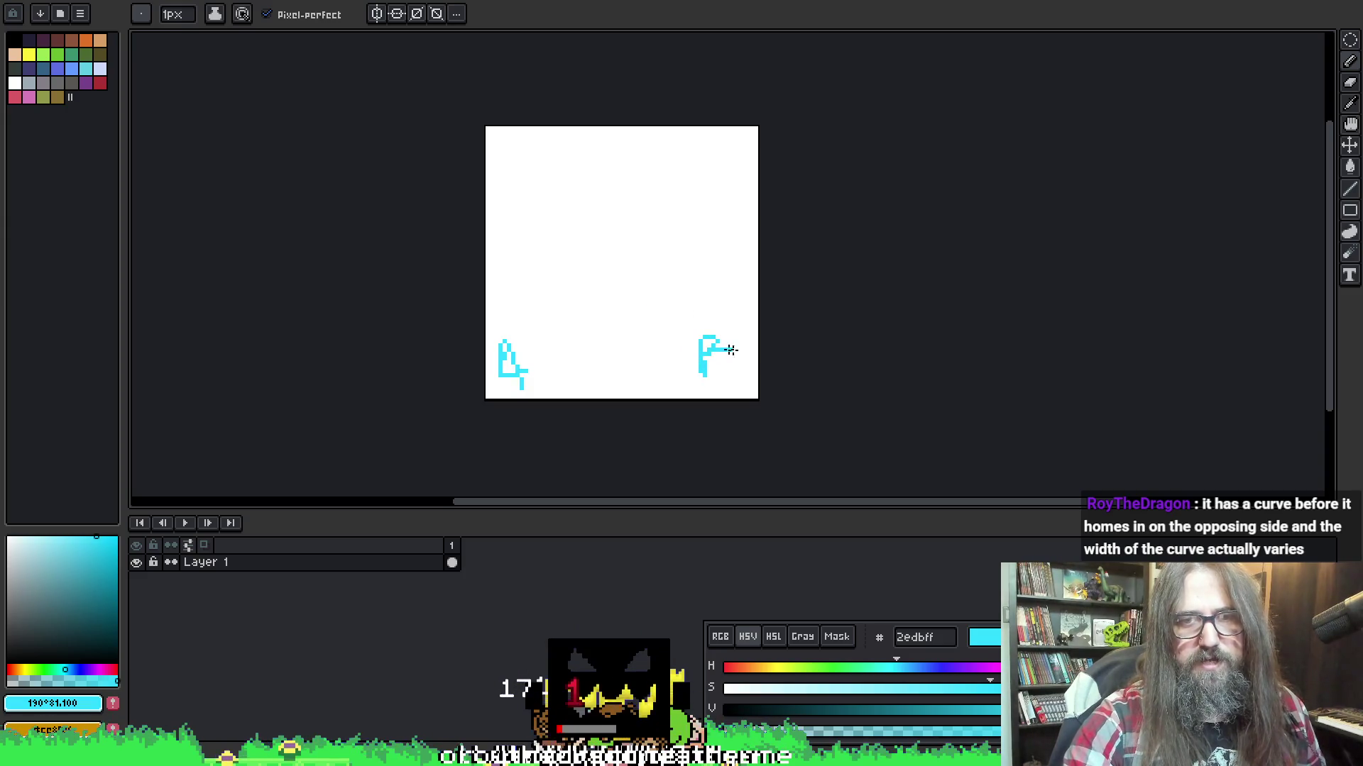
Sketch several trial paths from the cyan A to B, undoing each one
mouse_move(538, 362)
left_mouse_down()
mouse_move(540, 344)
mouse_move(604, 326)
left_mouse_up()
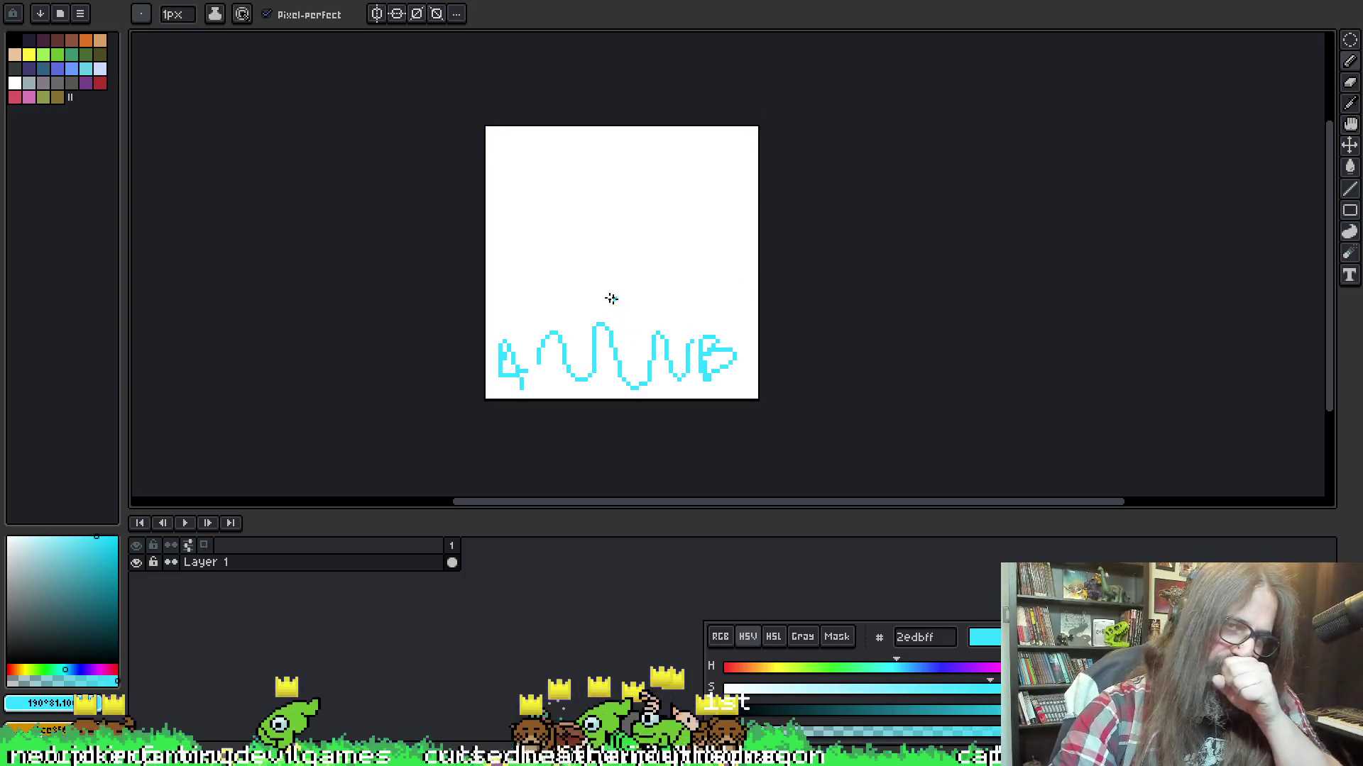
left_click_drag(539, 361, 699, 344)
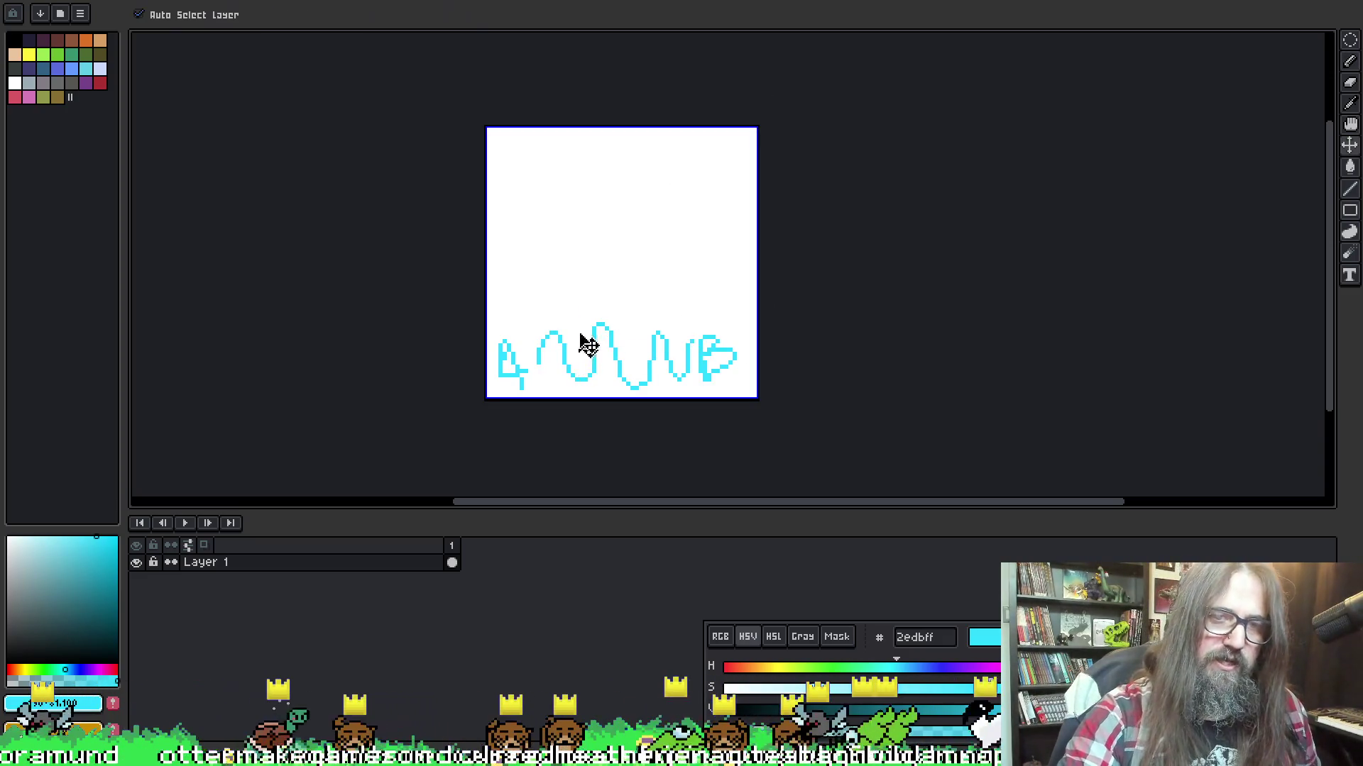
key("ctrl+z")
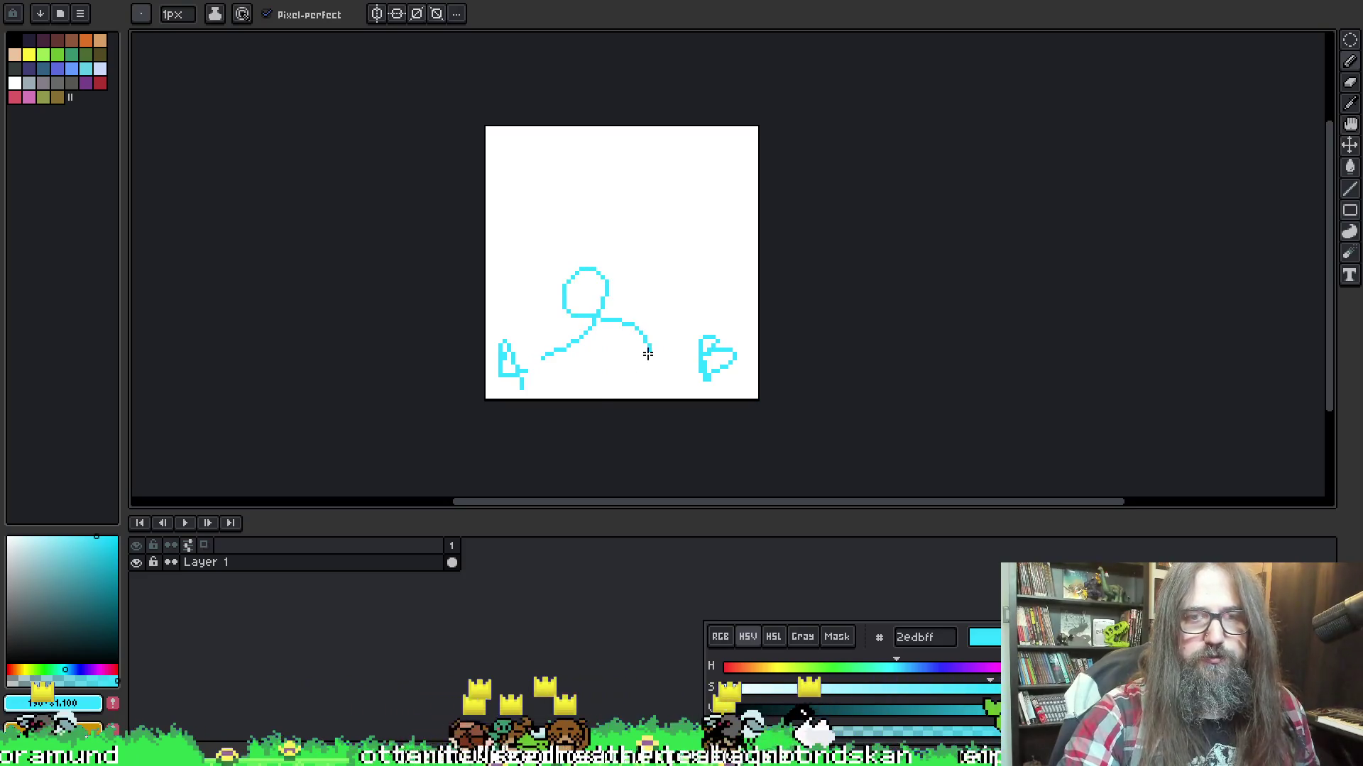
left_click_drag(647, 354, 667, 345)
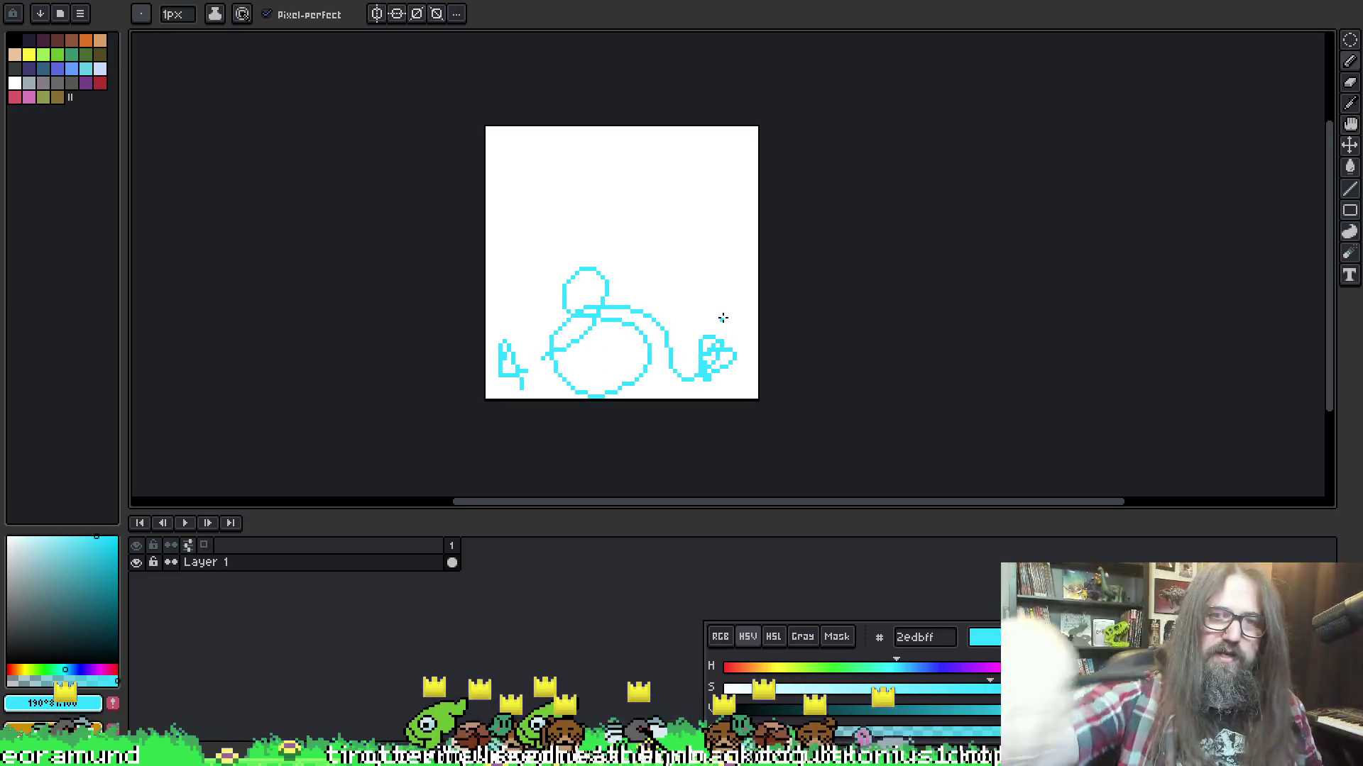
key("ctrl+z")
key("ctrl+z")
key("ctrl+z")
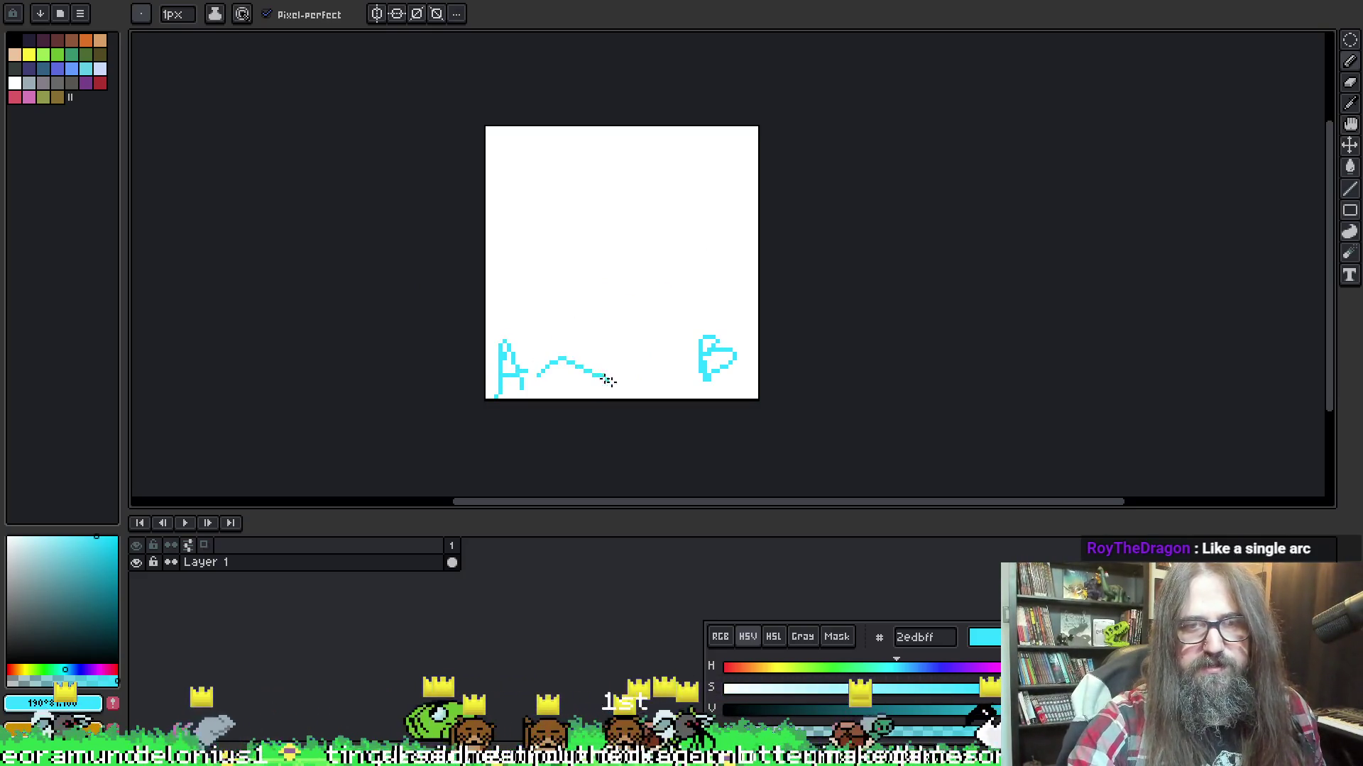
left_click_drag(618, 291, 685, 346)
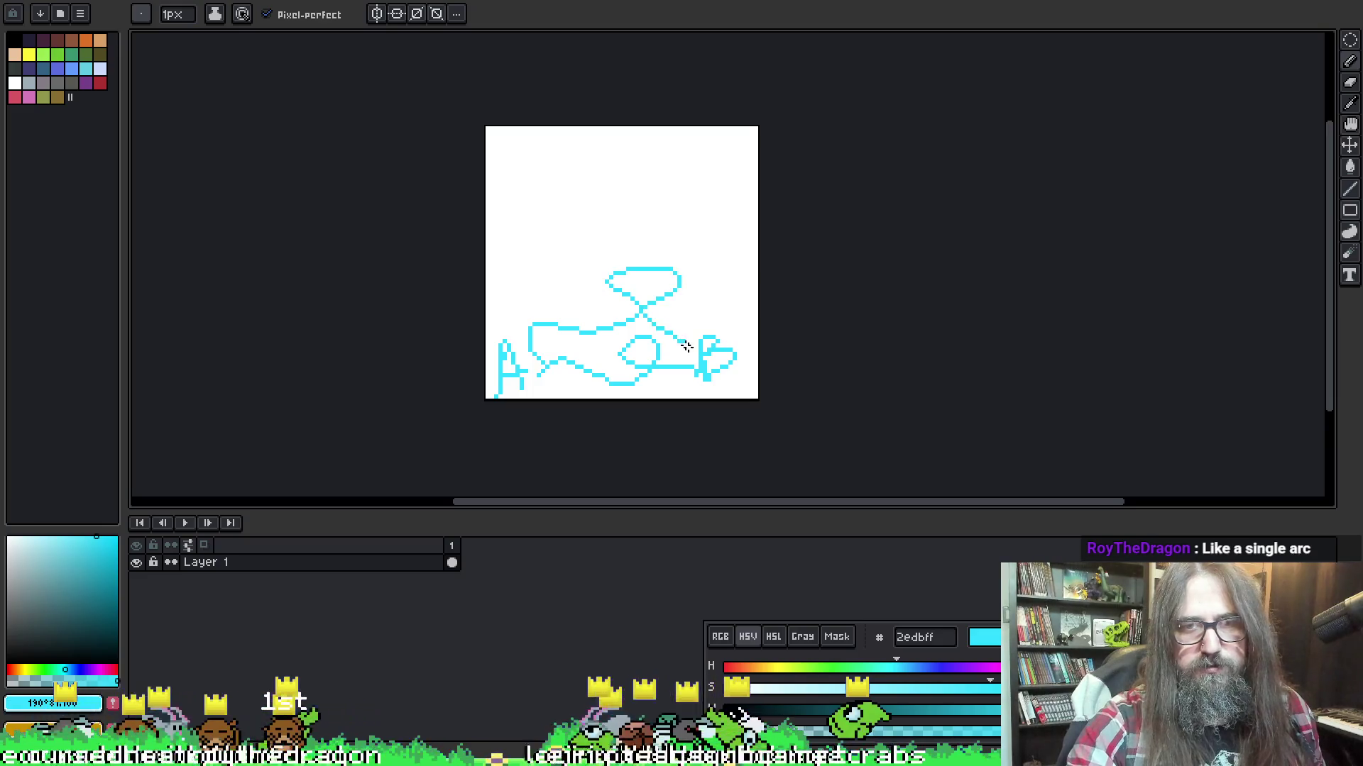
left_click_drag(517, 353, 656, 326)
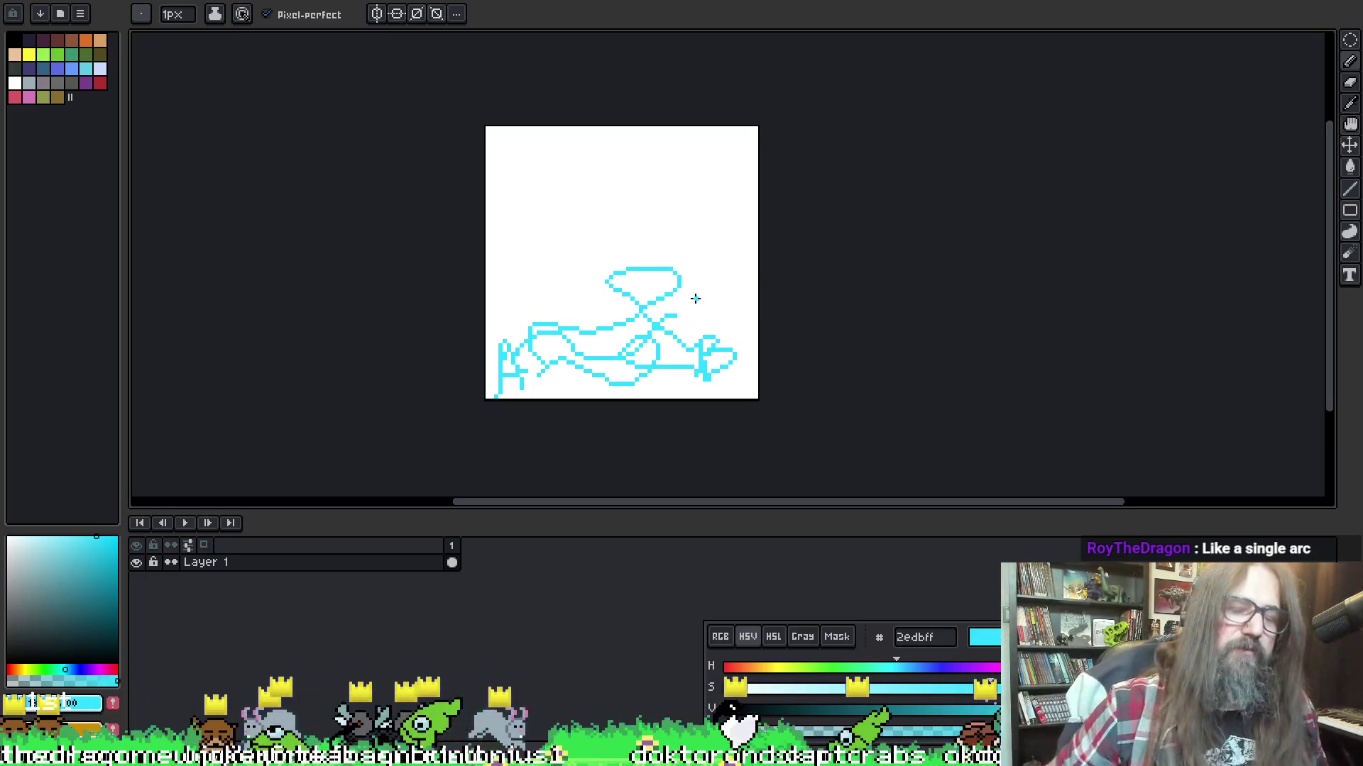
key("ctrl+z")
key("ctrl+z")
key("ctrl+z")
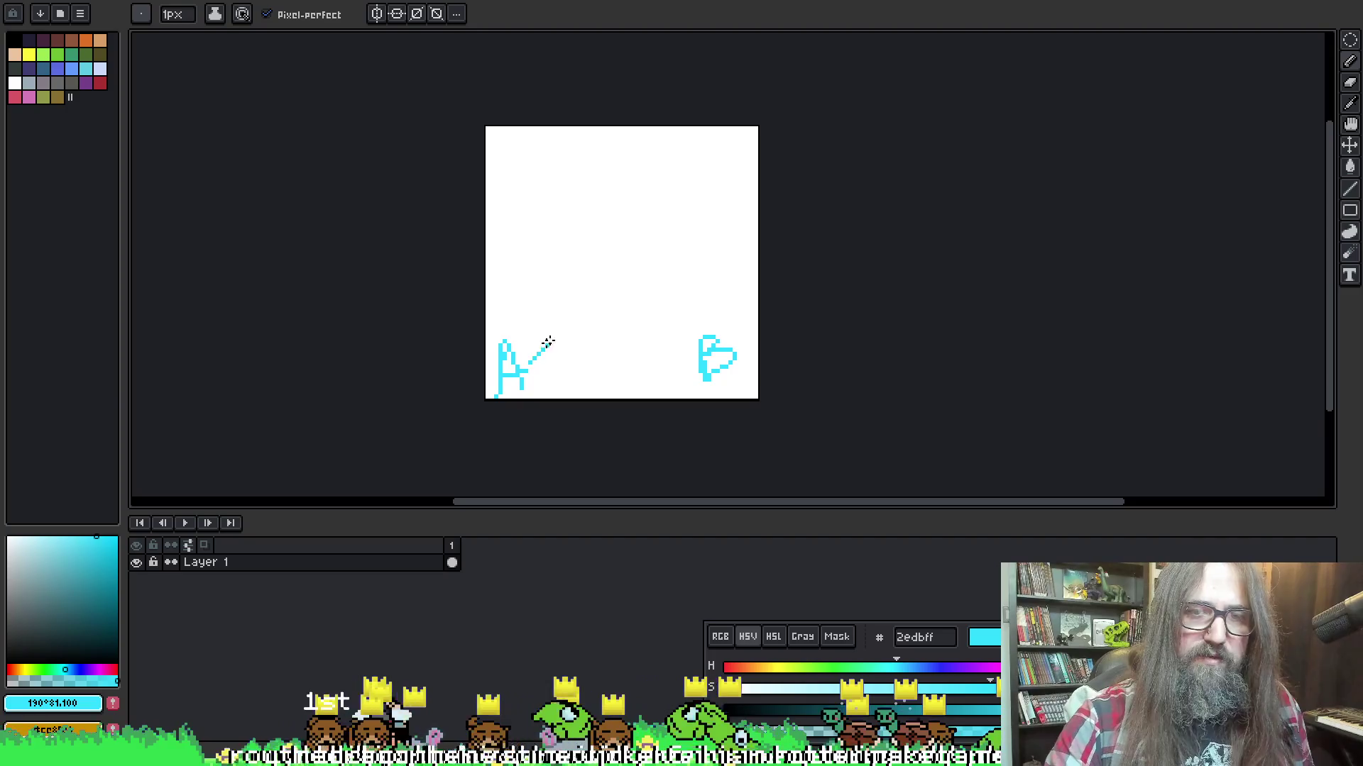
key("ctrl+z")
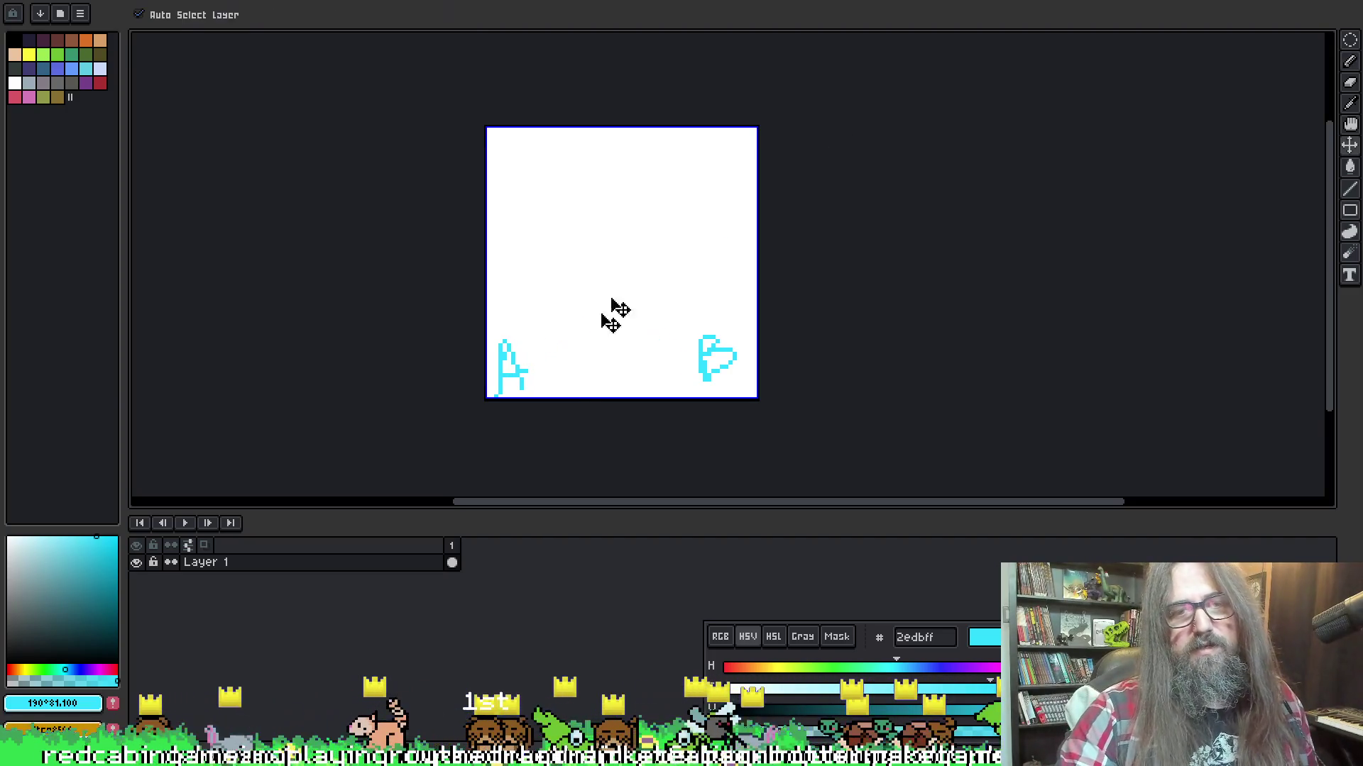
mouse_move(552, 350)
left_mouse_down()
mouse_move(660, 334)
mouse_move(699, 360)
left_mouse_up()
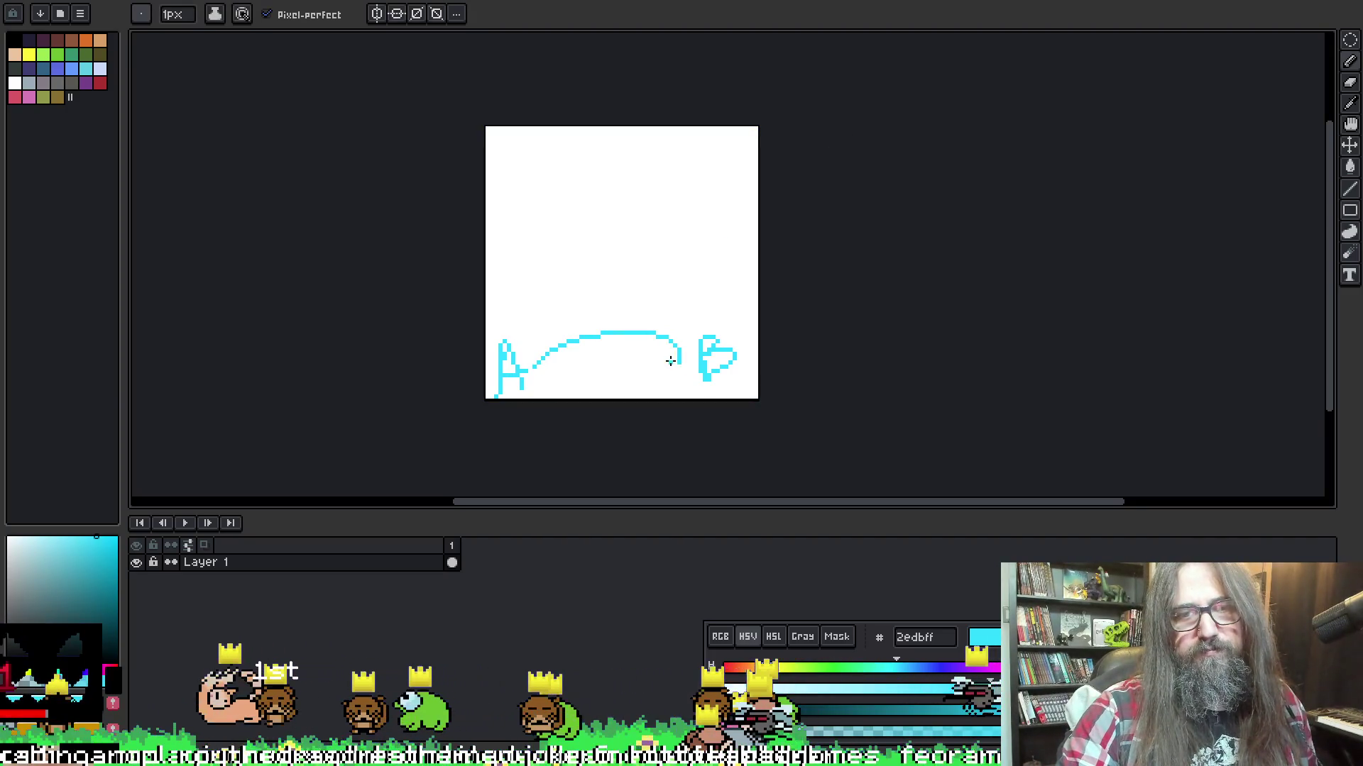
key("ctrl+z")
Add small marks above the A, then remove a trial arrow and a stray dot
mouse_move(517, 336)
left_mouse_down()
mouse_move(542, 289)
mouse_move(550, 318)
mouse_move(533, 338)
left_mouse_up()
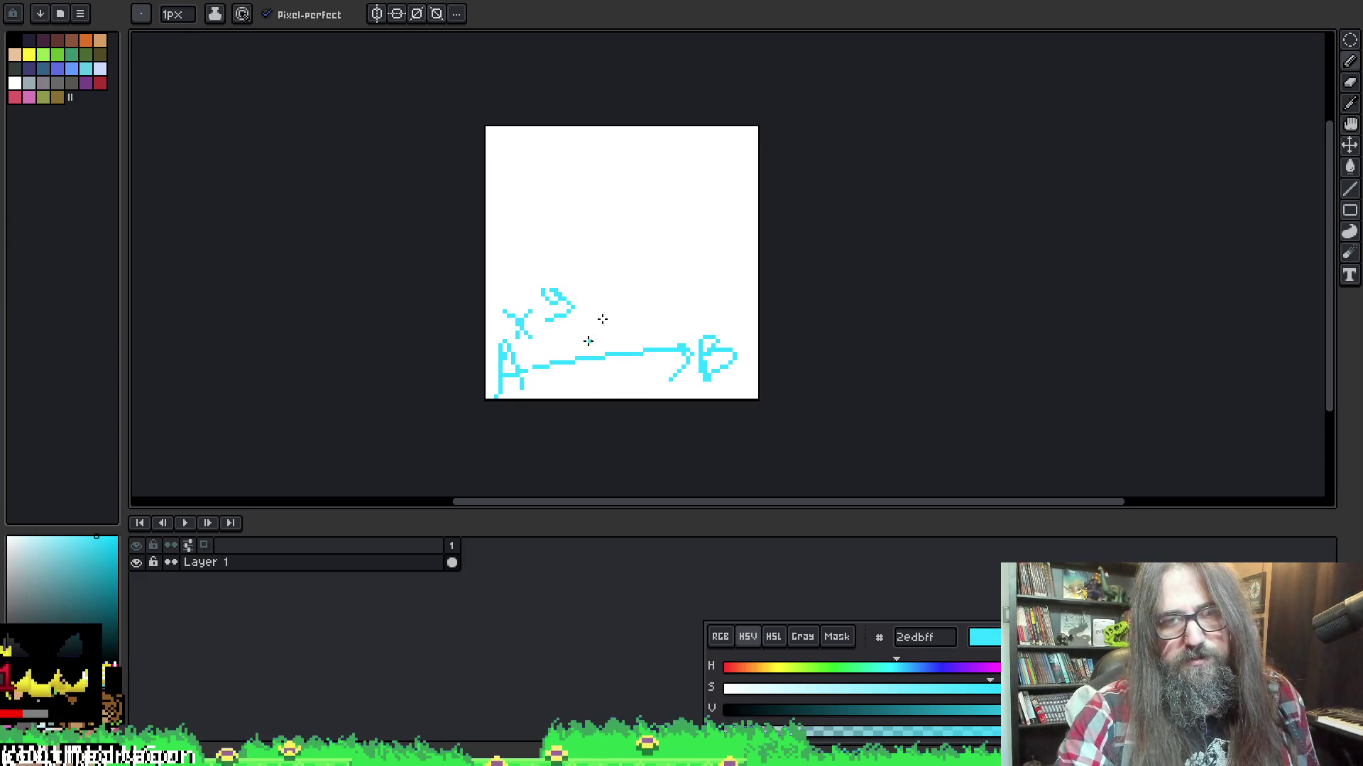
key("ctrl+z")
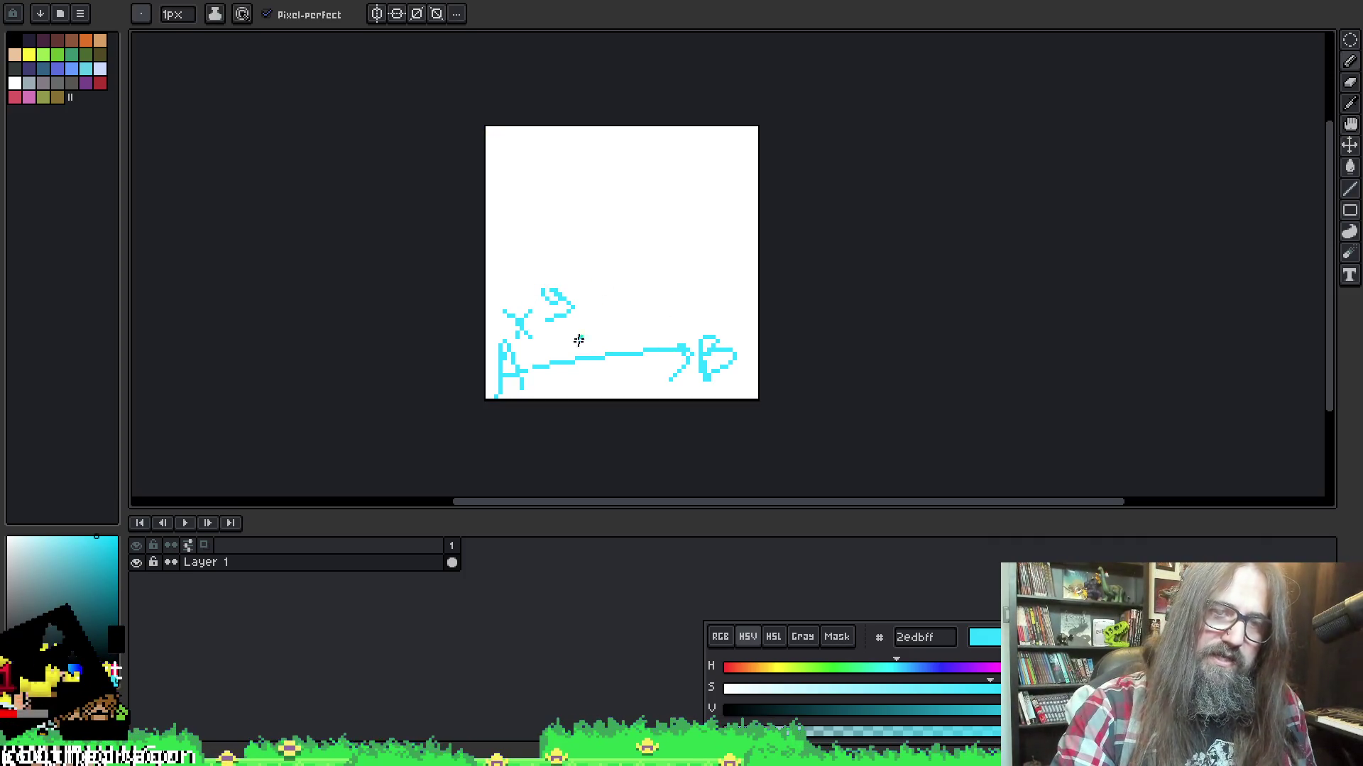
mouse_move(579, 349)
left_mouse_down()
mouse_move(629, 376)
mouse_move(688, 333)
mouse_move(714, 373)
left_mouse_up()
key("ctrl+z")
key("ctrl+z")
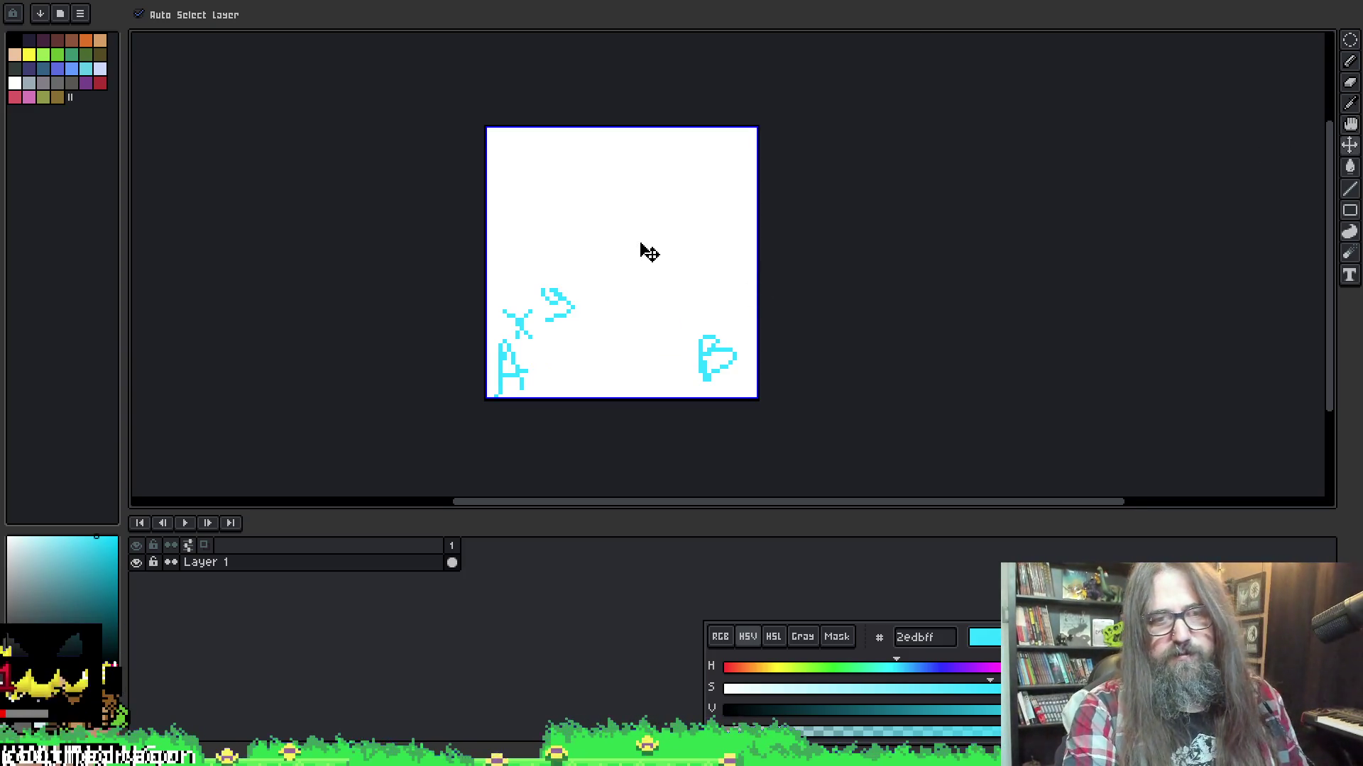
key("ctrl+z")
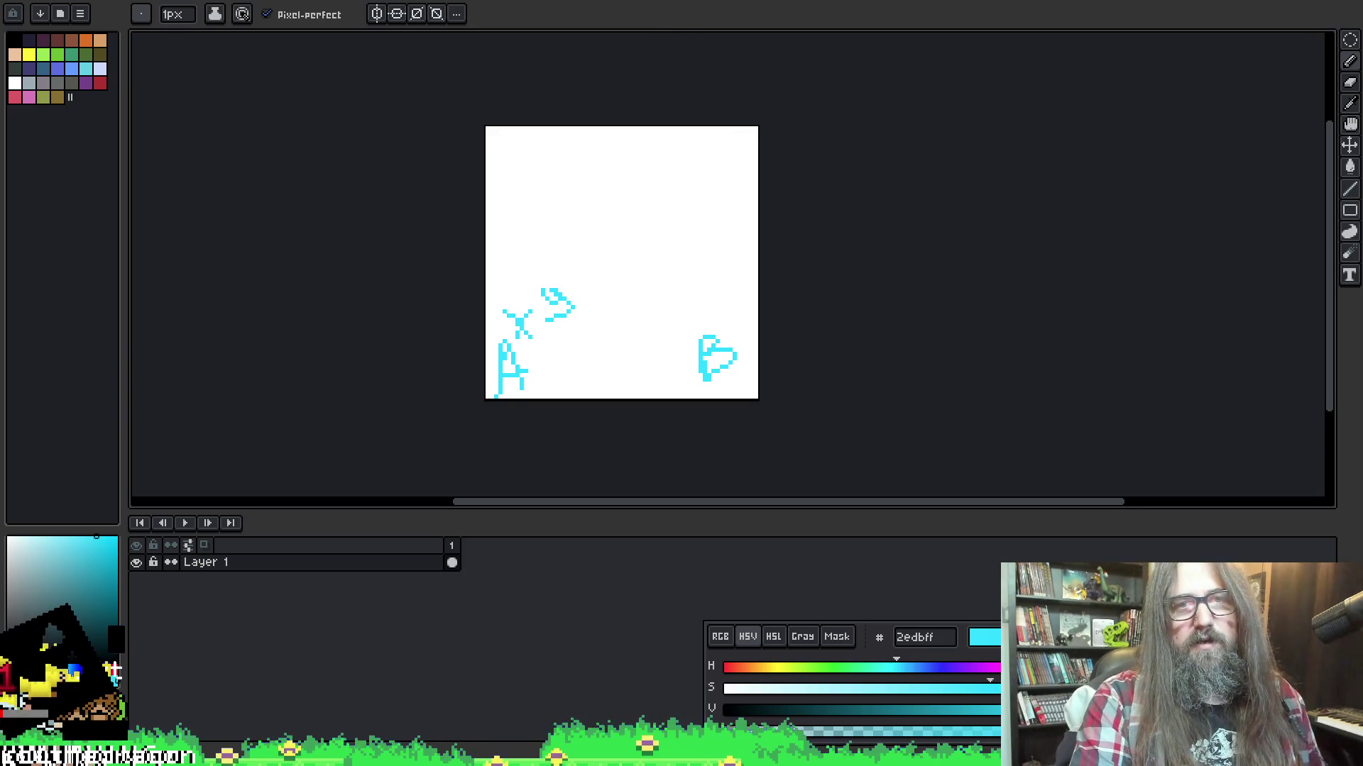
Bucket-fill the cyan triangle solid orange, using non-contiguous fill to cover the cyan edge
key("g")
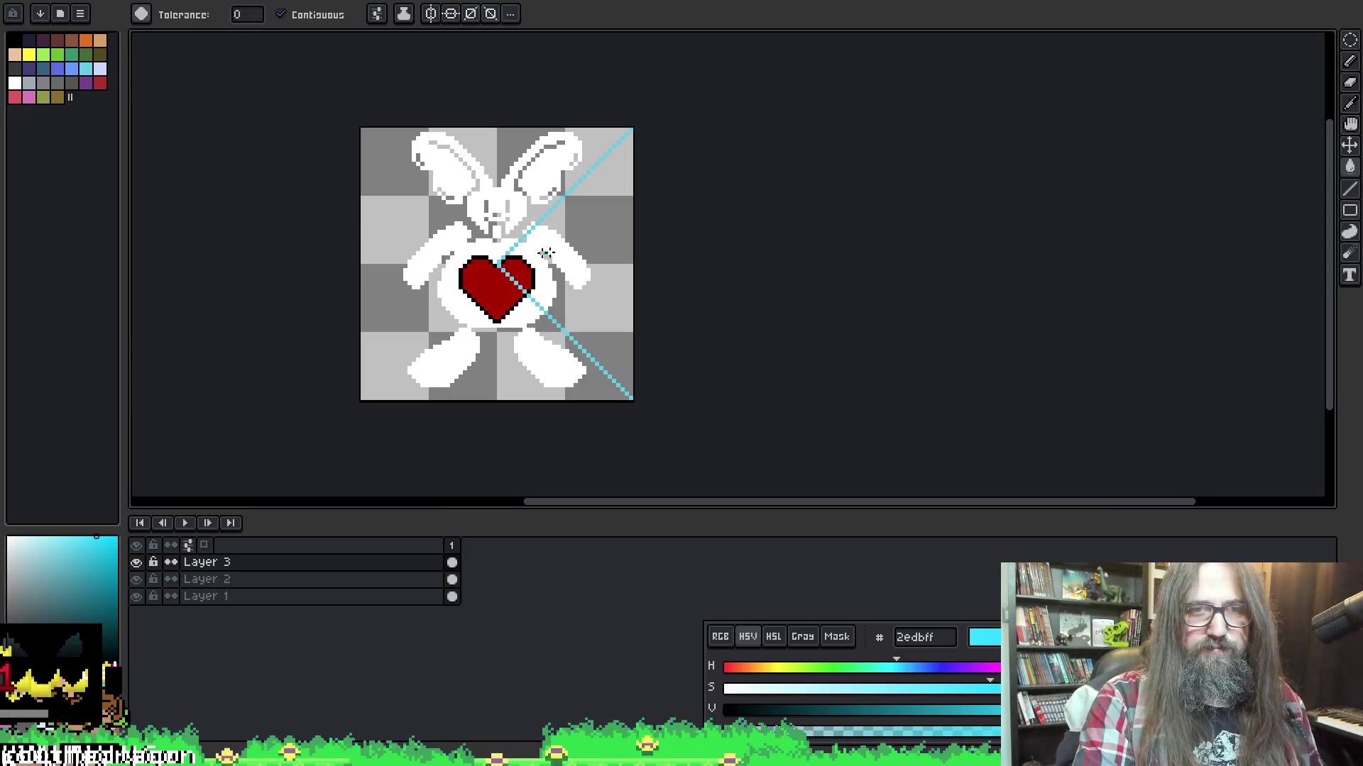
left_click(629, 224)
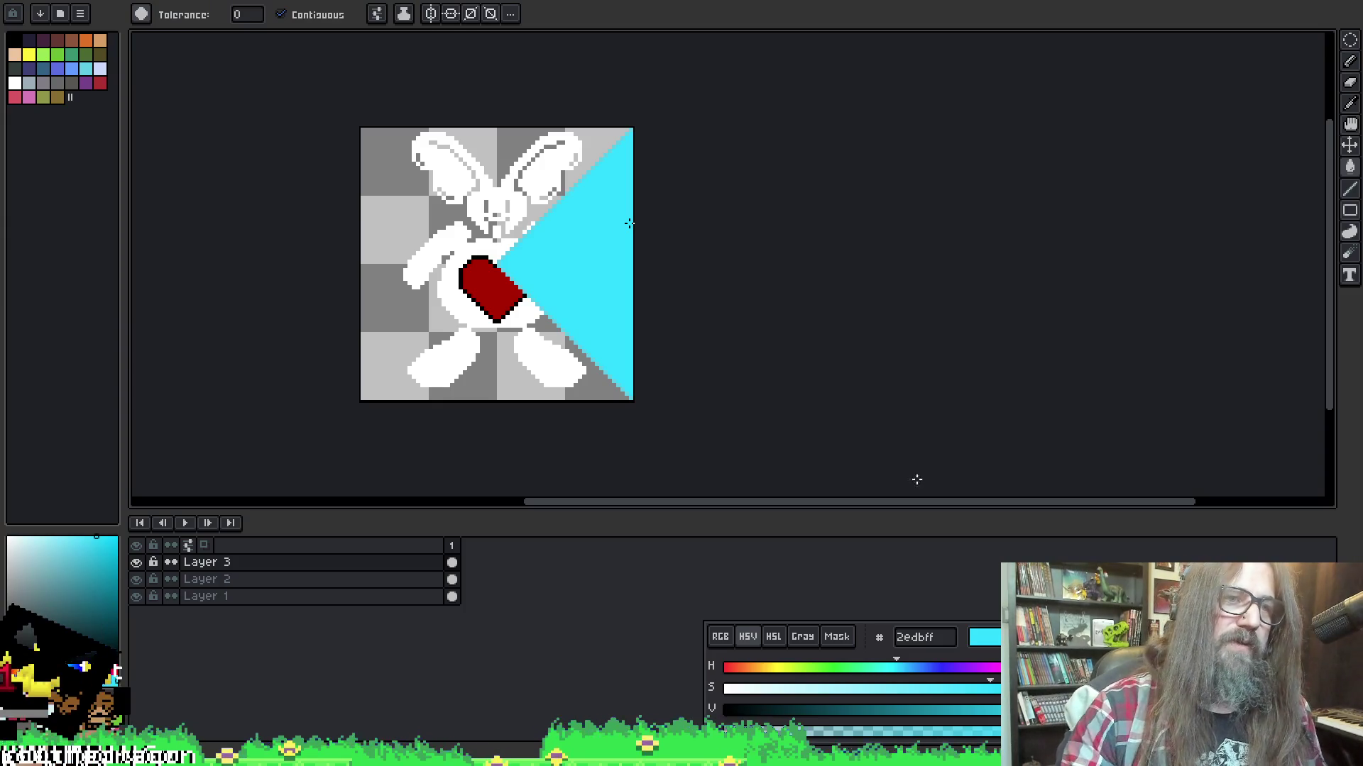
left_click(86, 40)
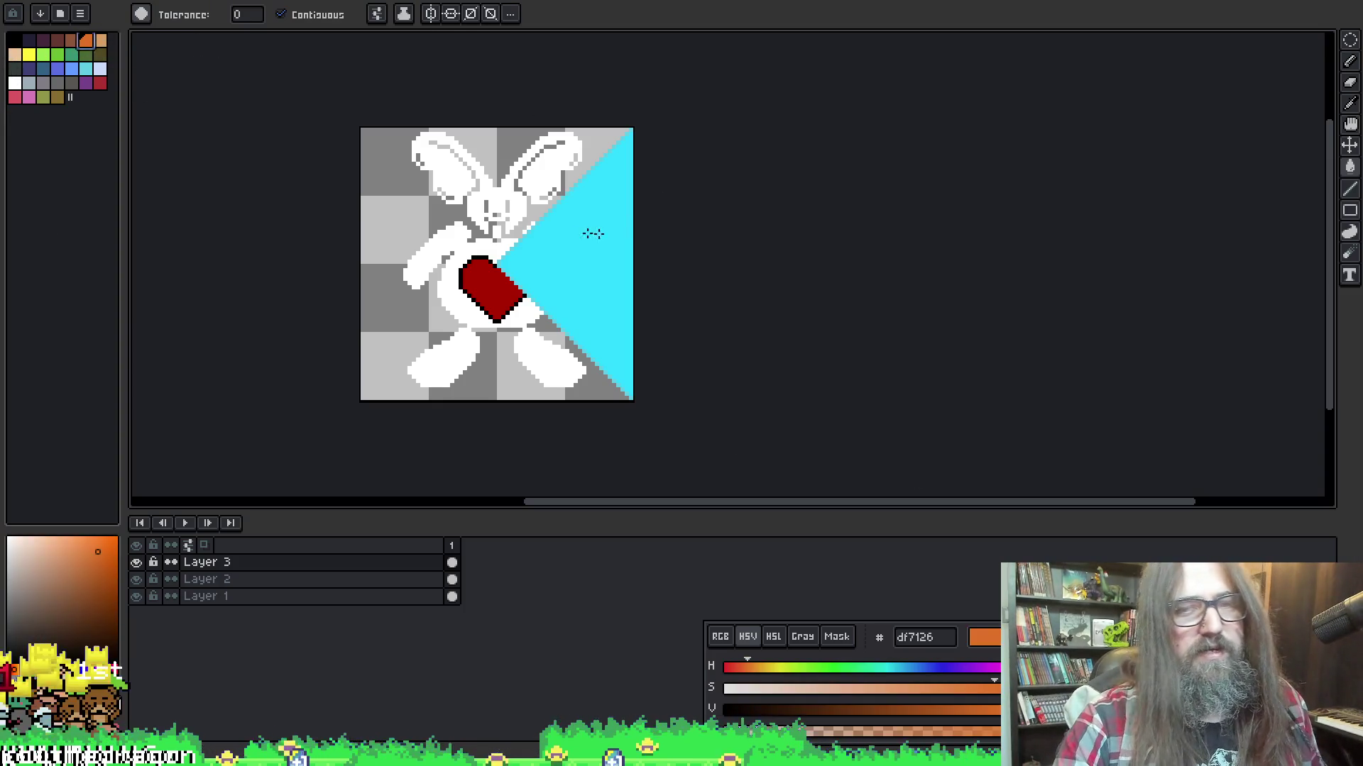
left_click(622, 207)
key("ctrl+z")
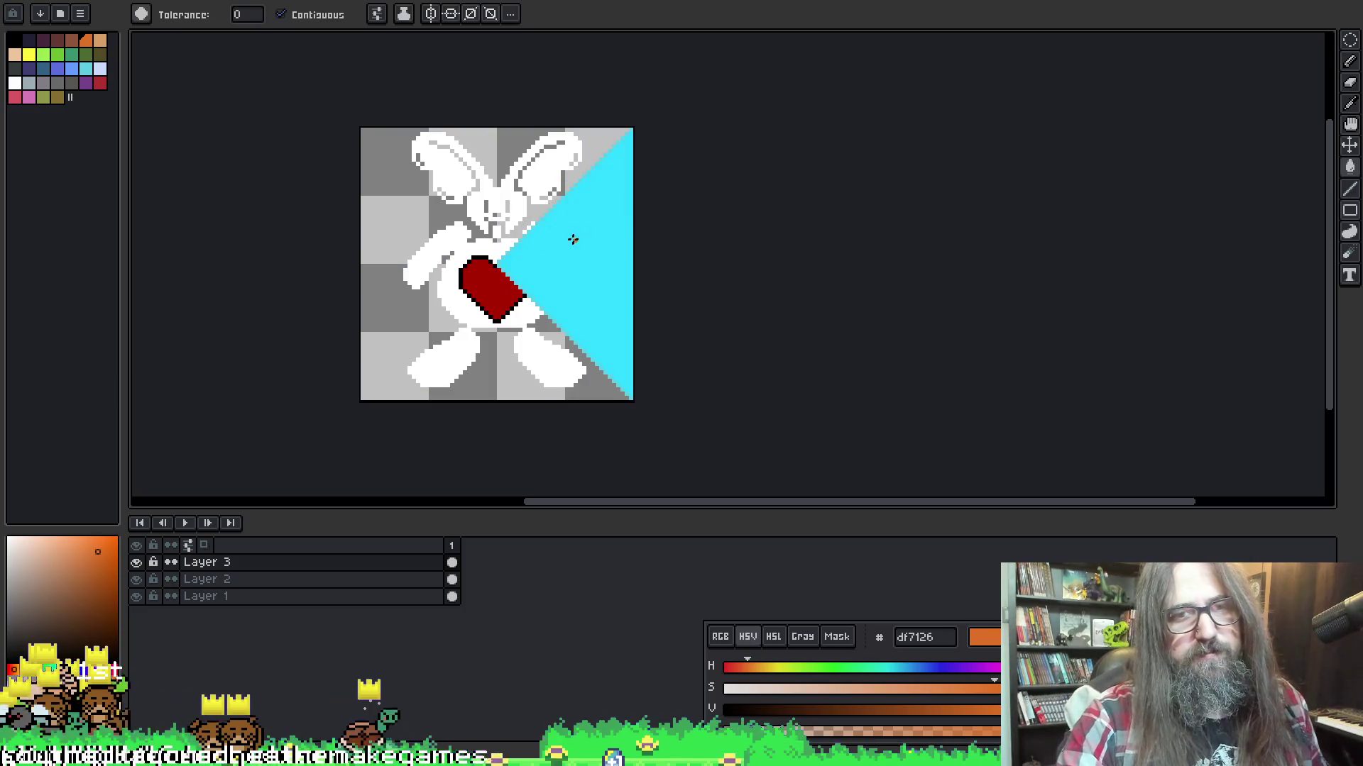
left_click(544, 244)
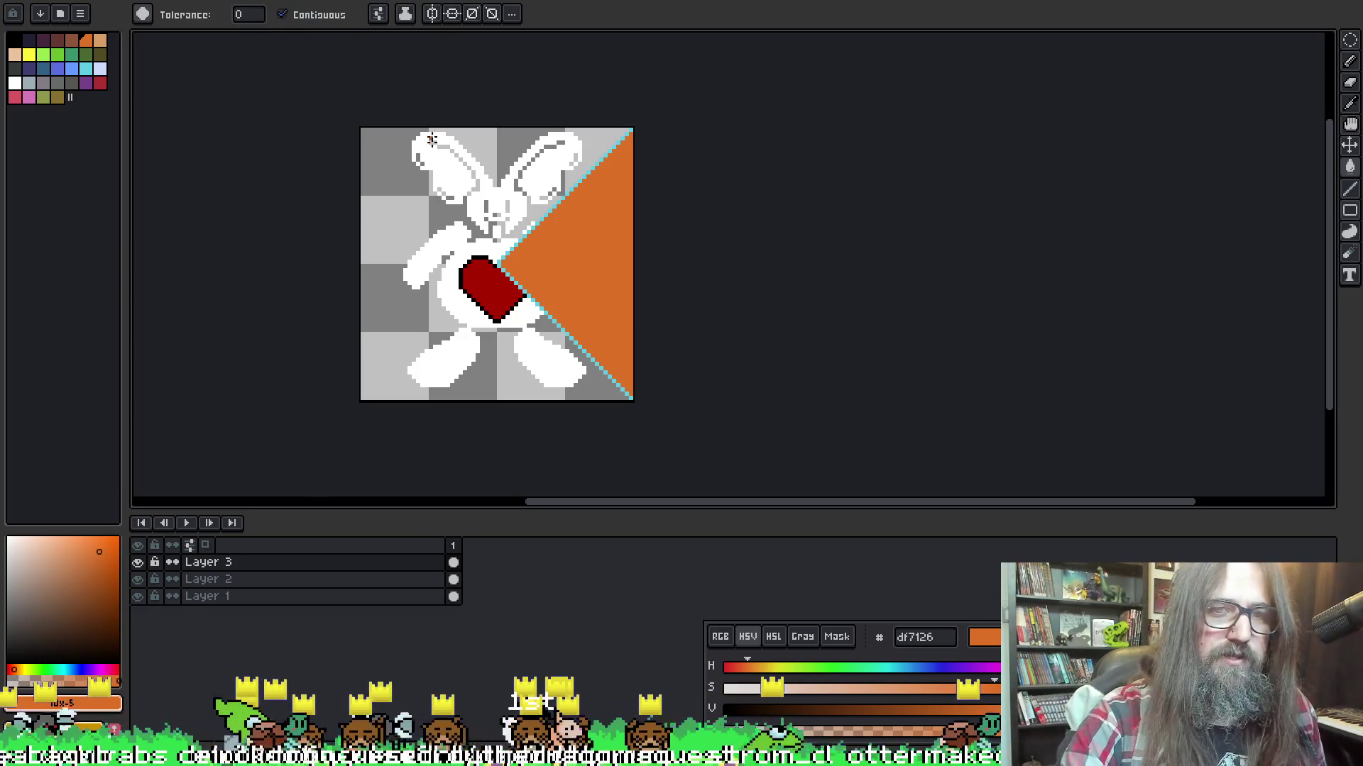
left_click(312, 14)
left_click(562, 200)
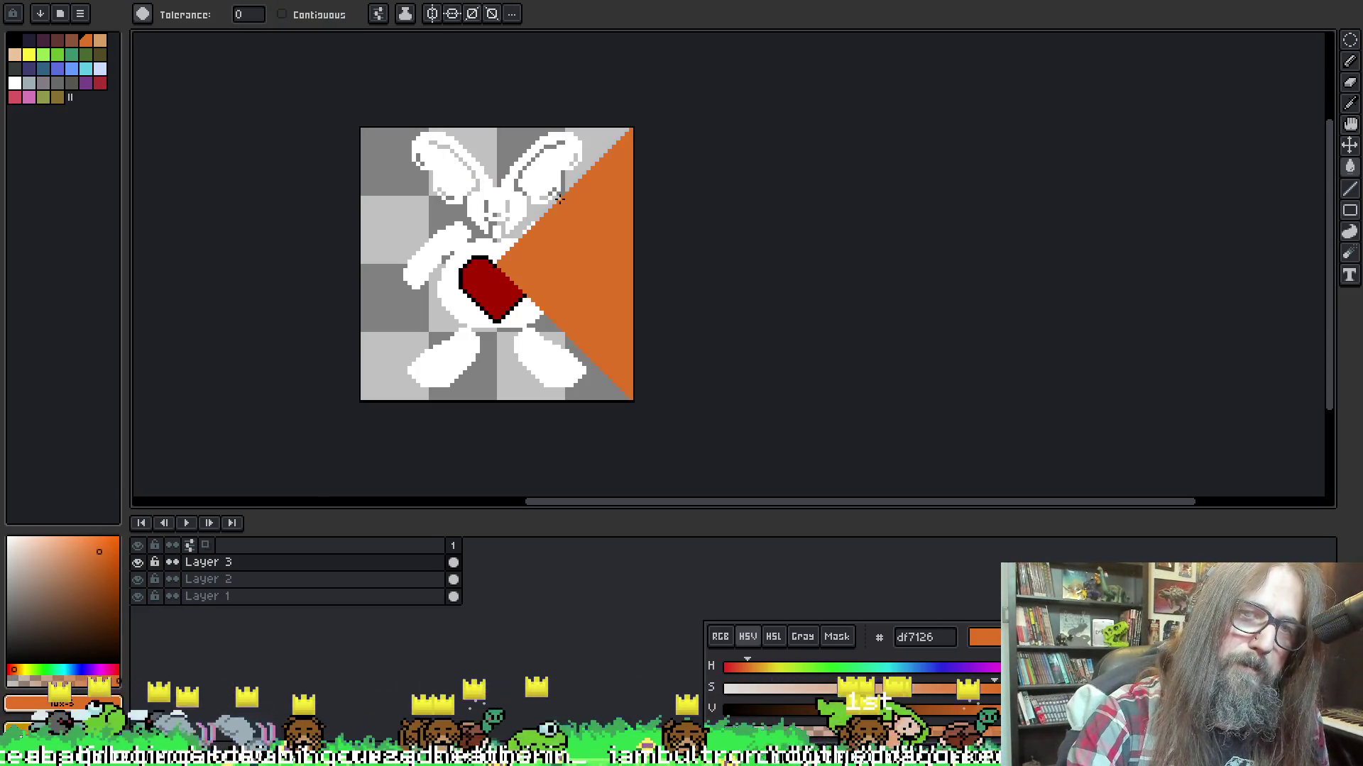
Save the sprite and hide the heart and bunny layers
key("ctrl+s")
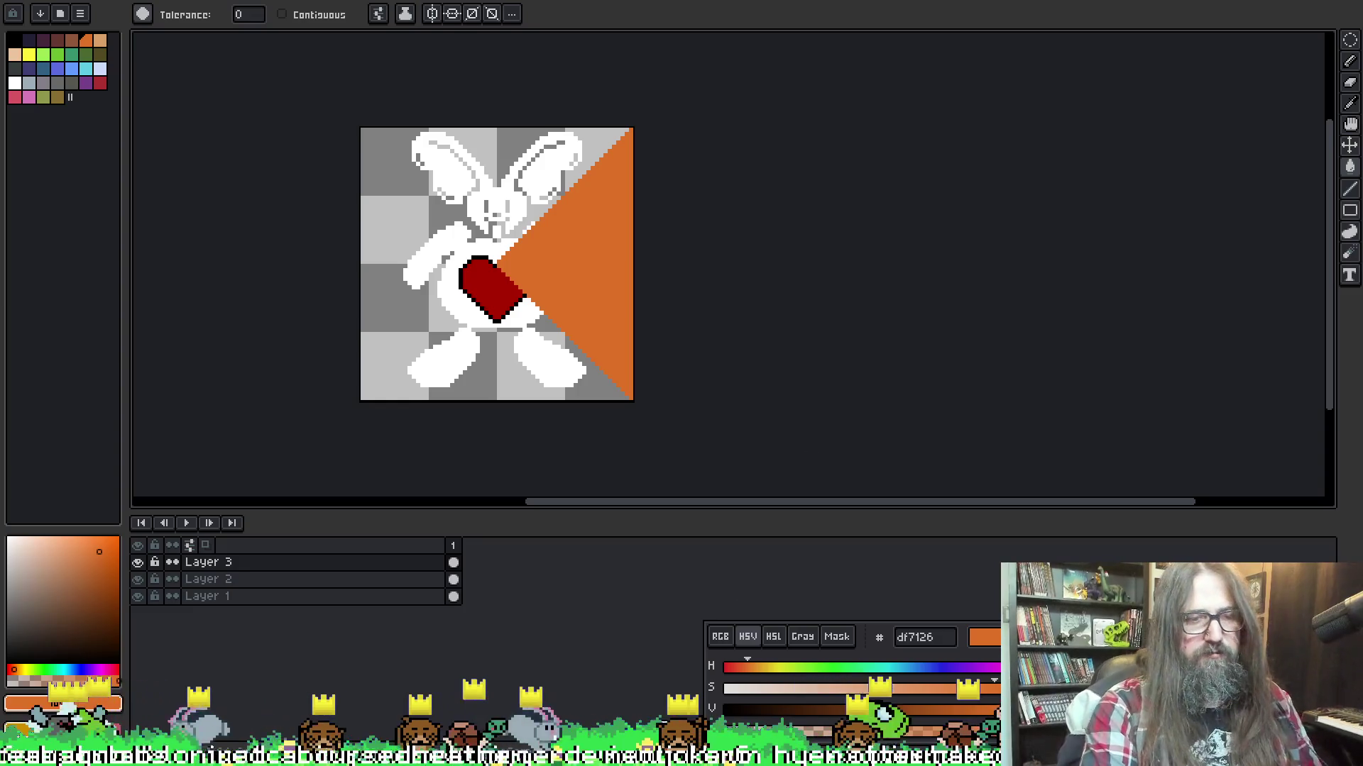
left_click(213, 579)
left_click(138, 579)
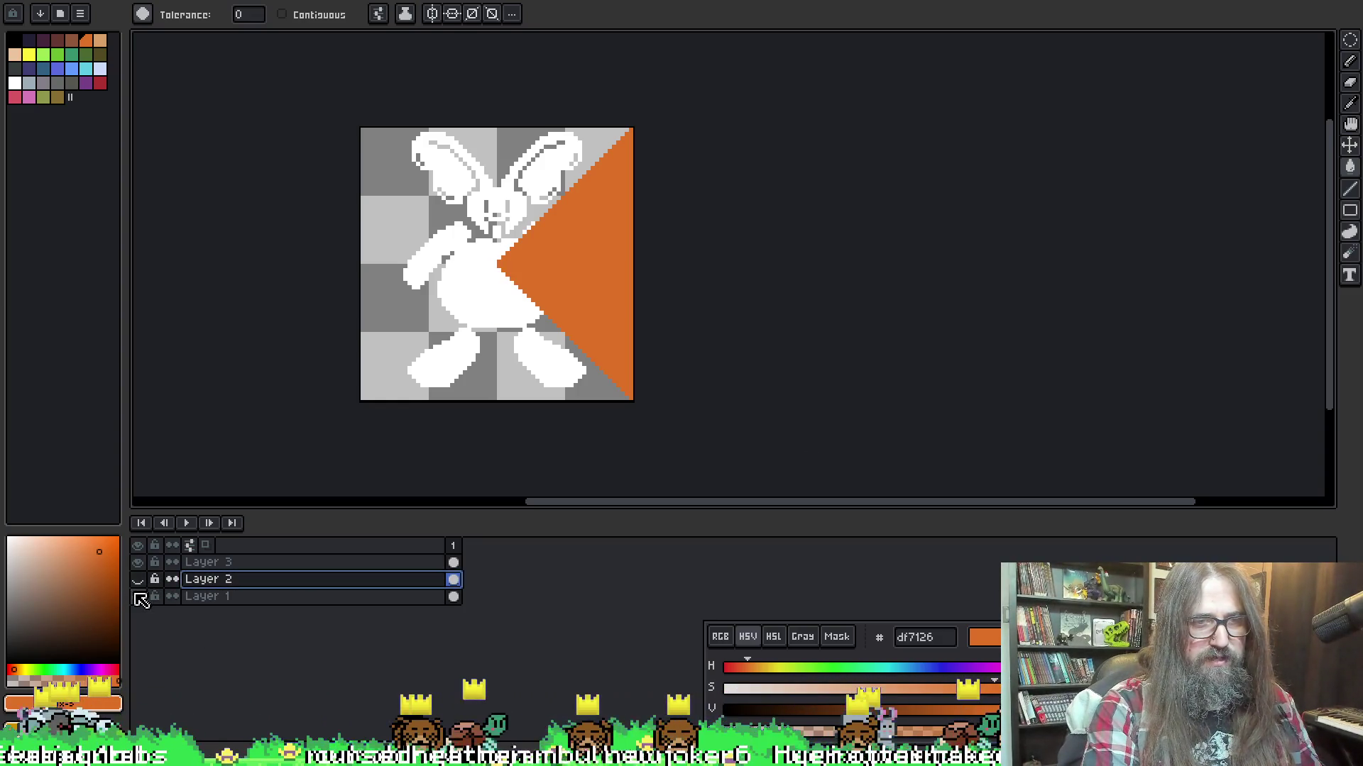
left_click(138, 597)
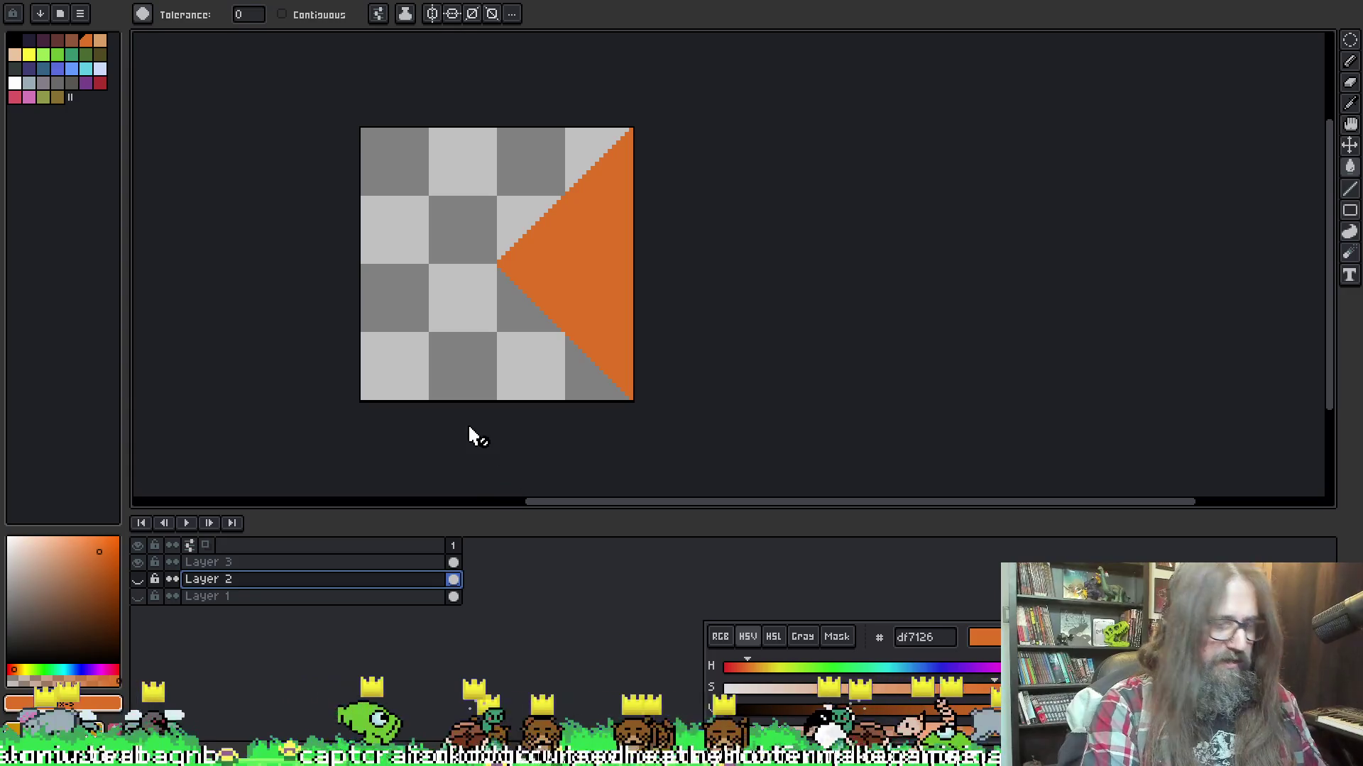
key("m")
scroll(838, 318, "down", 1)
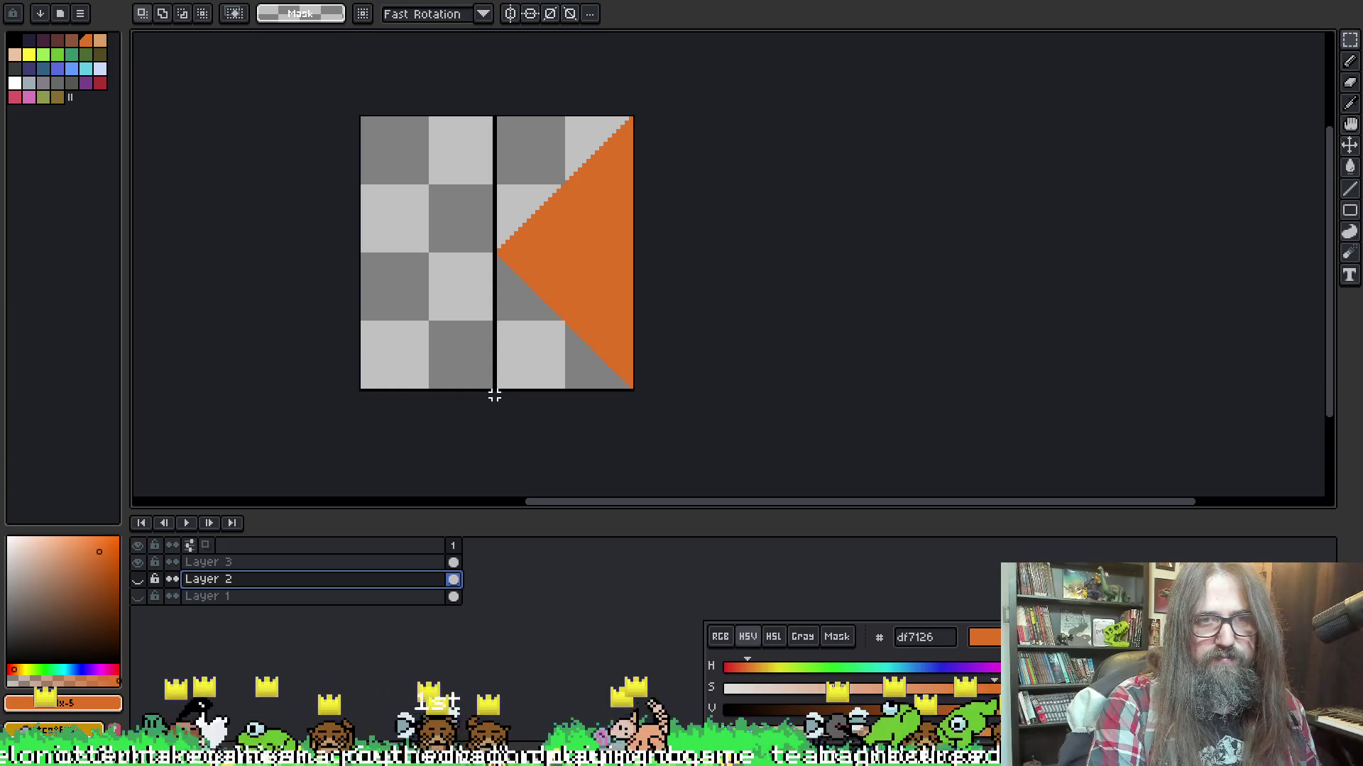
Select the right half holding the orange triangle and crop the canvas to it
left_click_drag(494, 395, 497, 396)
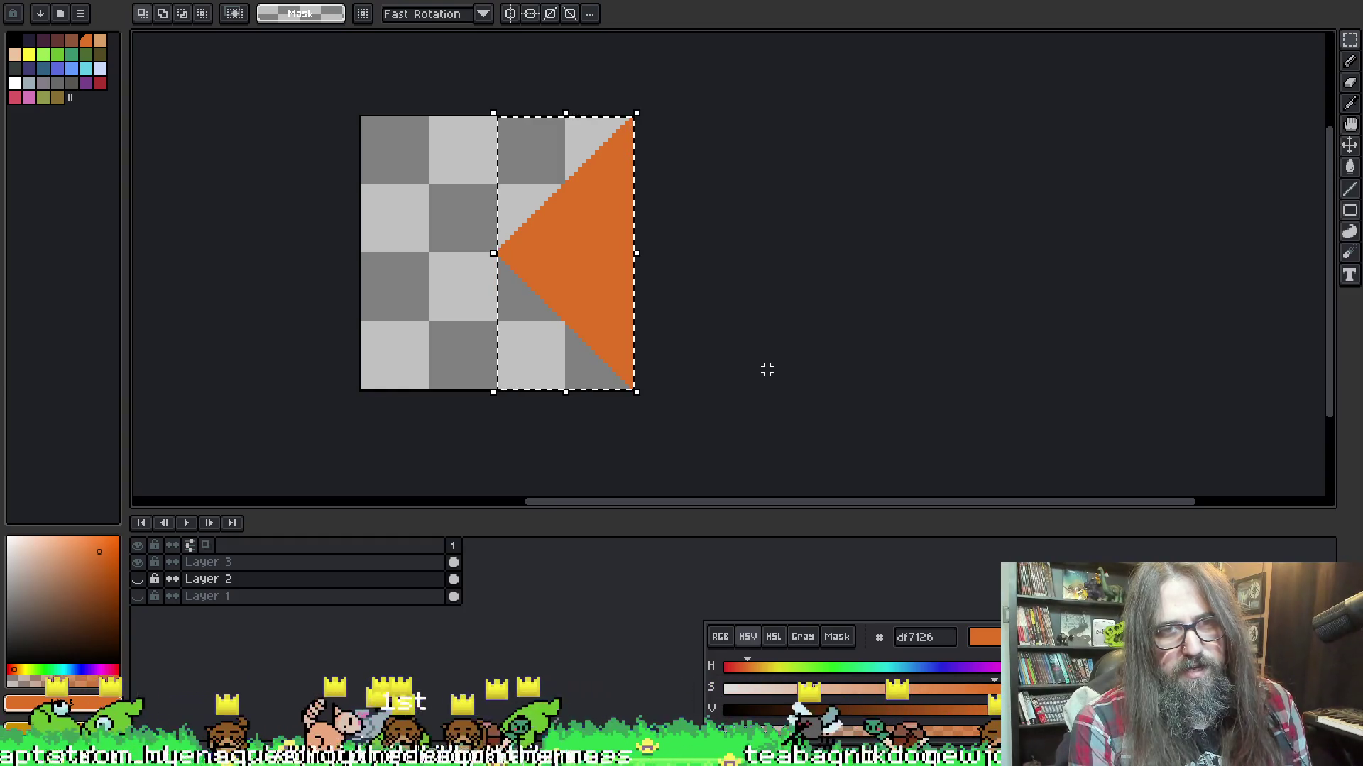
key("ctrl+alt+c")
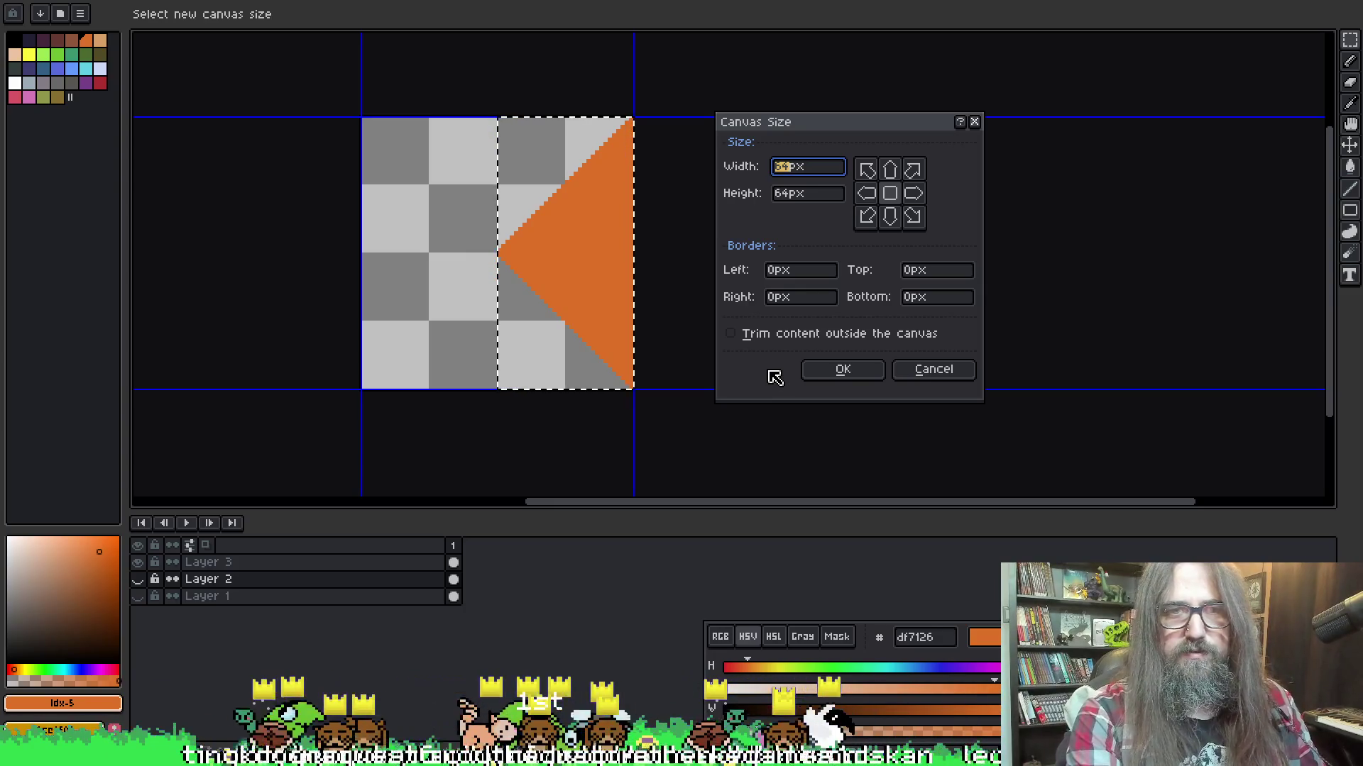
key("Escape")
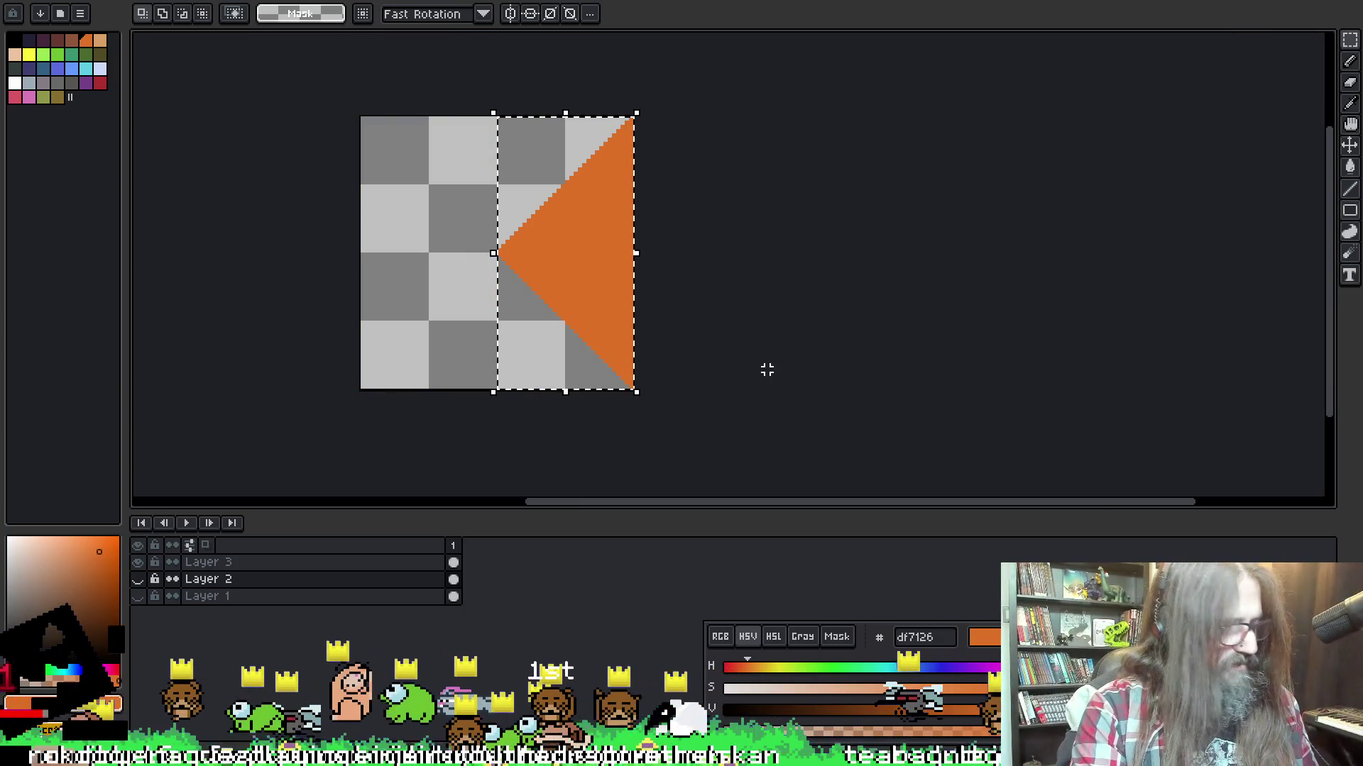
key("ctrl+shift+x")
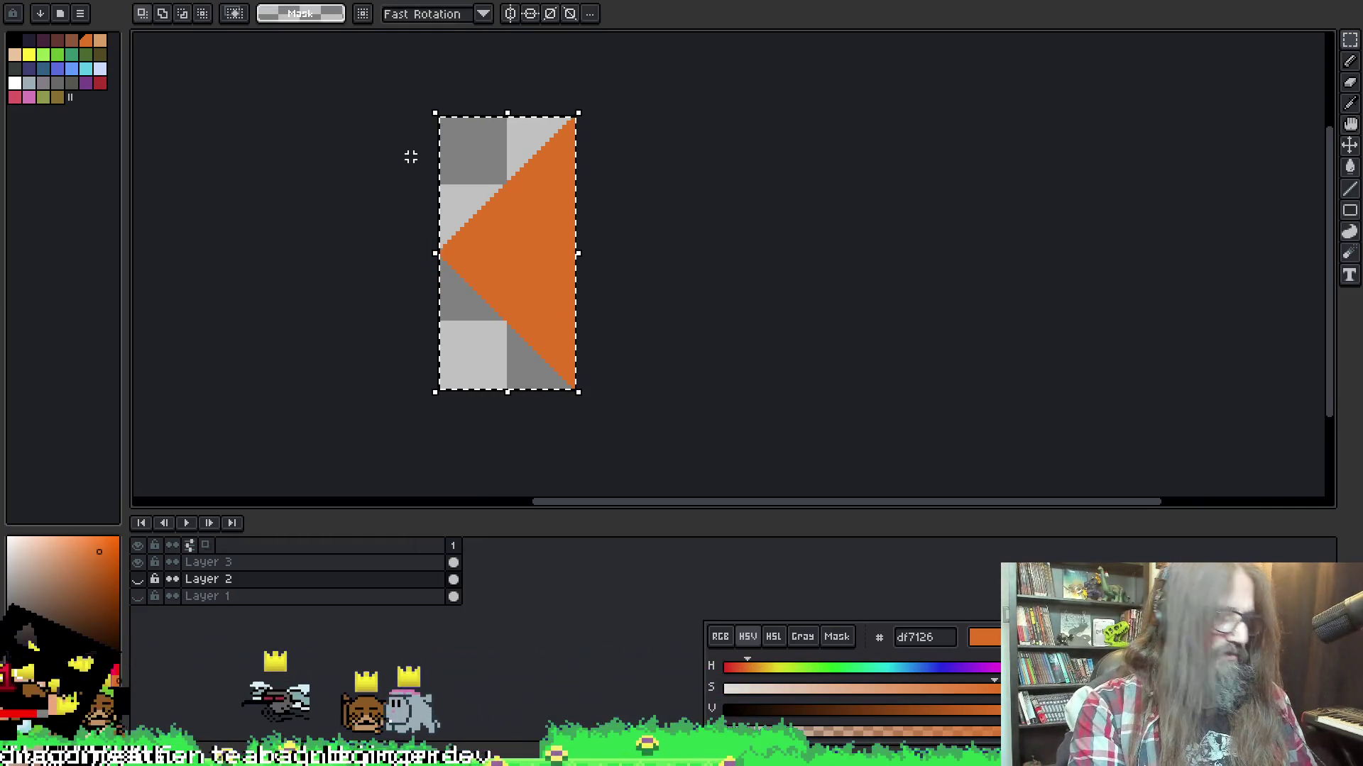
key("ctrl+e")
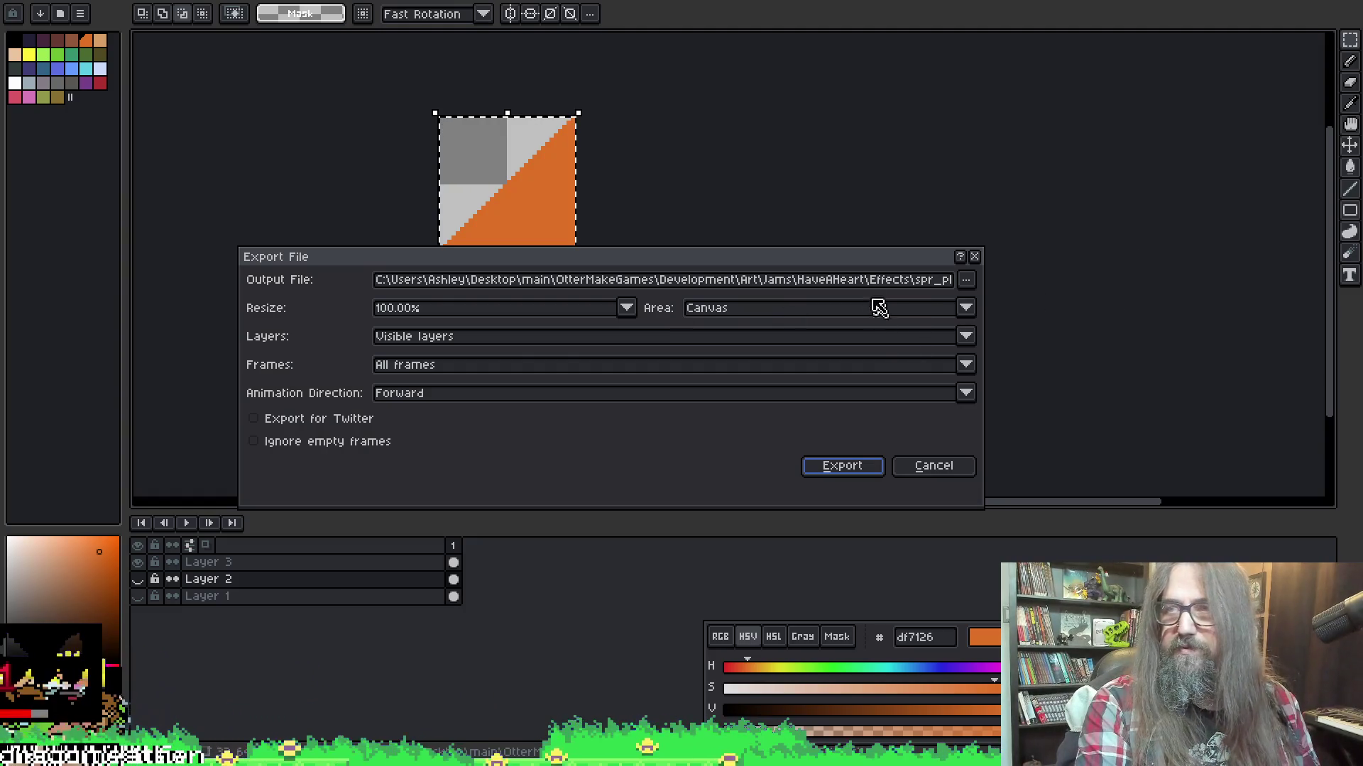
Export the cropped image as spr_player_fire_small.png into the Effects folder
left_click(880, 281)
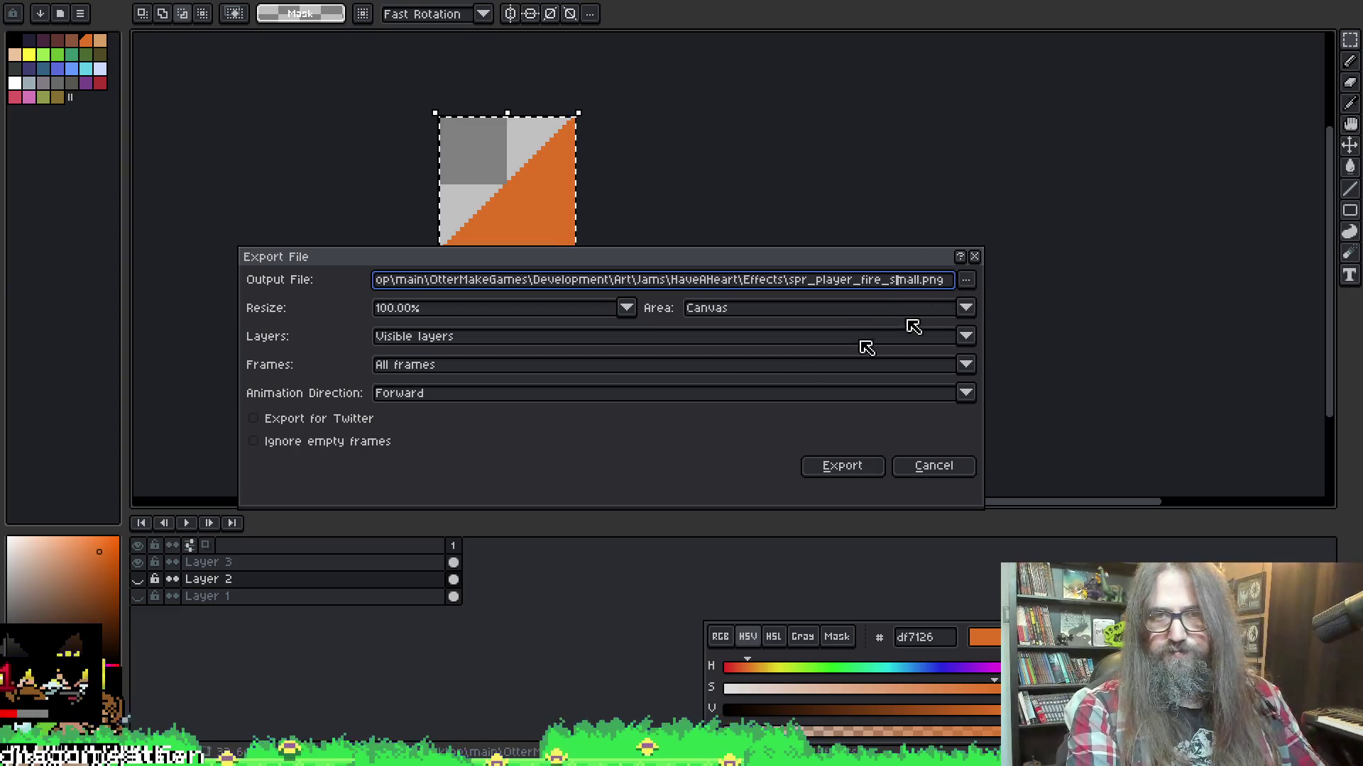
left_click(830, 468)
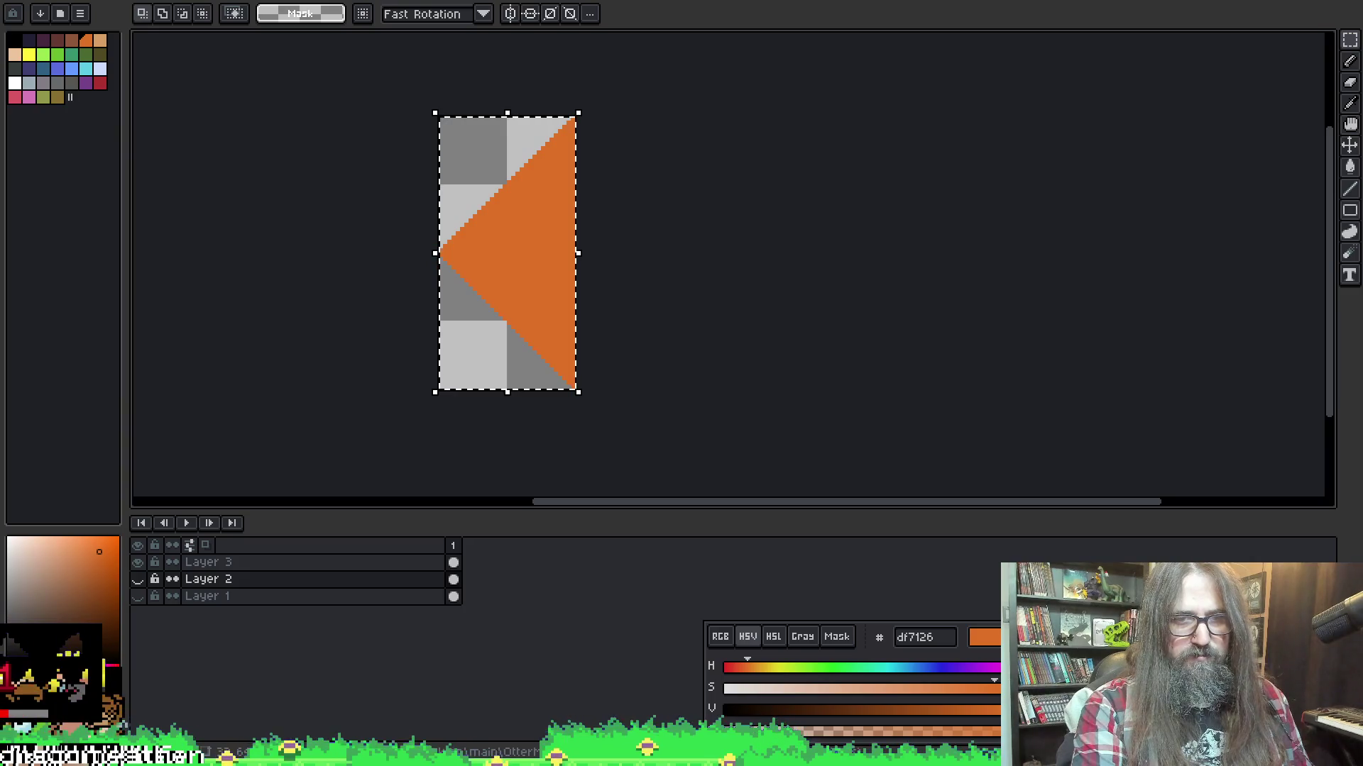
Browse the Asset Browser to the Sprites folder and check its context menu
mouse_move(523, 756)
mouse_move(593, 710)
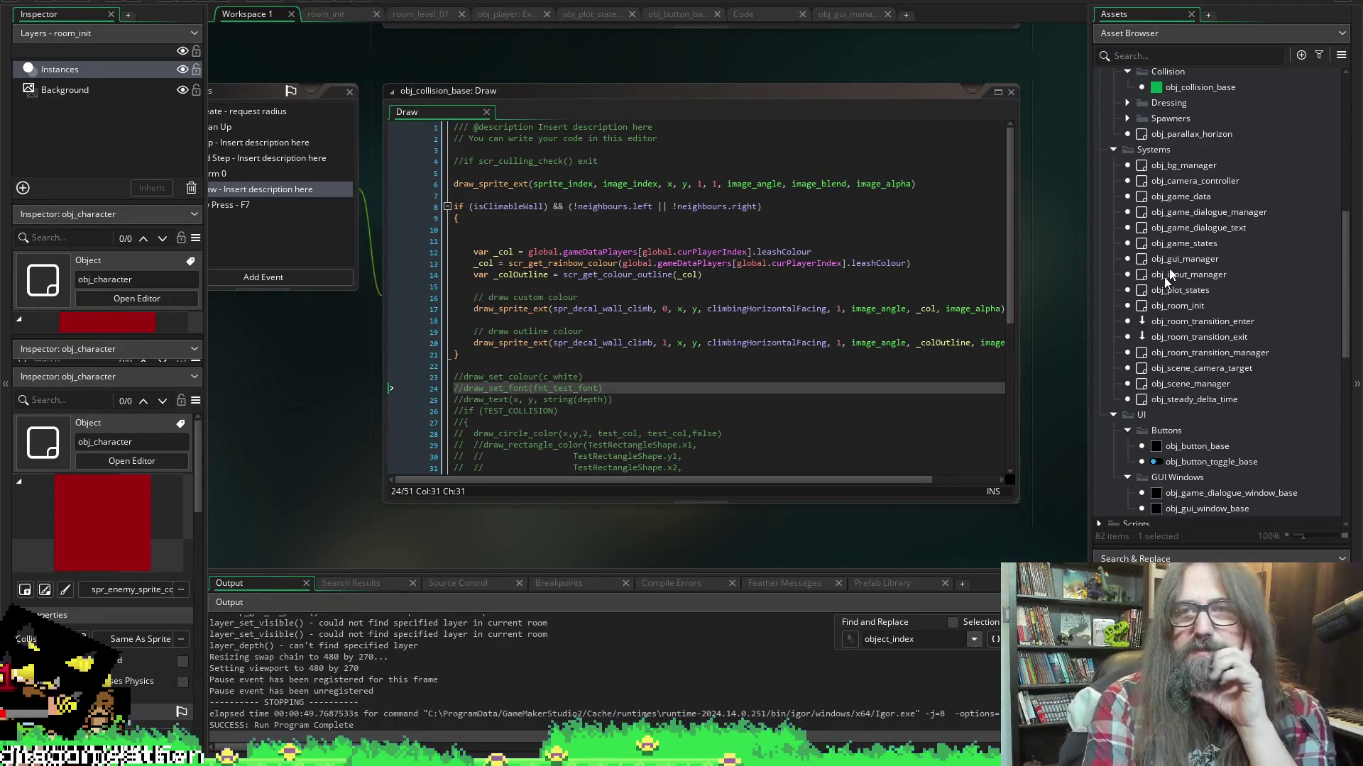
scroll(1178, 270, "up", 7)
scroll(1185, 269, "down", 3)
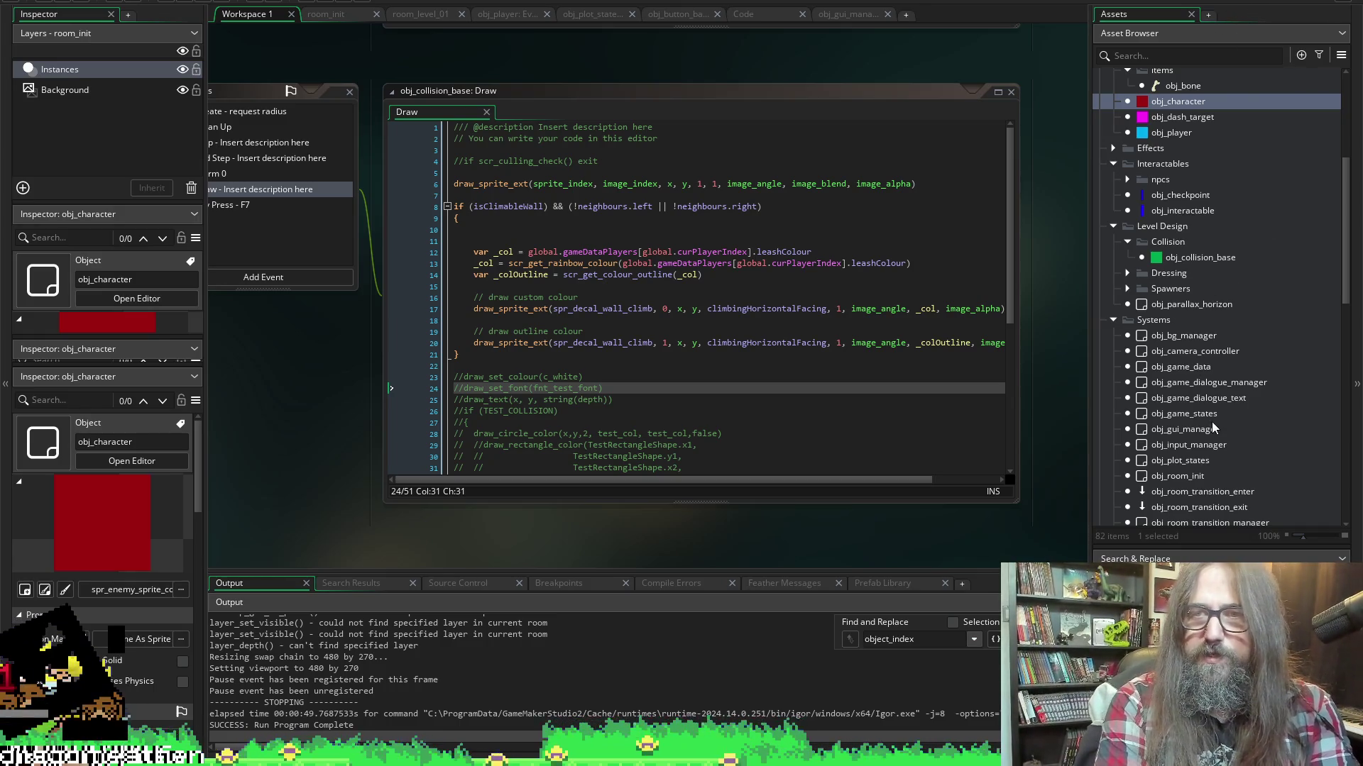
scroll(1217, 411, "up", 3)
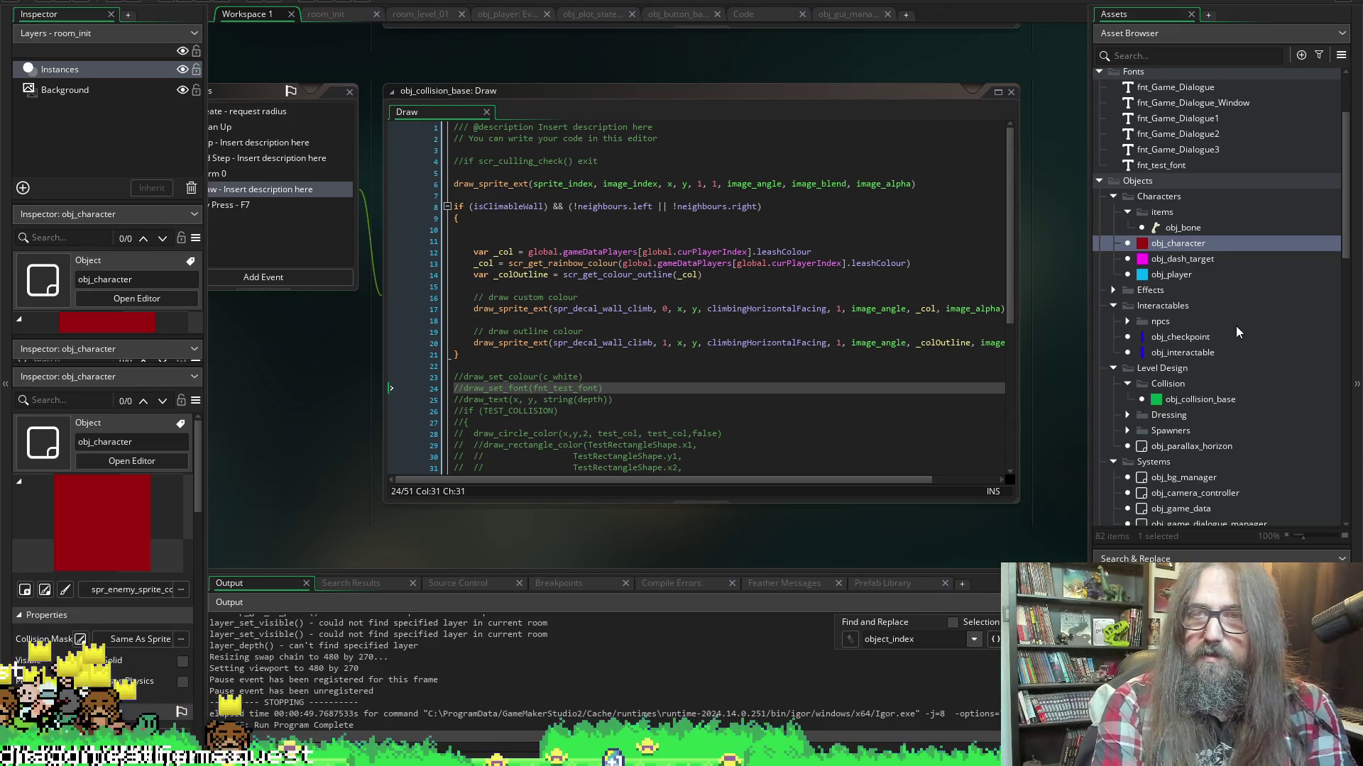
scroll(1242, 321, "down", 2)
scroll(1281, 305, "down", 2)
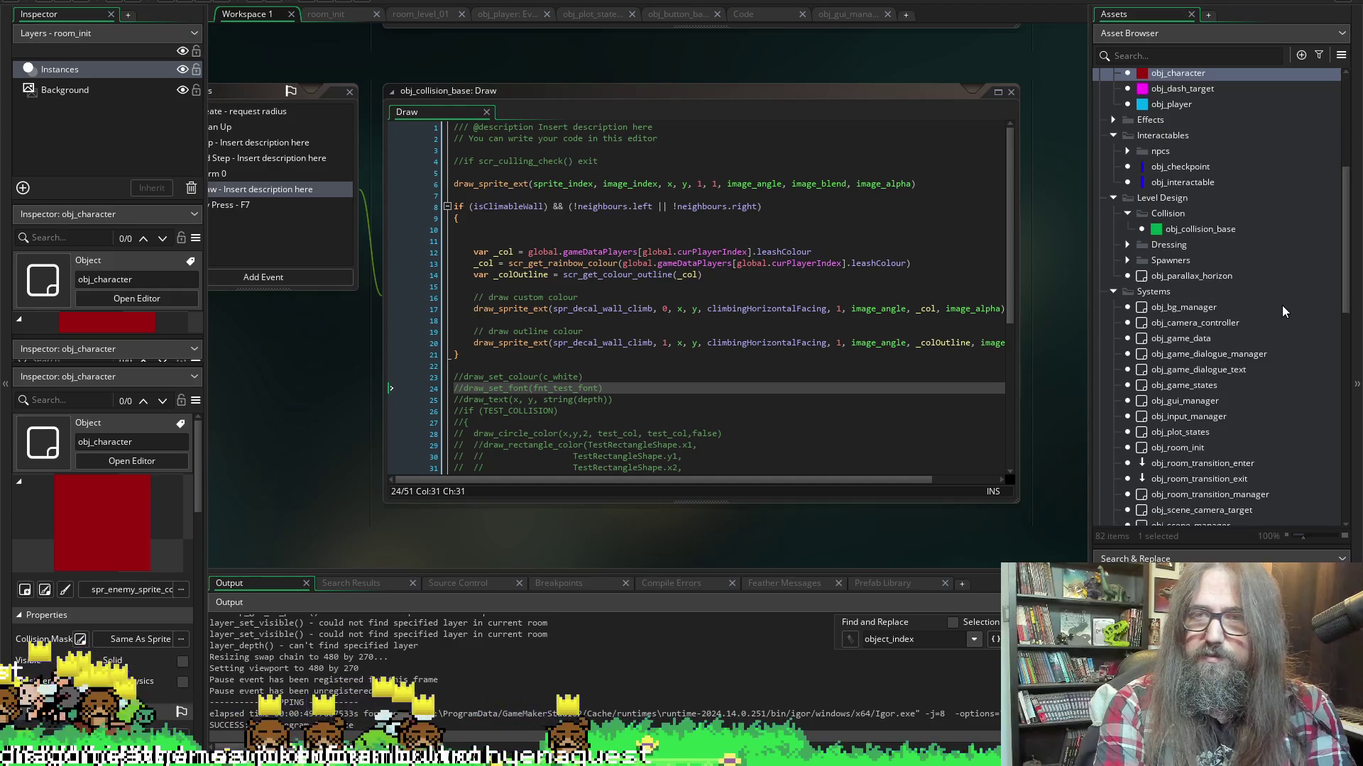
scroll(1282, 305, "down", 1)
scroll(1282, 305, "down", 3)
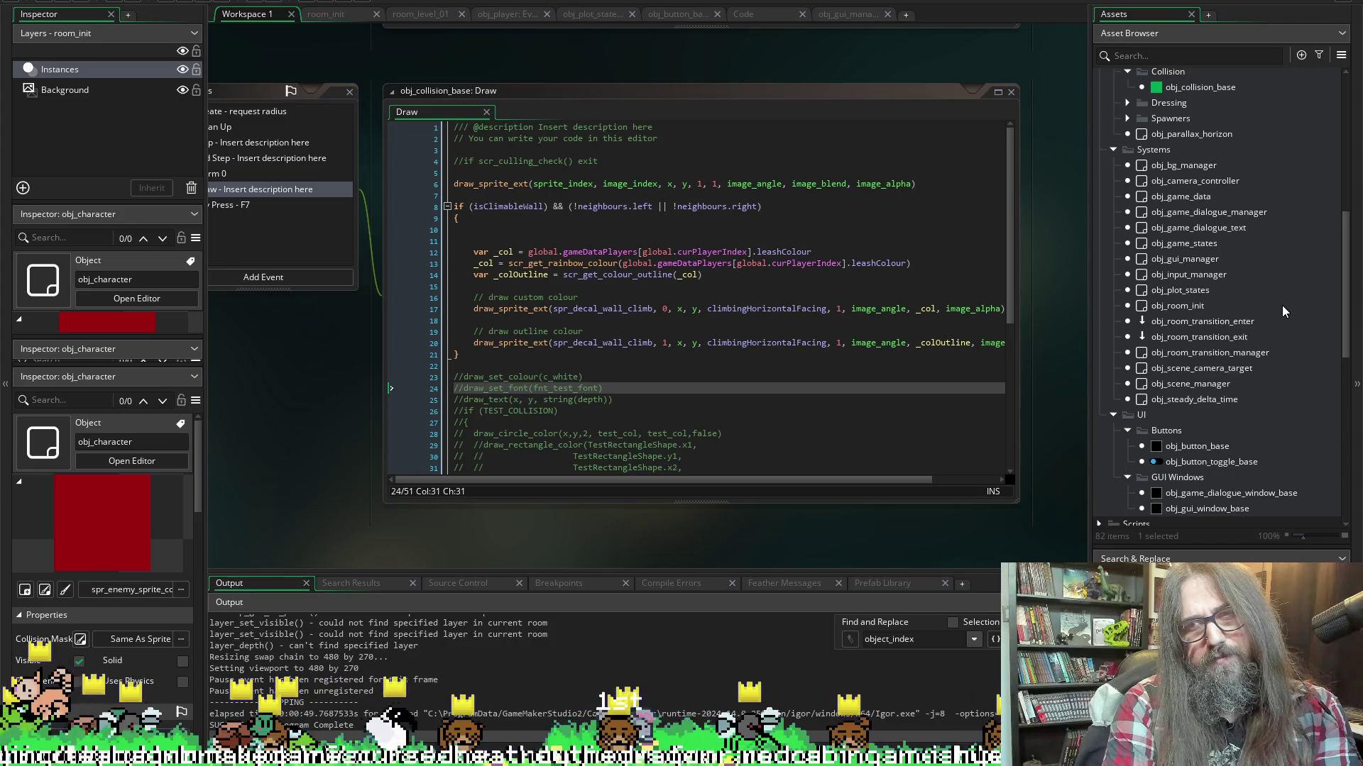
scroll(1282, 306, "down", 10)
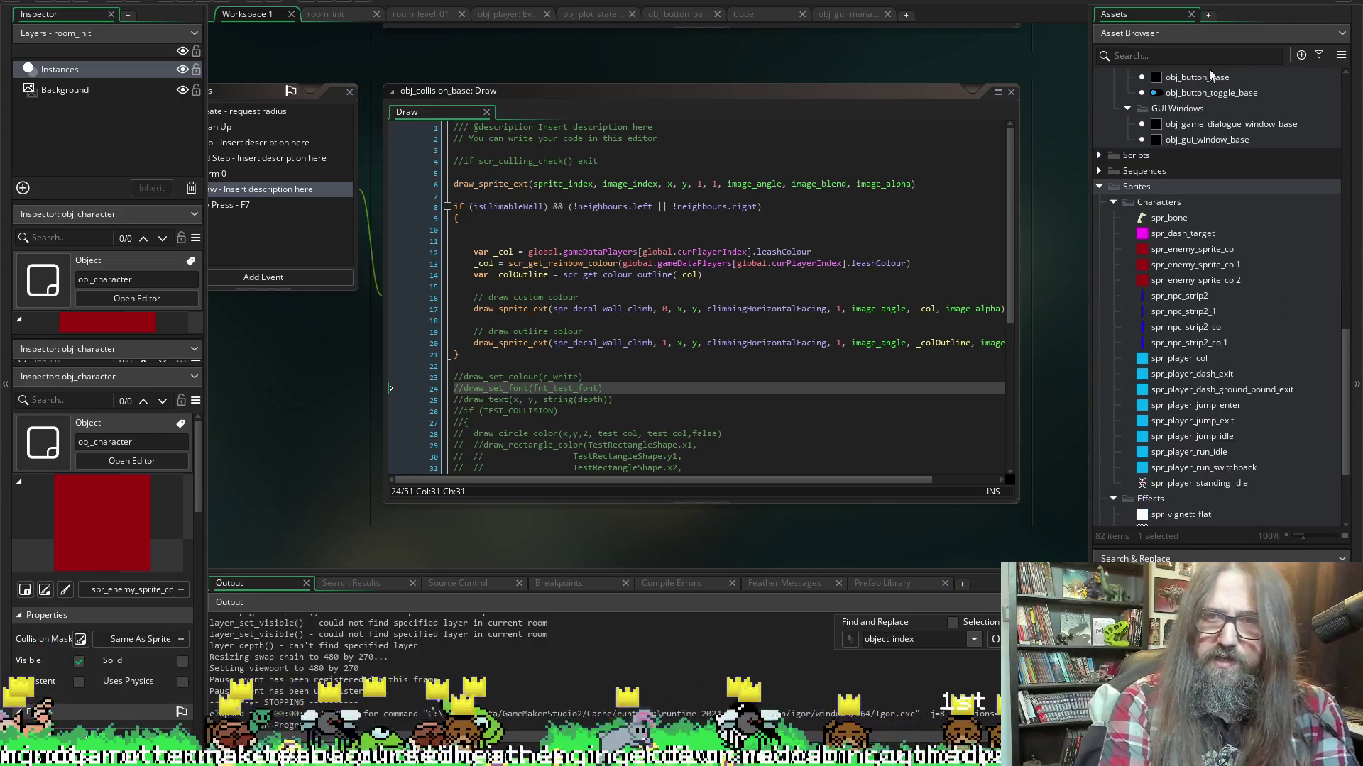
left_click(1147, 186)
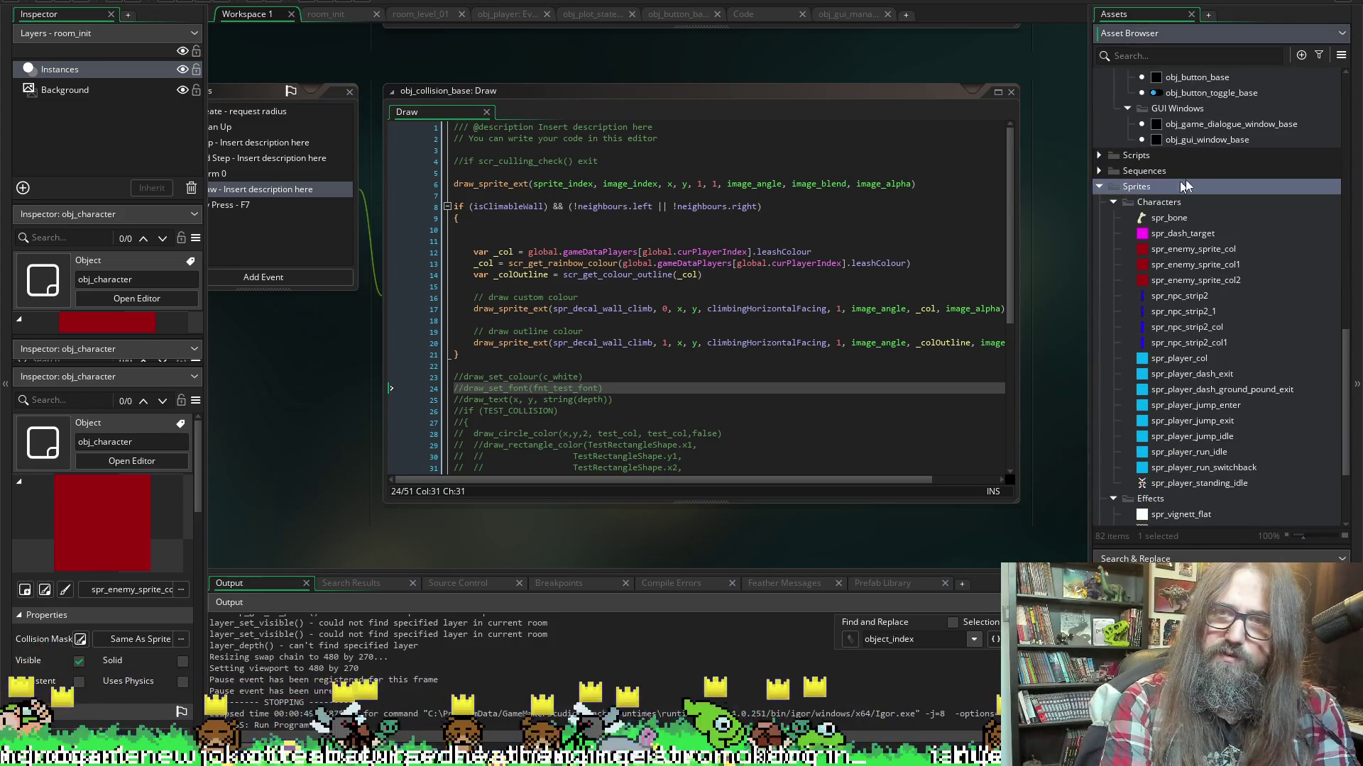
right_click(1177, 190)
mouse_move(1198, 197)
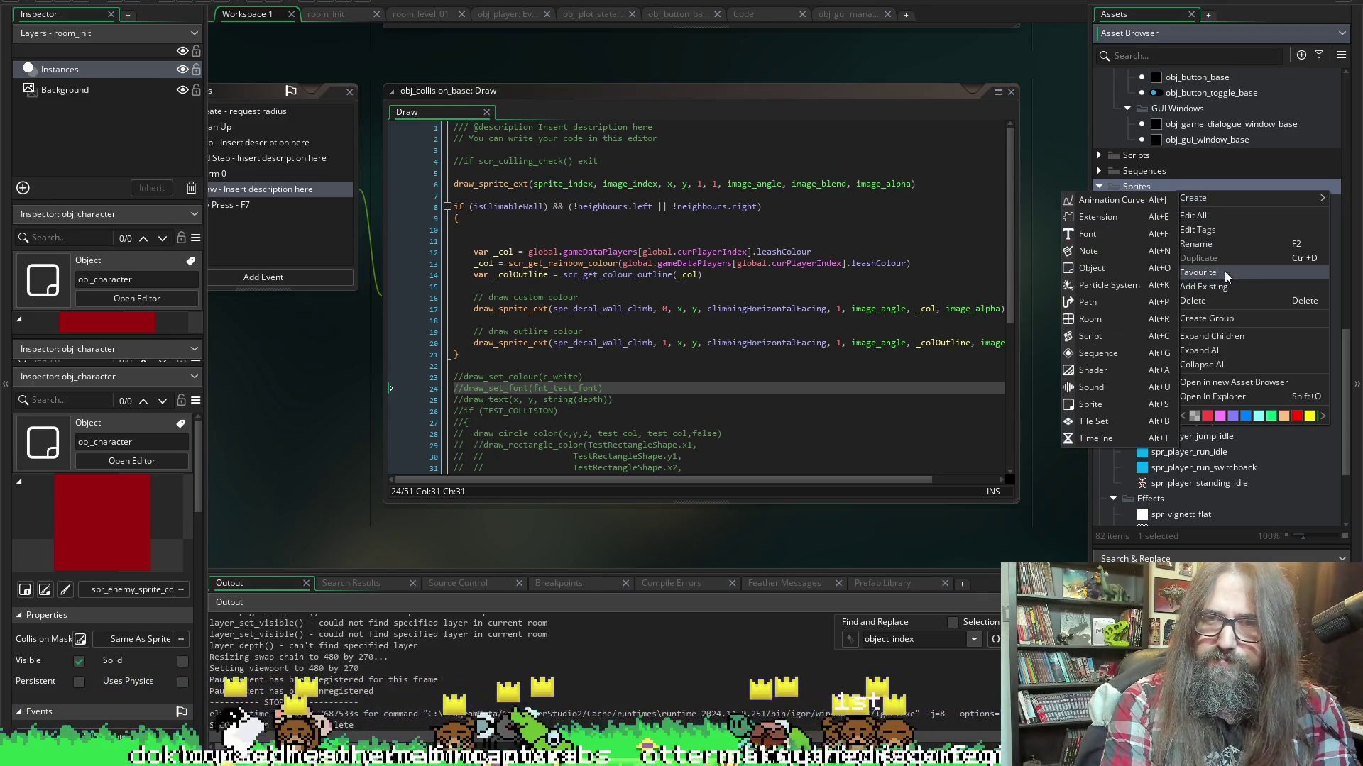
left_click(1169, 184)
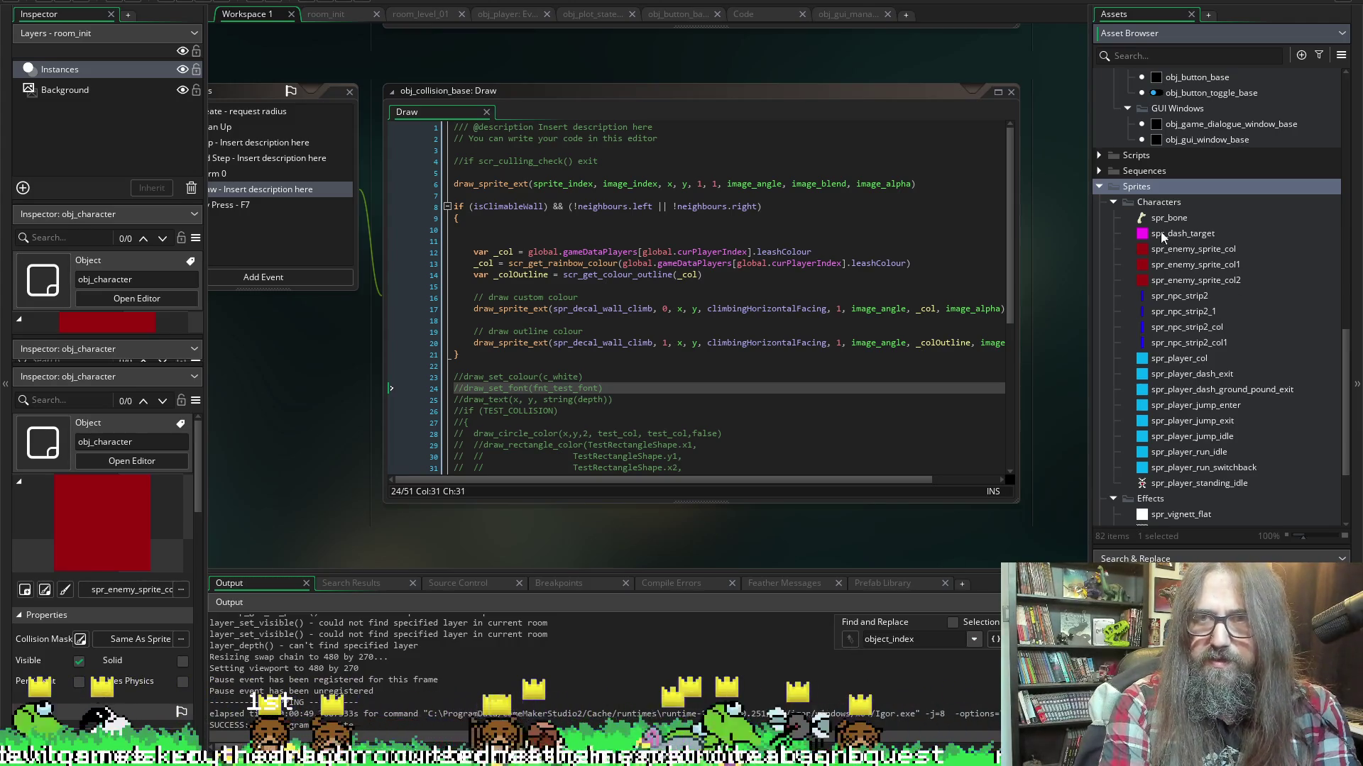
Duplicate spr_vignette_flat as spr_player_fire_small and open it in the sprite editor
scroll(1171, 270, "down", 5)
scroll(1200, 430, "up", 1)
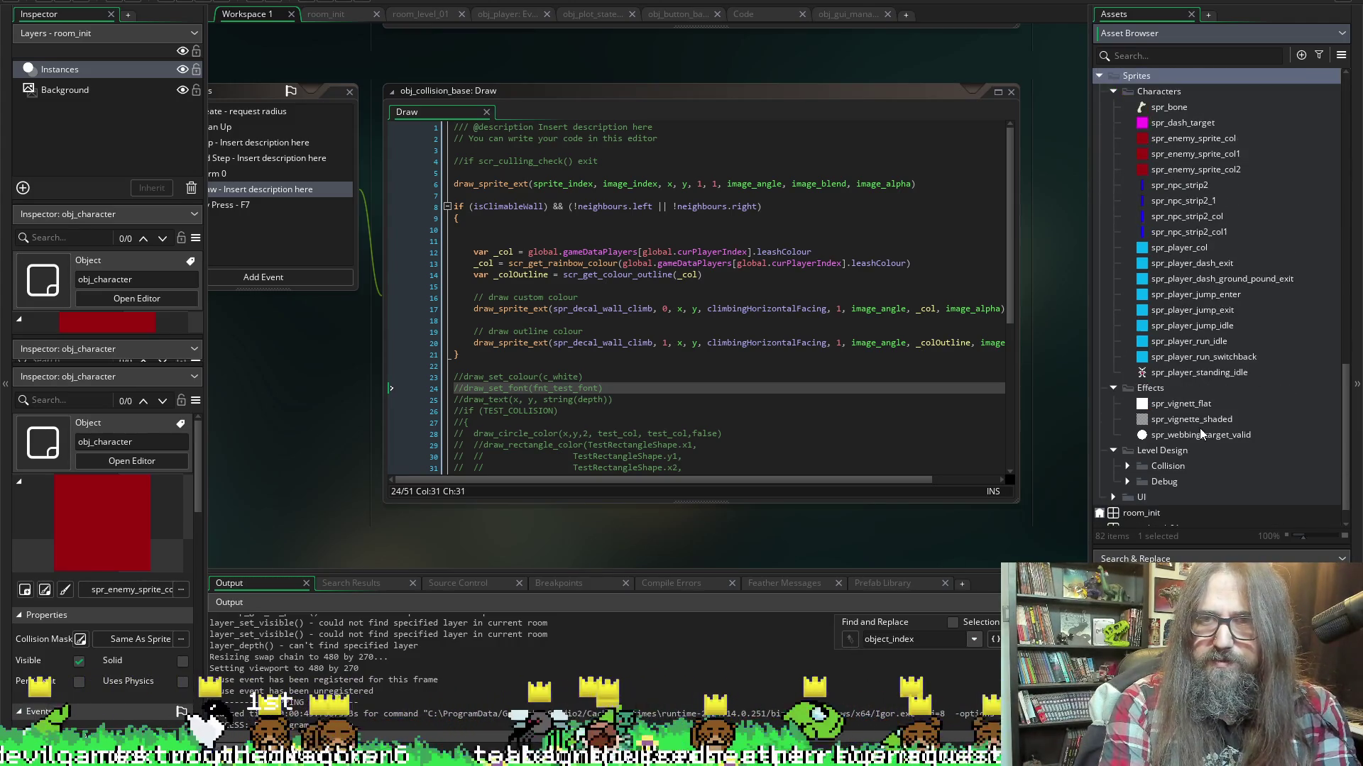
right_click(1194, 406)
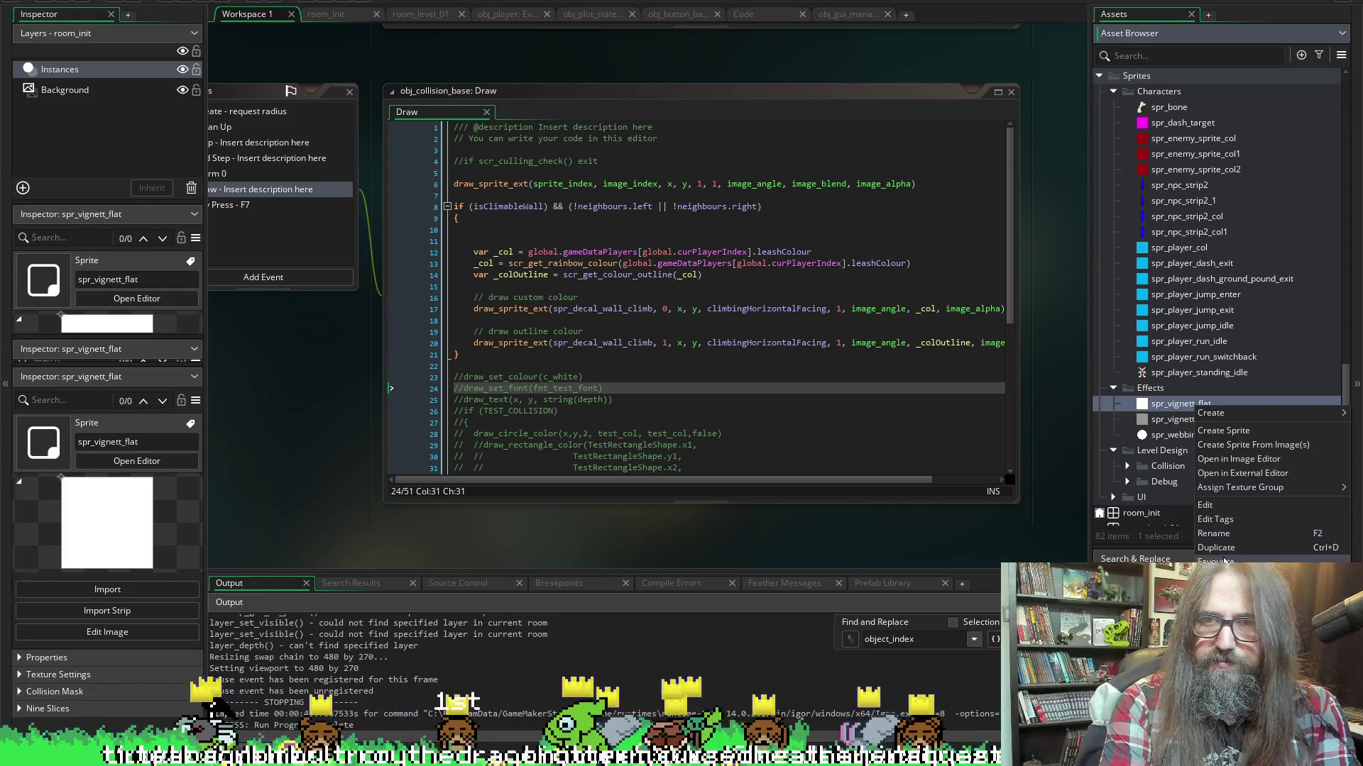
left_click(1219, 548)
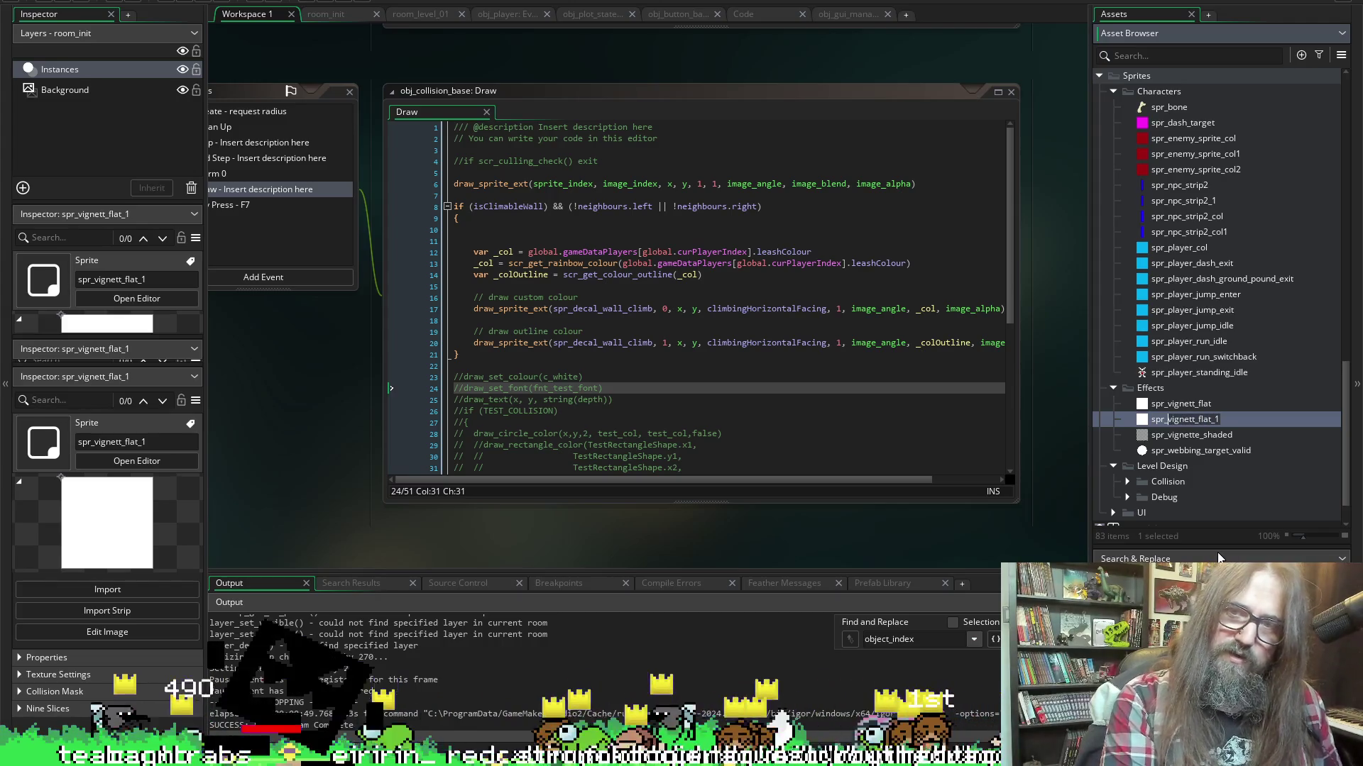
type("spr_player_fire")
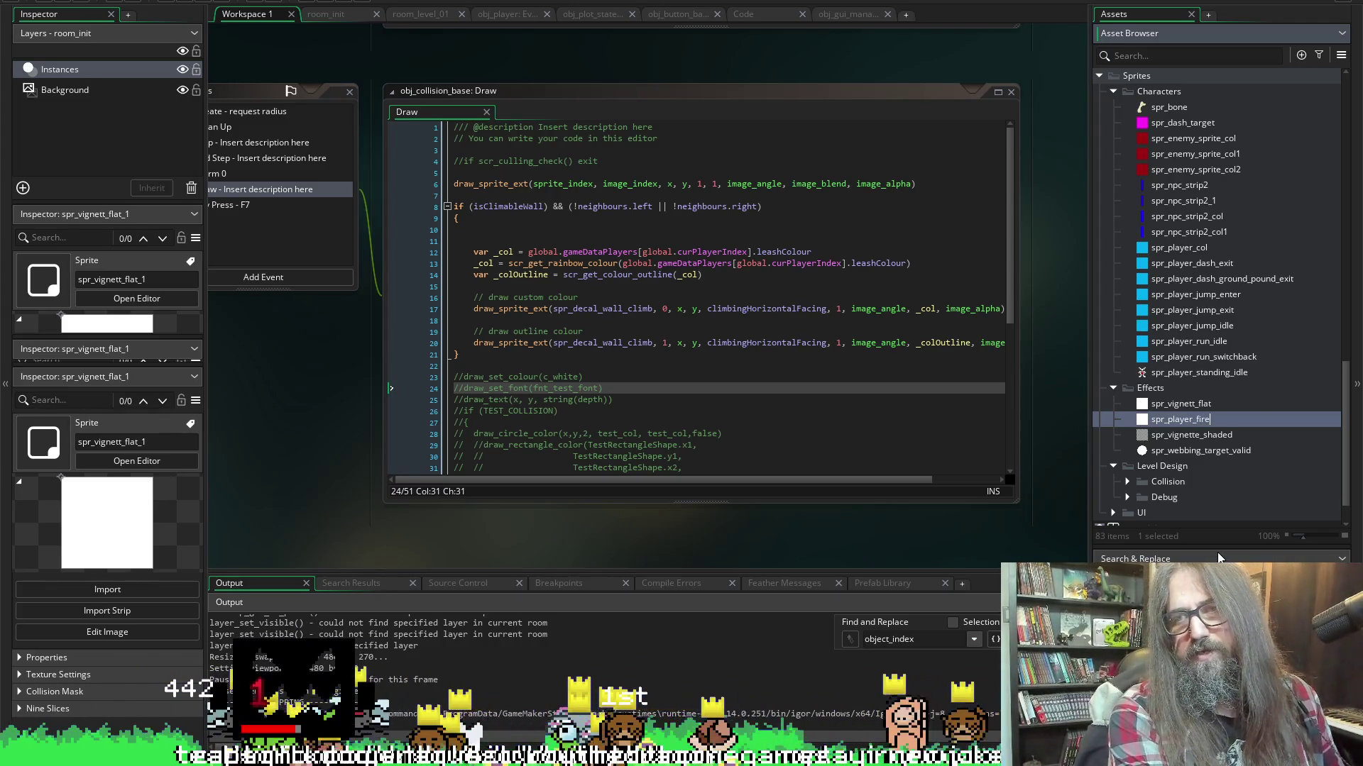
type("-")
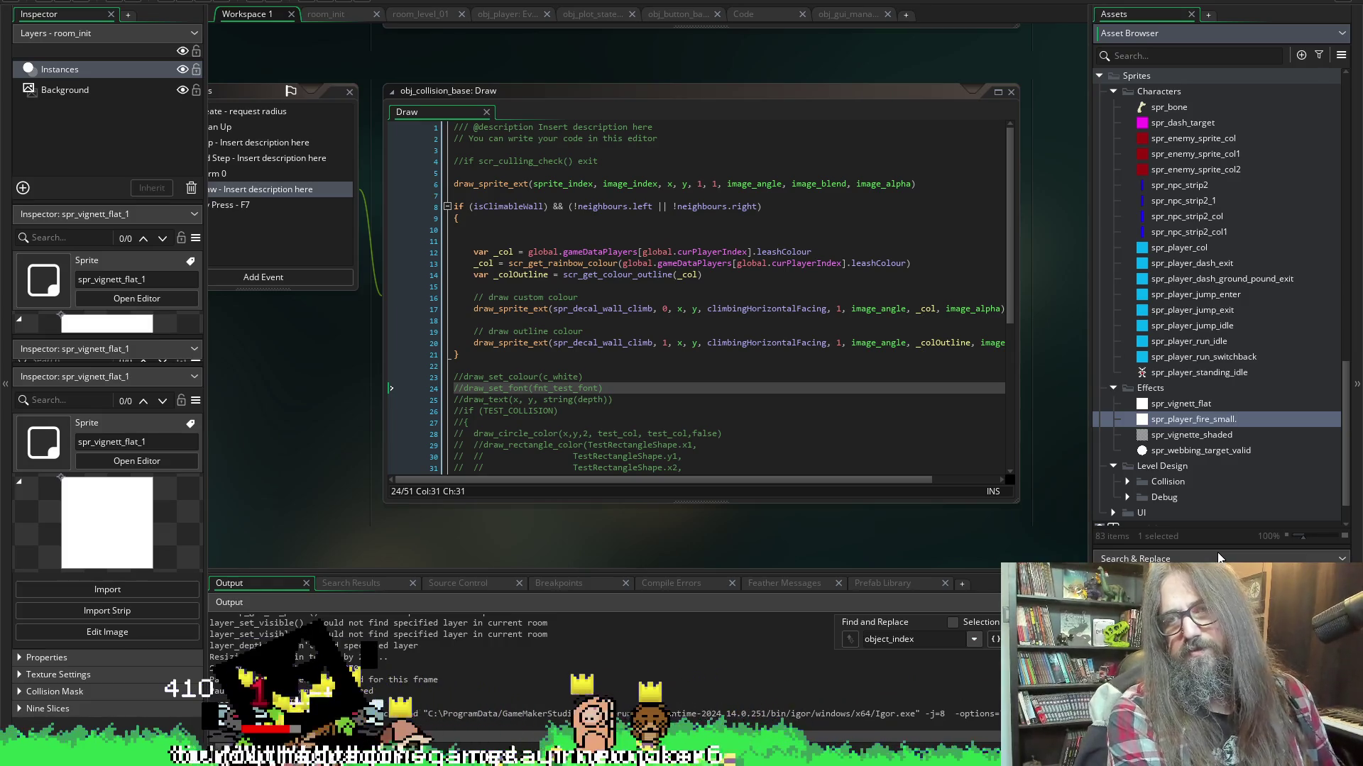
key("Return")
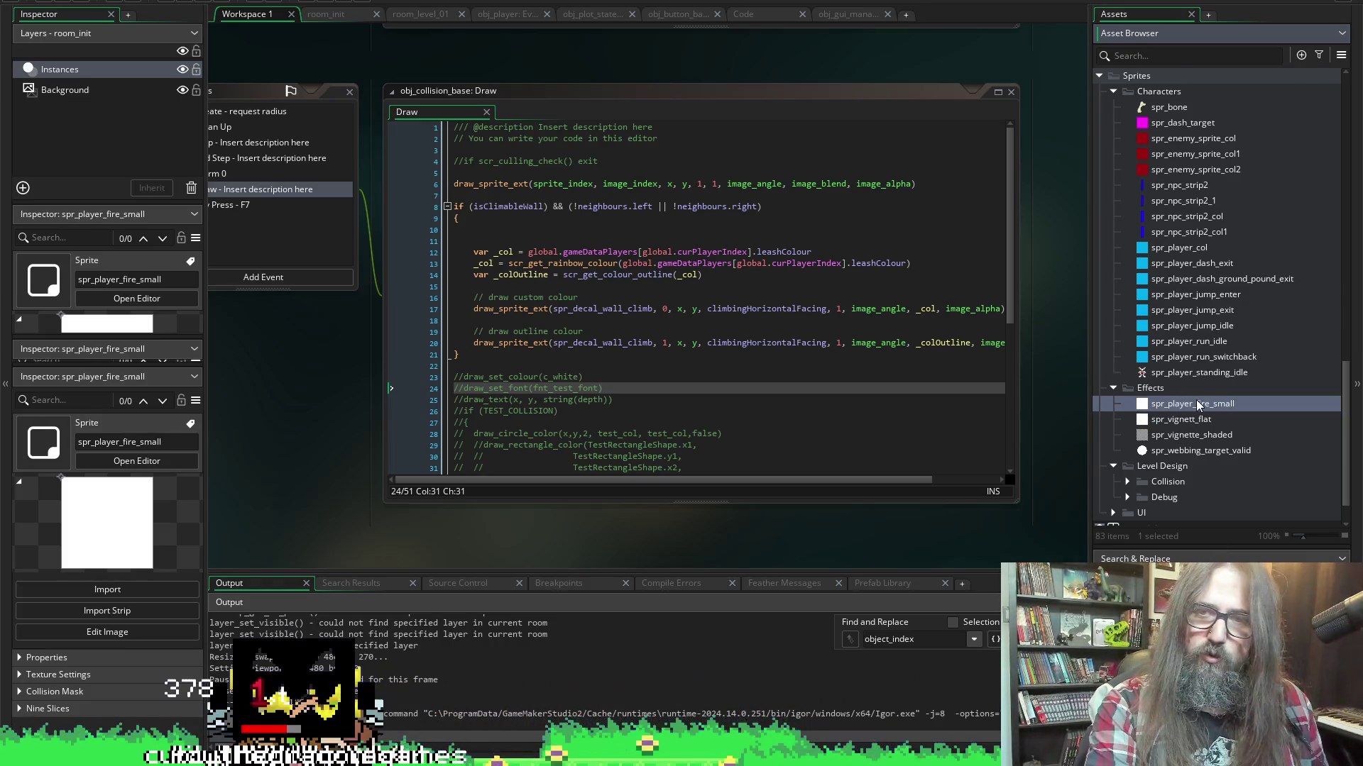
double_click(1251, 399)
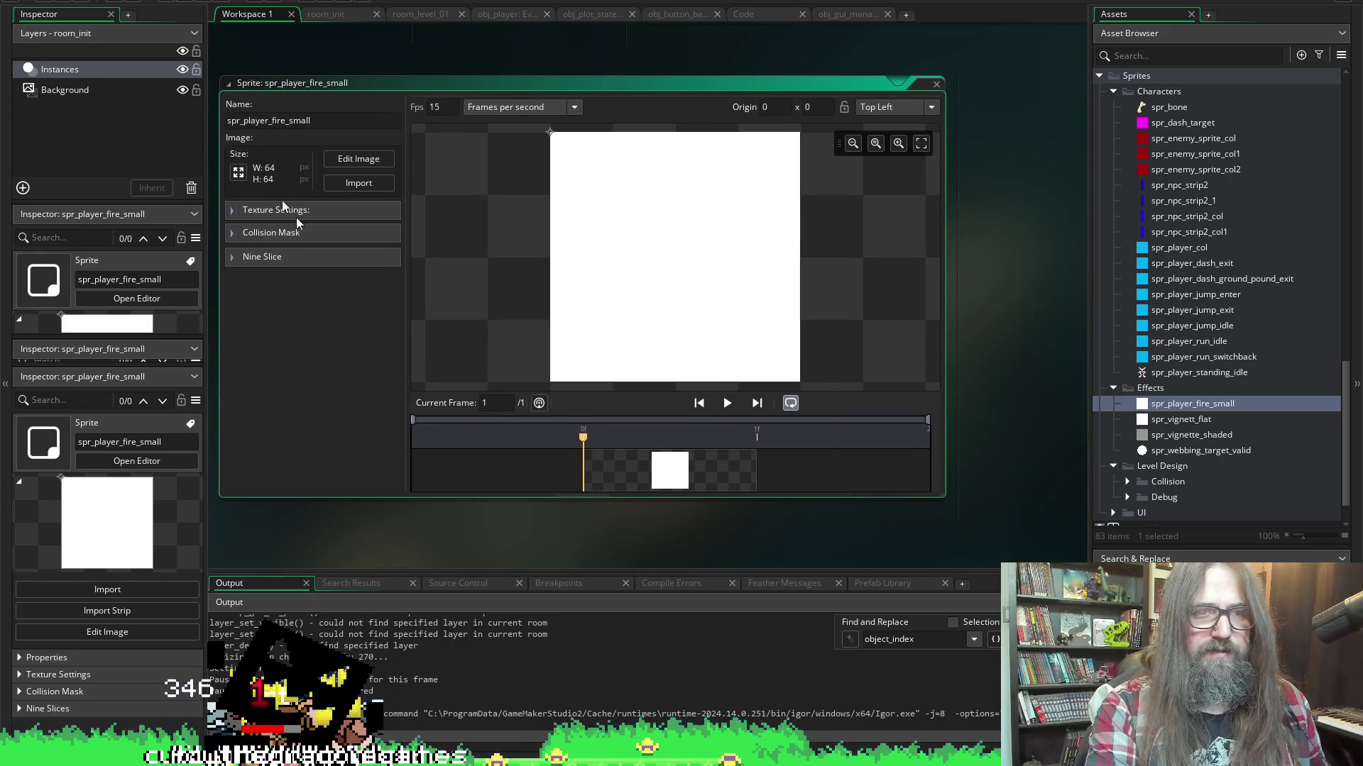
Import spr_player_fire_small.png from HaveAHeart > Effects, replacing the white placeholder with the 32×64 triangle
left_click(345, 183)
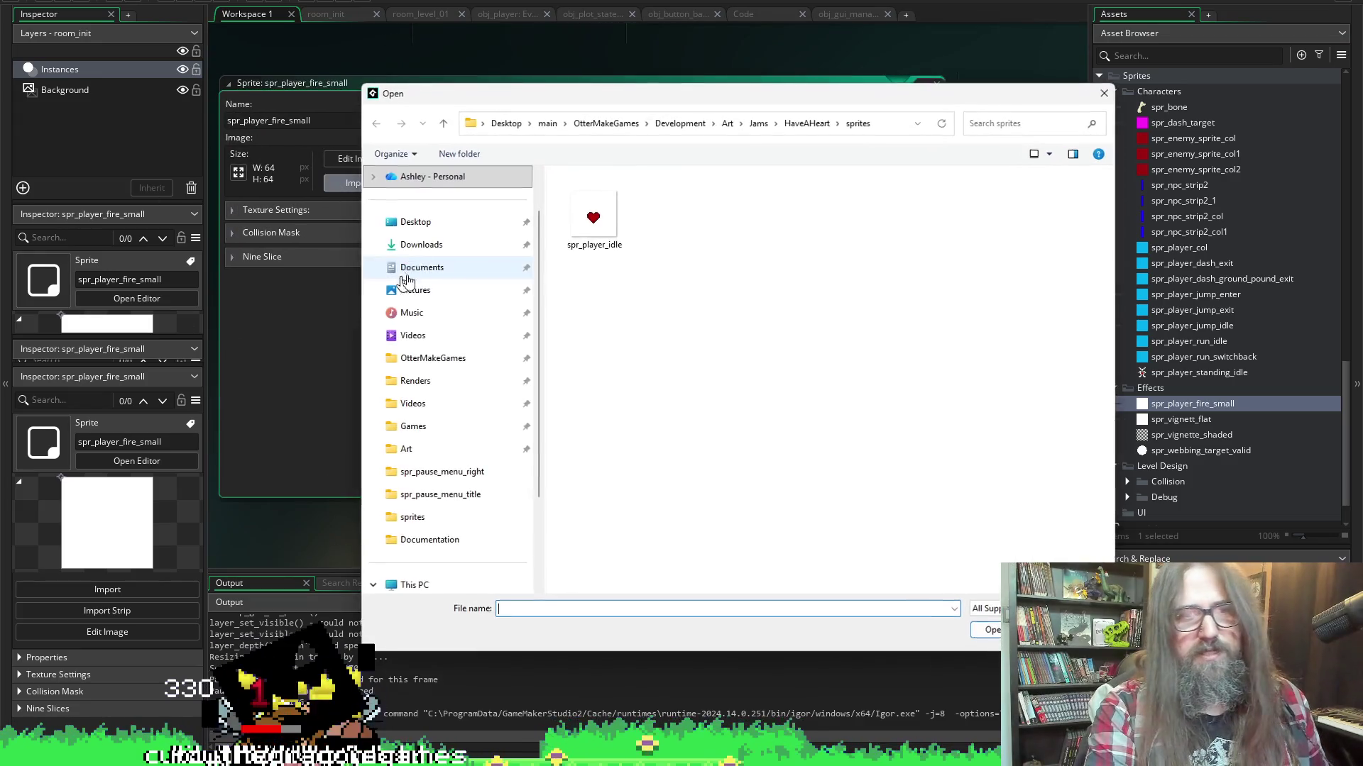
left_click(807, 123)
double_click(582, 193)
double_click(576, 202)
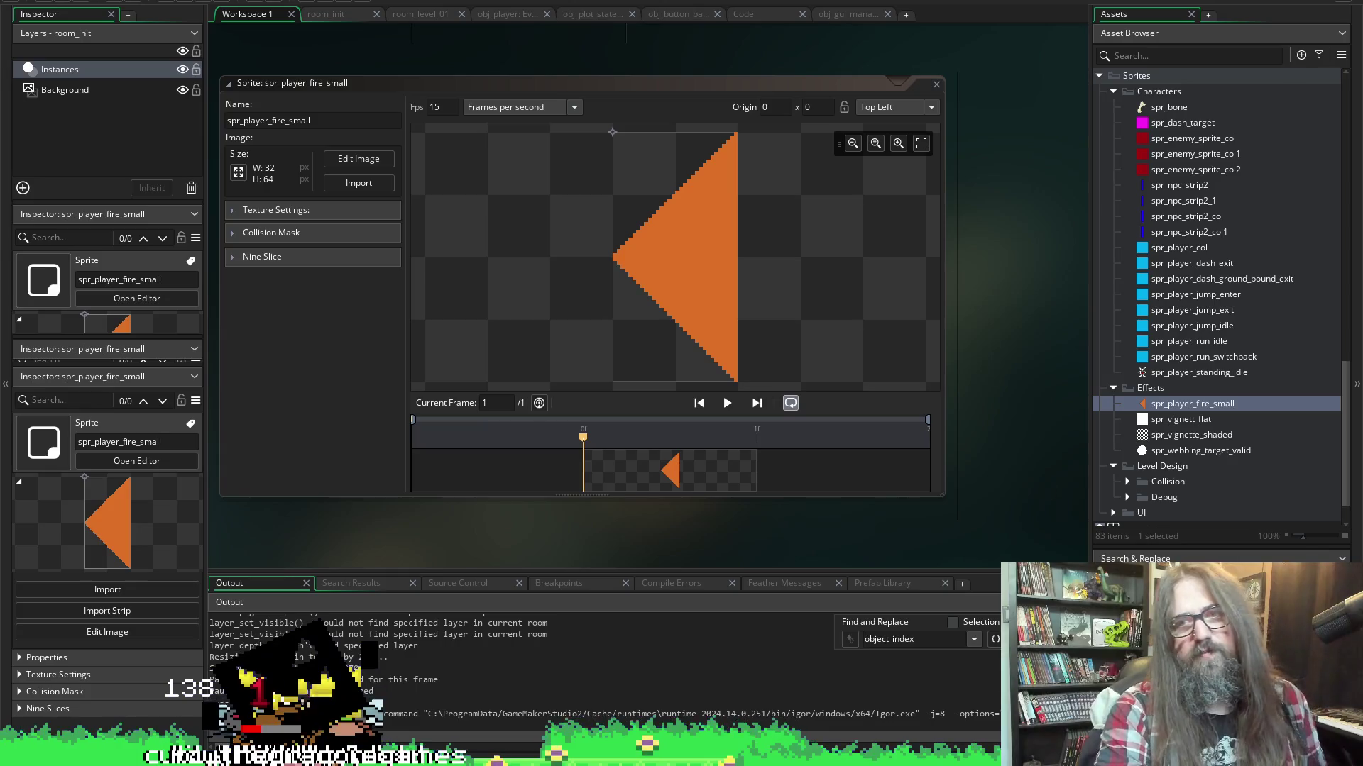
scroll(1289, 377, "up", 6)
scroll(1259, 219, "up", 3)
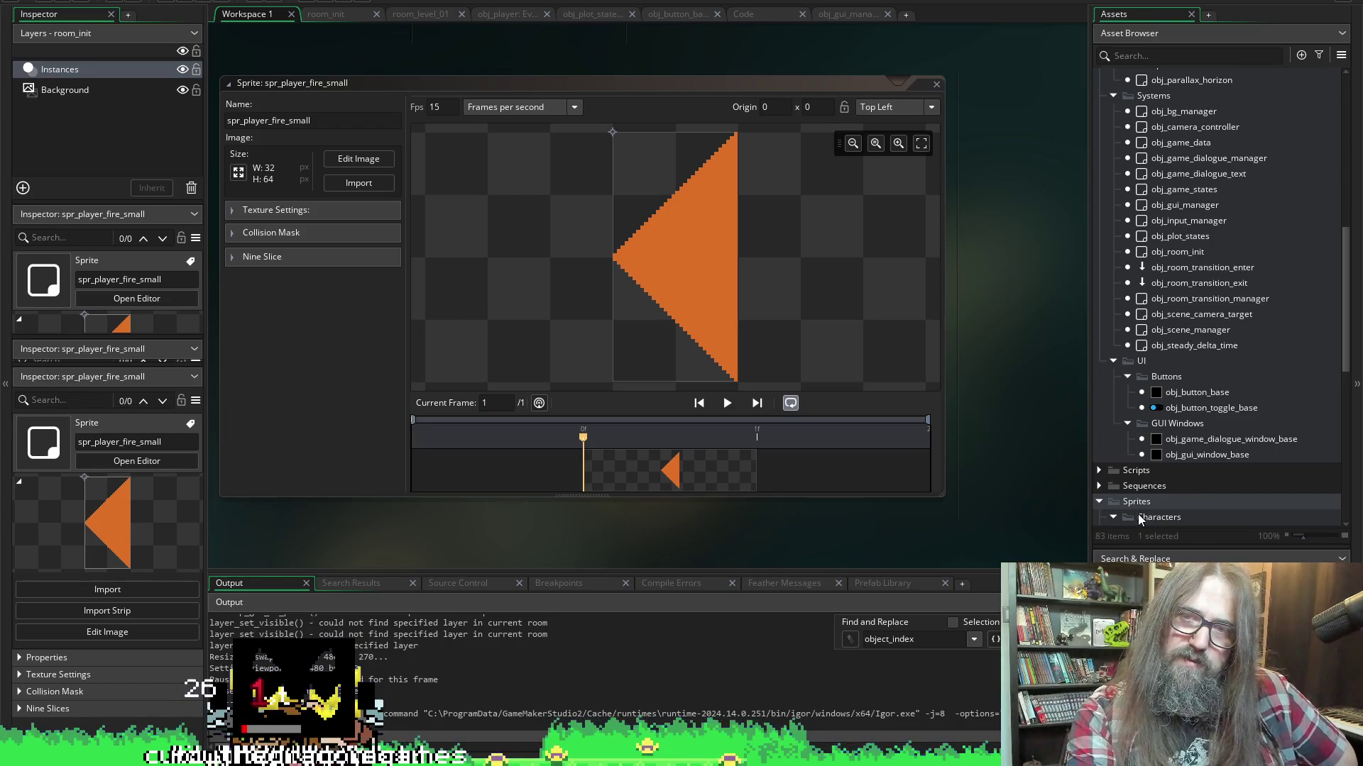
scroll(1215, 244, "down", 2)
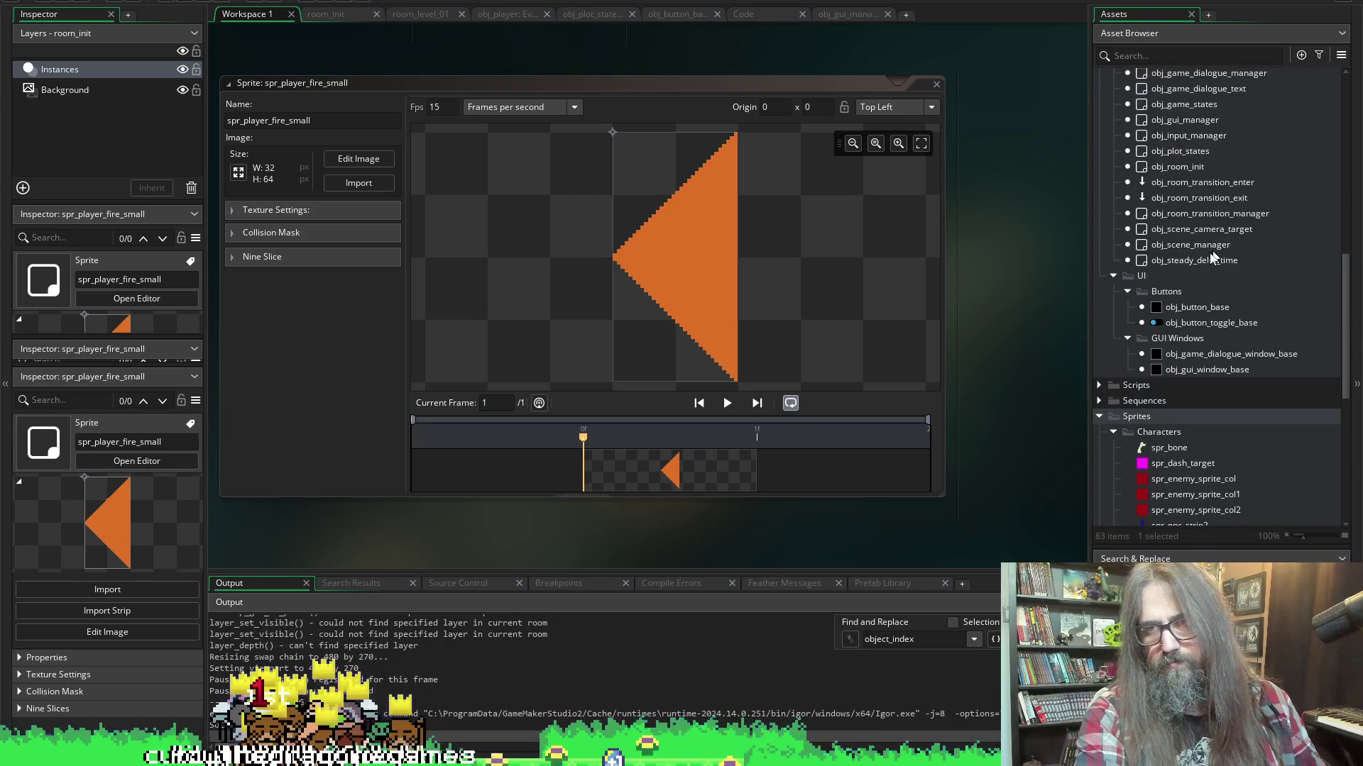
scroll(1249, 339, "up", 4)
scroll(1249, 338, "up", 3)
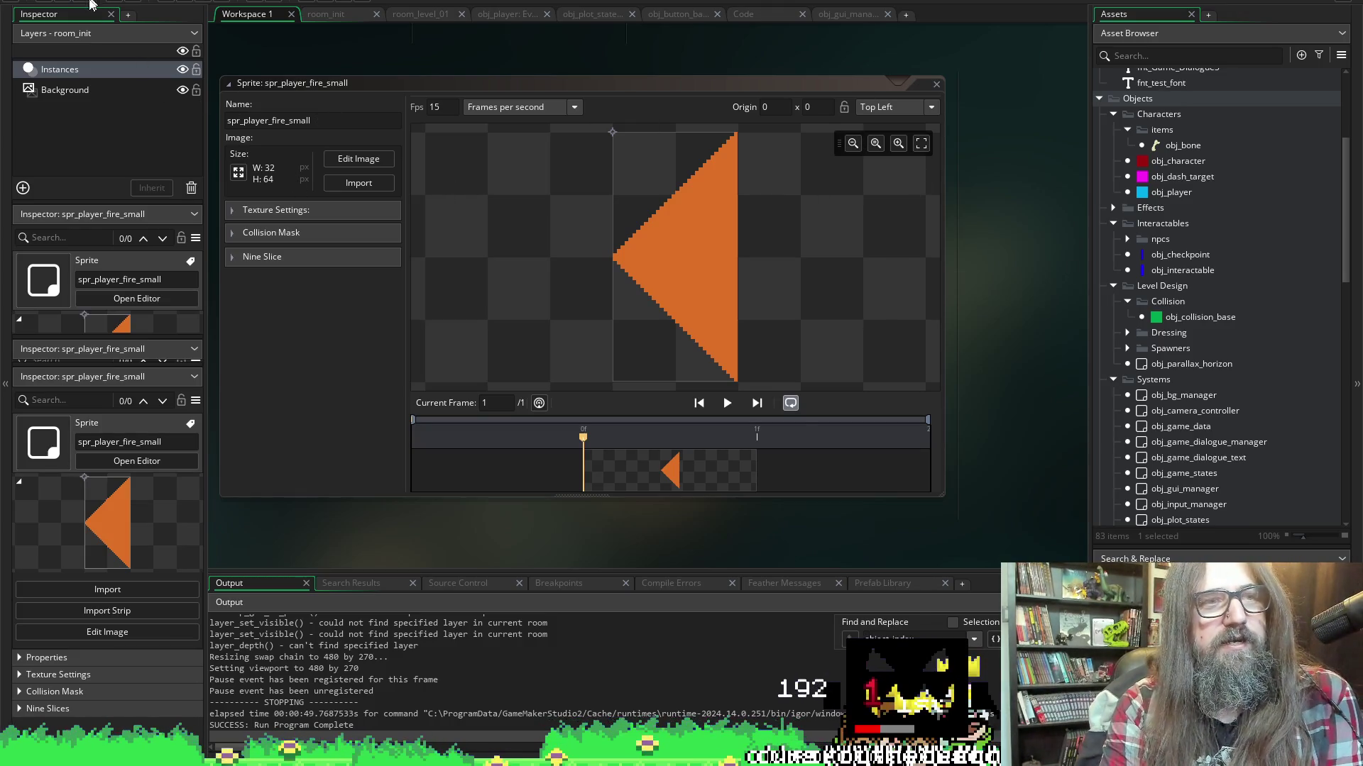
scroll(887, 267, "down", 3)
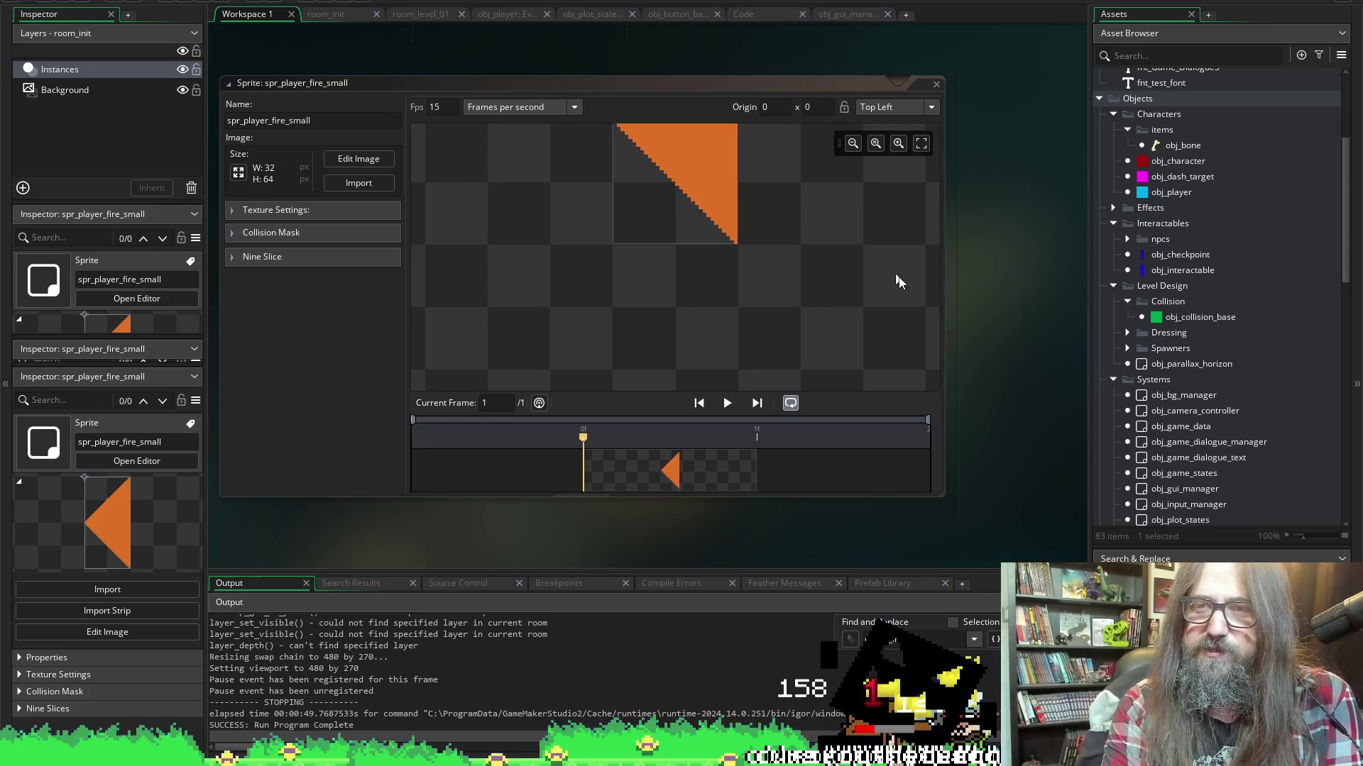
scroll(915, 291, "up", 5)
scroll(923, 298, "down", 2)
scroll(908, 263, "down", 2)
scroll(930, 284, "up", 2)
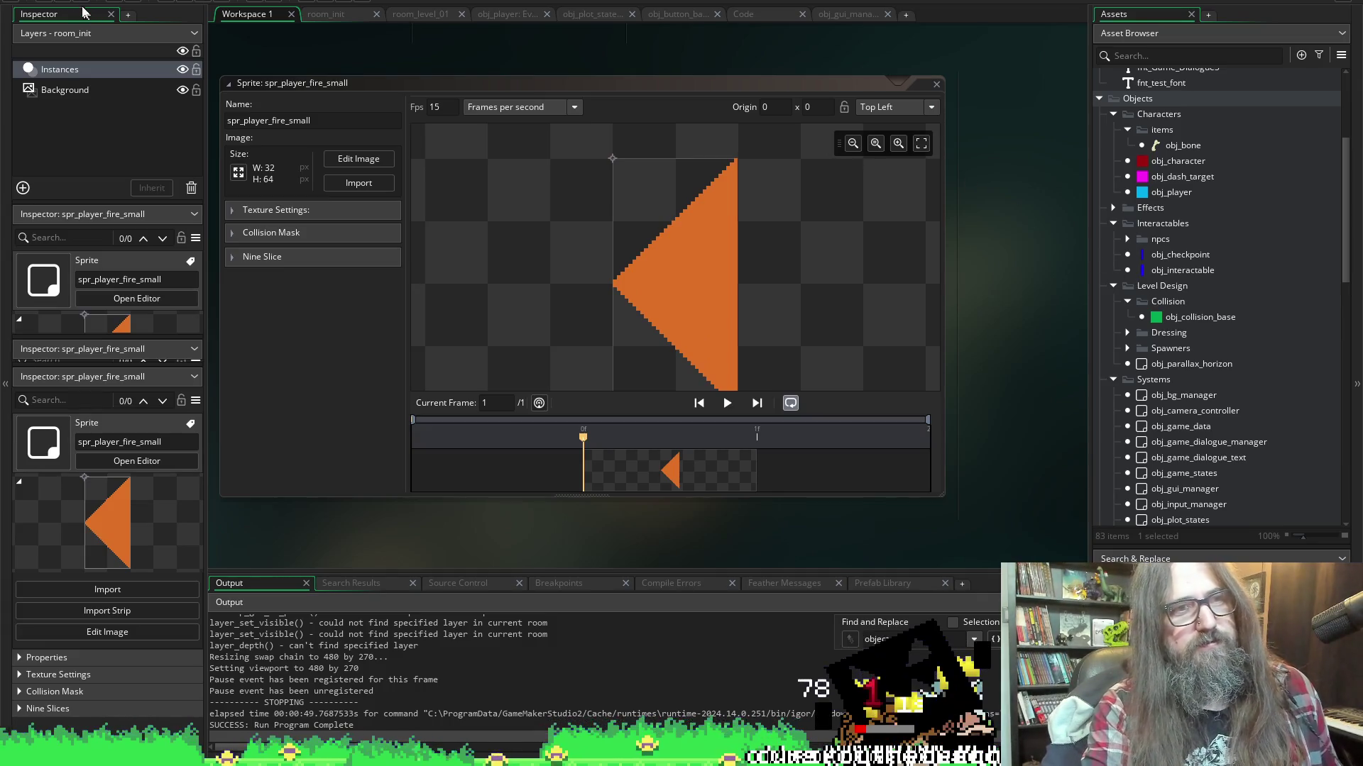
scroll(1002, 116, "down", 2)
scroll(1002, 117, "up", 1)
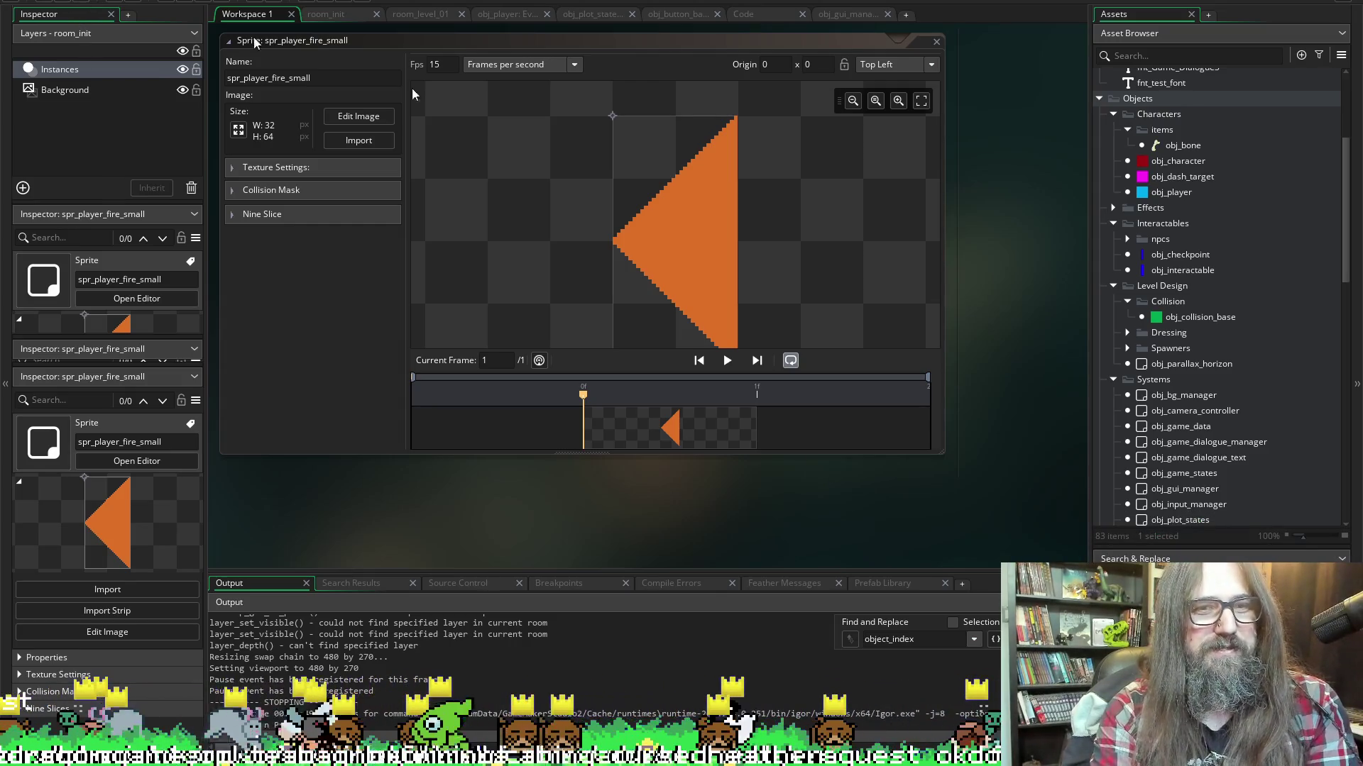
scroll(1201, 278, "up", 3)
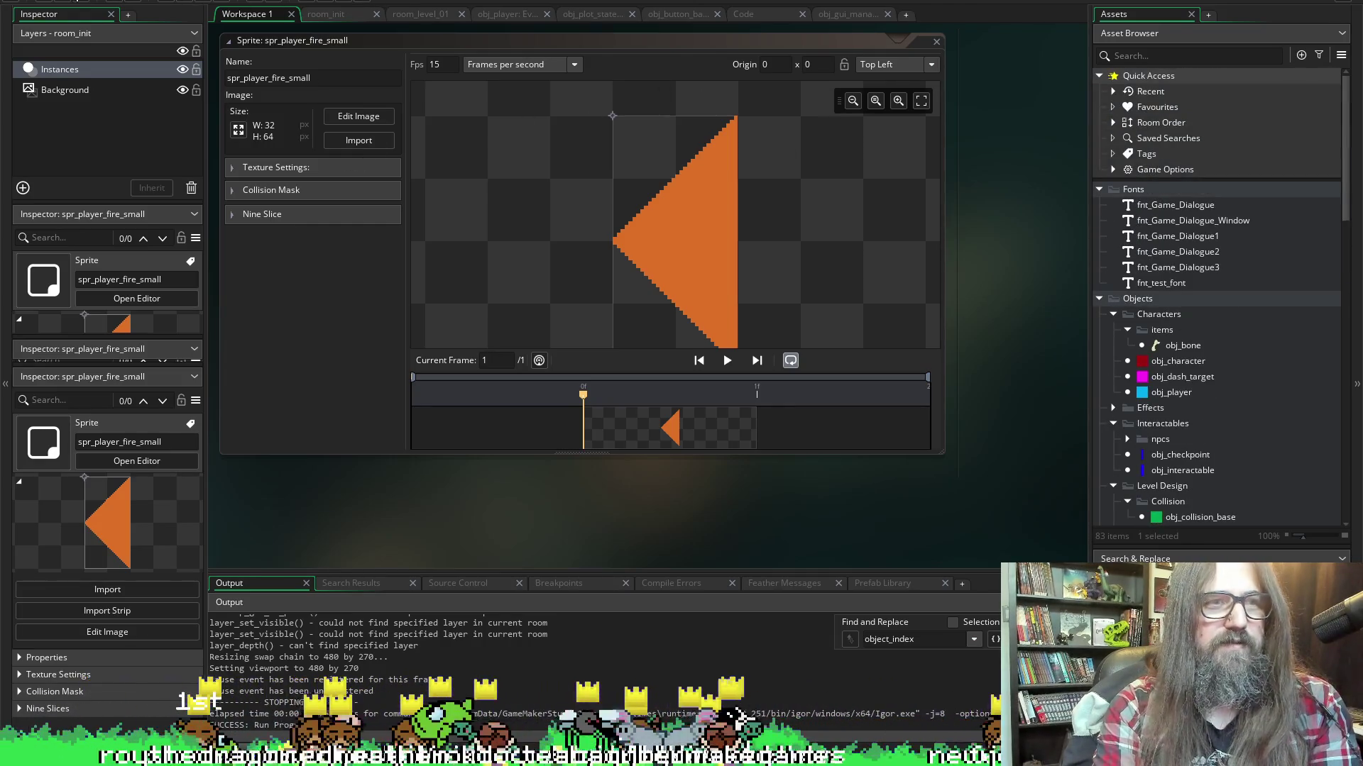
left_click(184, 2)
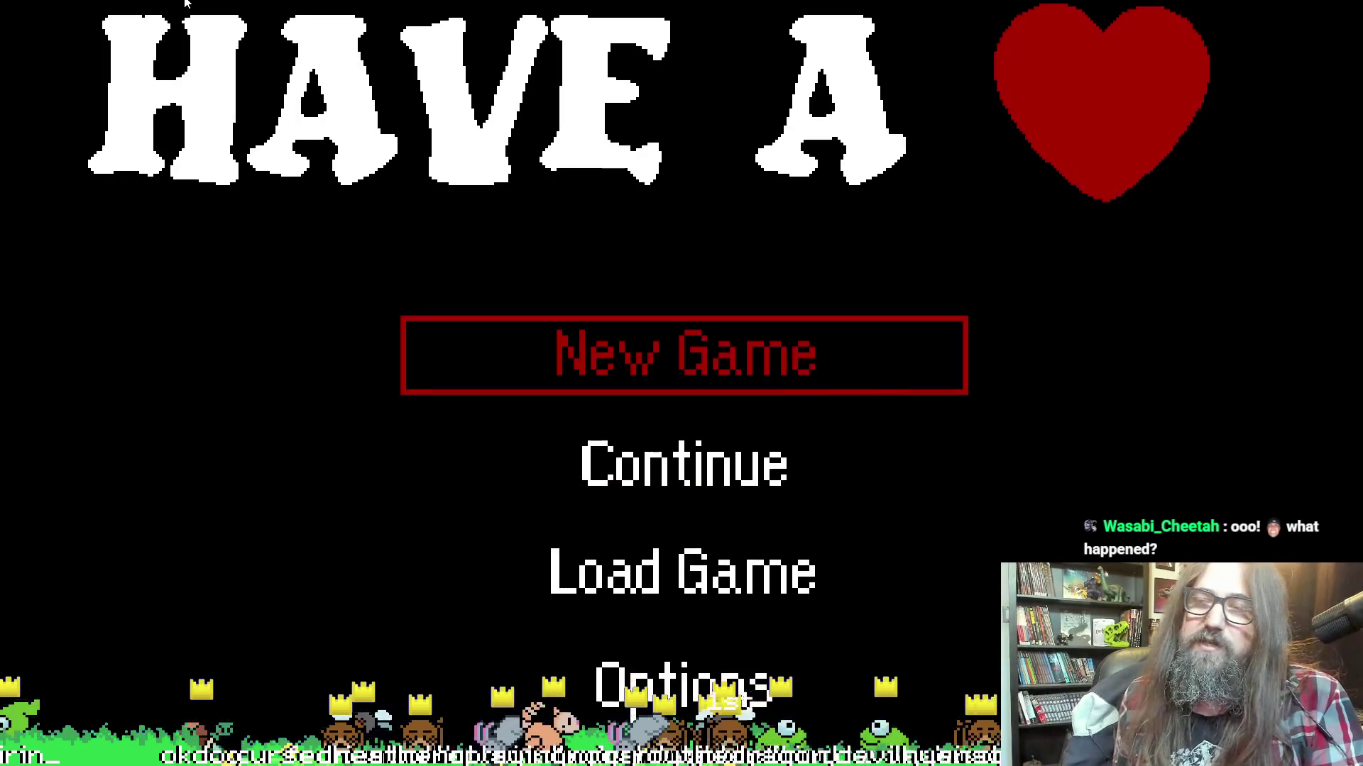
Continue the saved game into the bunny level, leave fullscreen, and return to the editor
key("Down")
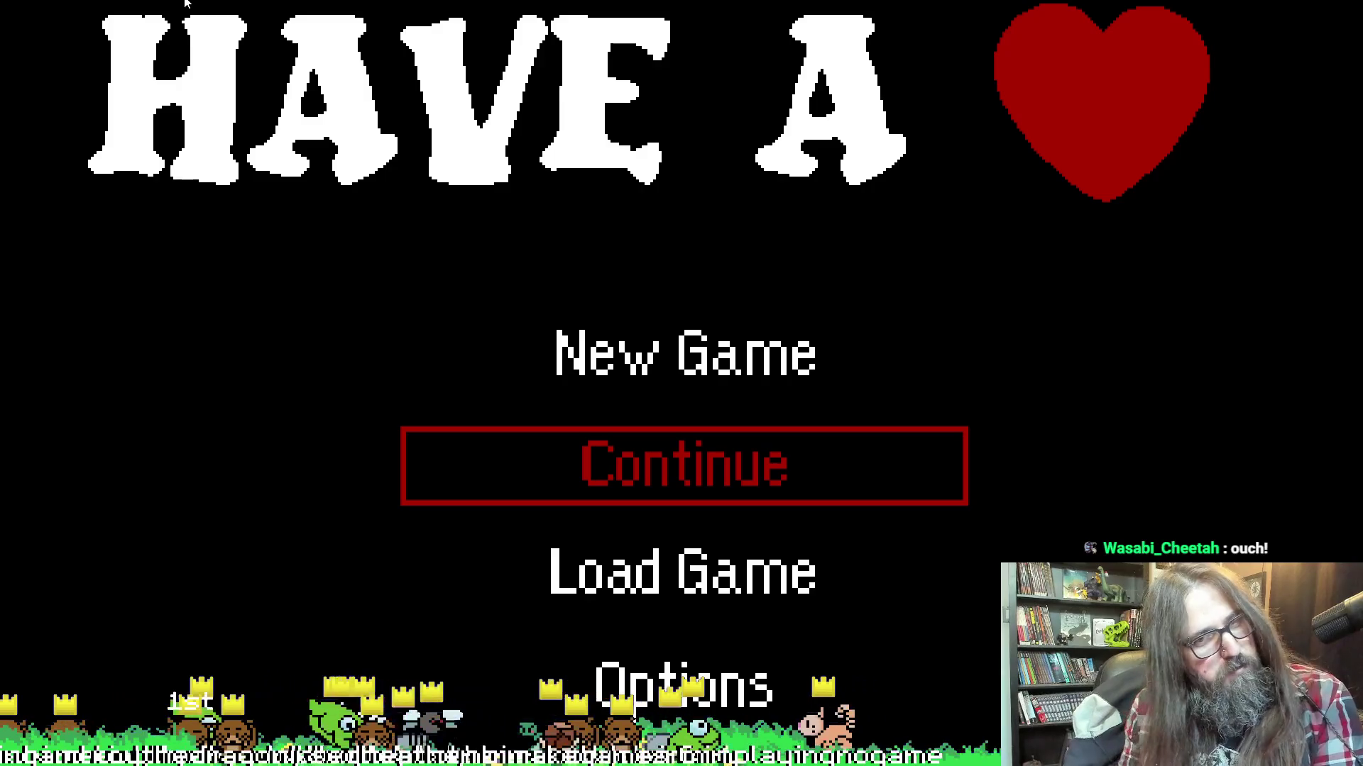
key("Down")
key("Up")
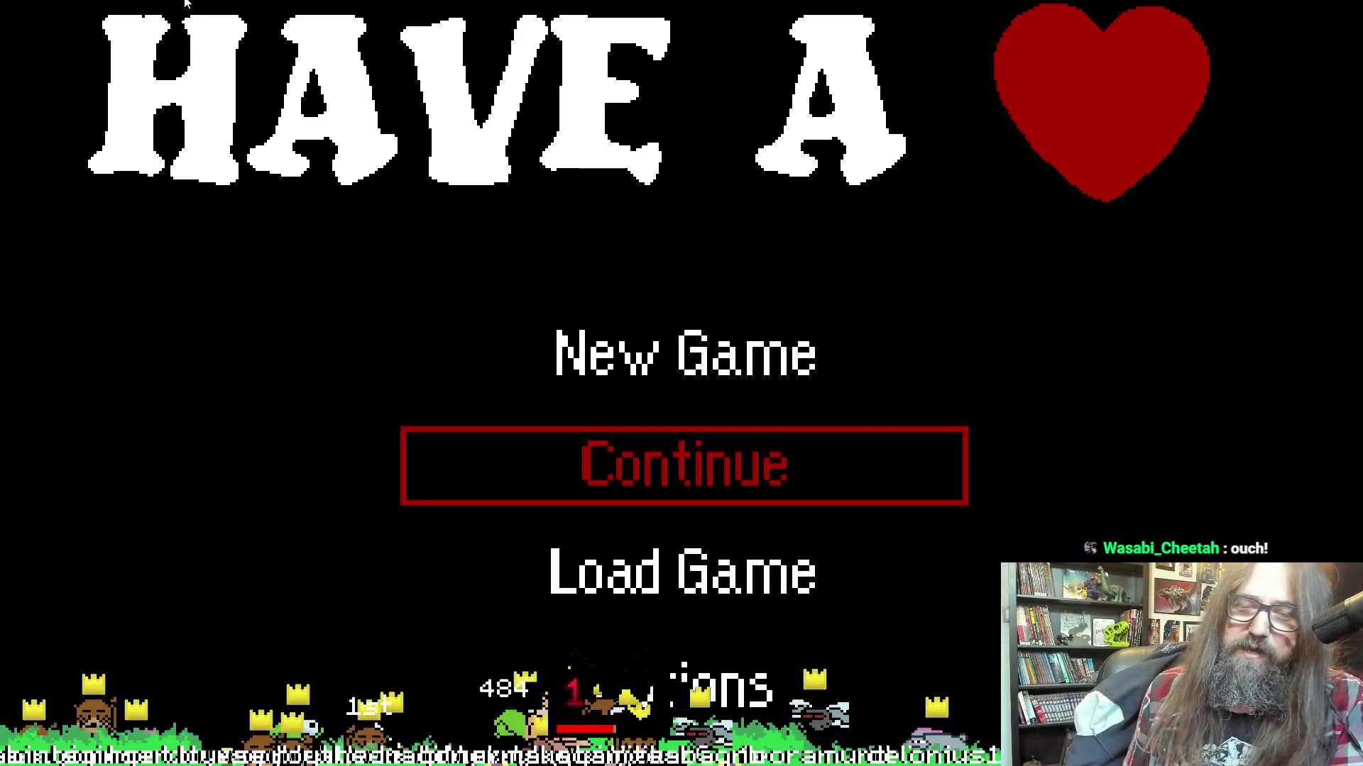
key("Down")
key("Up")
key("Up")
key("Down")
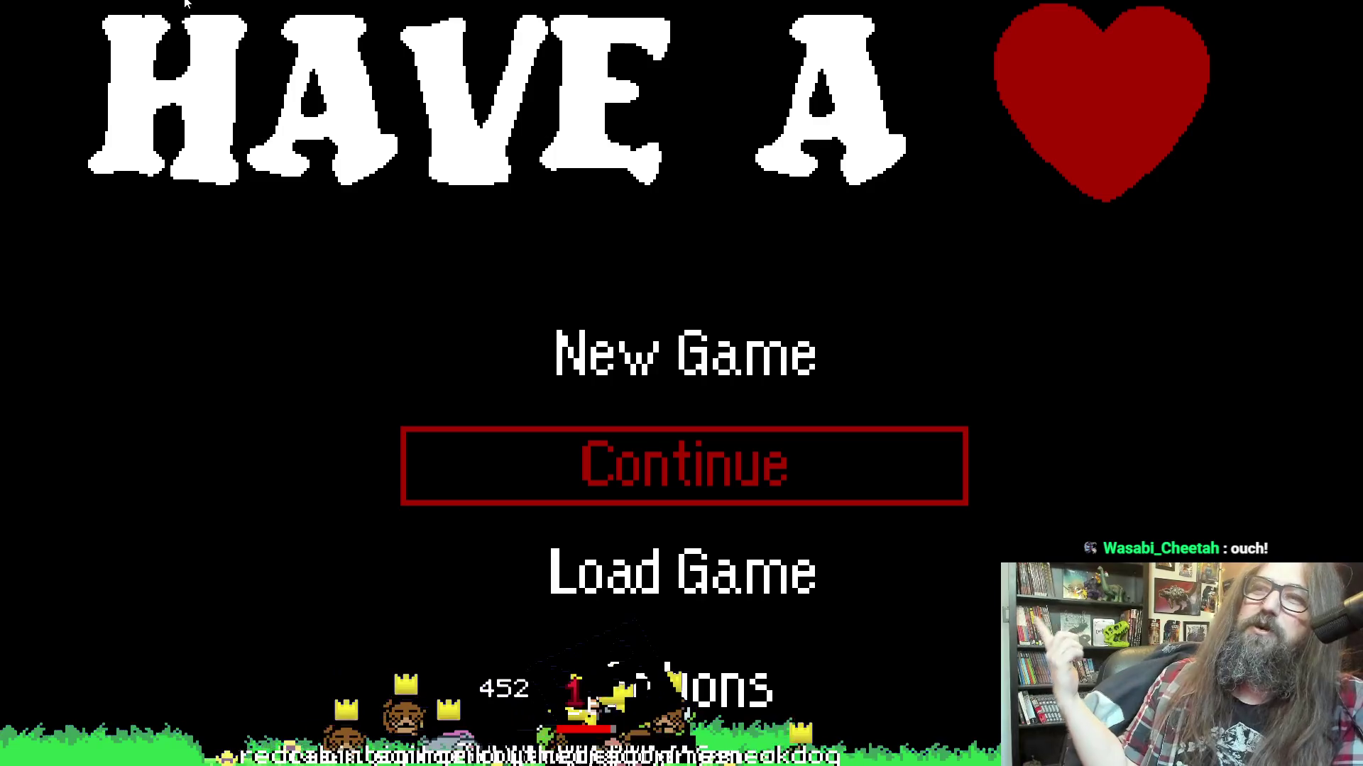
key("Return")
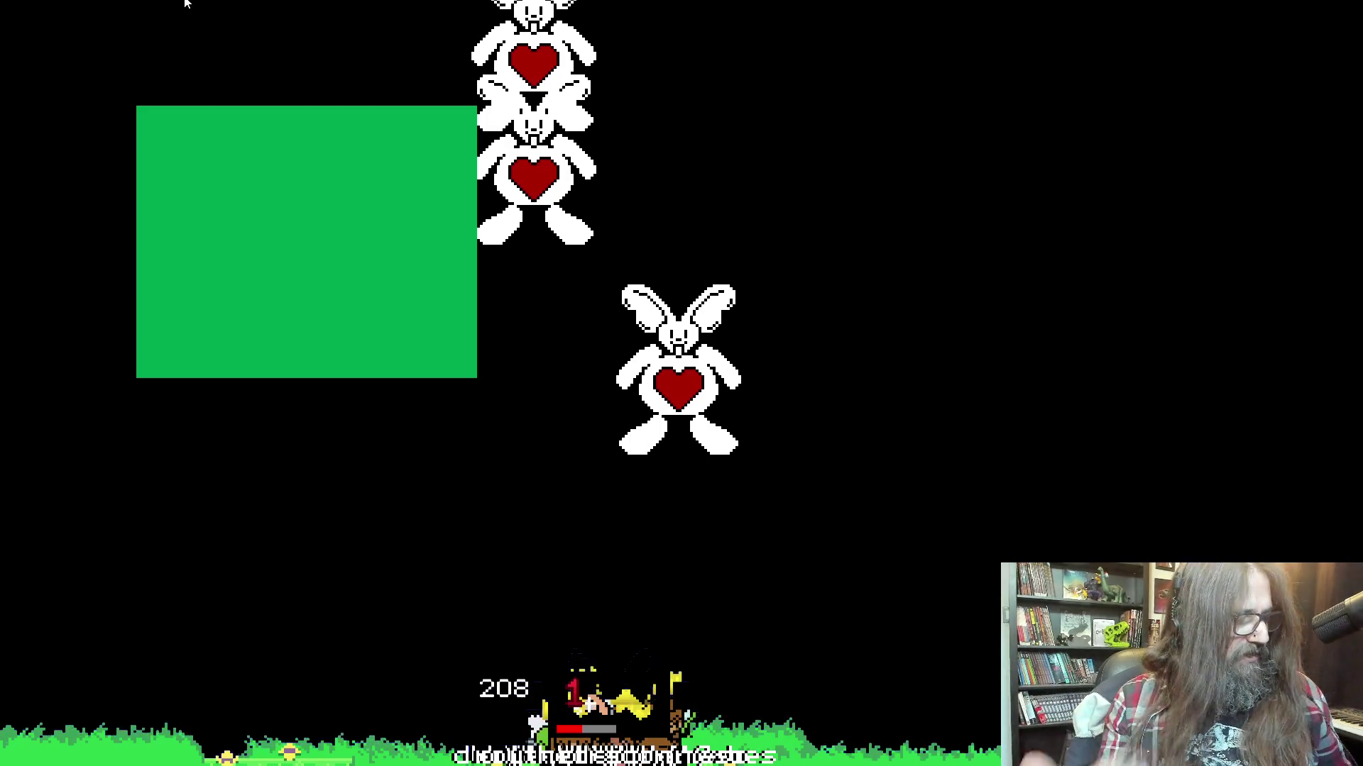
key("F11")
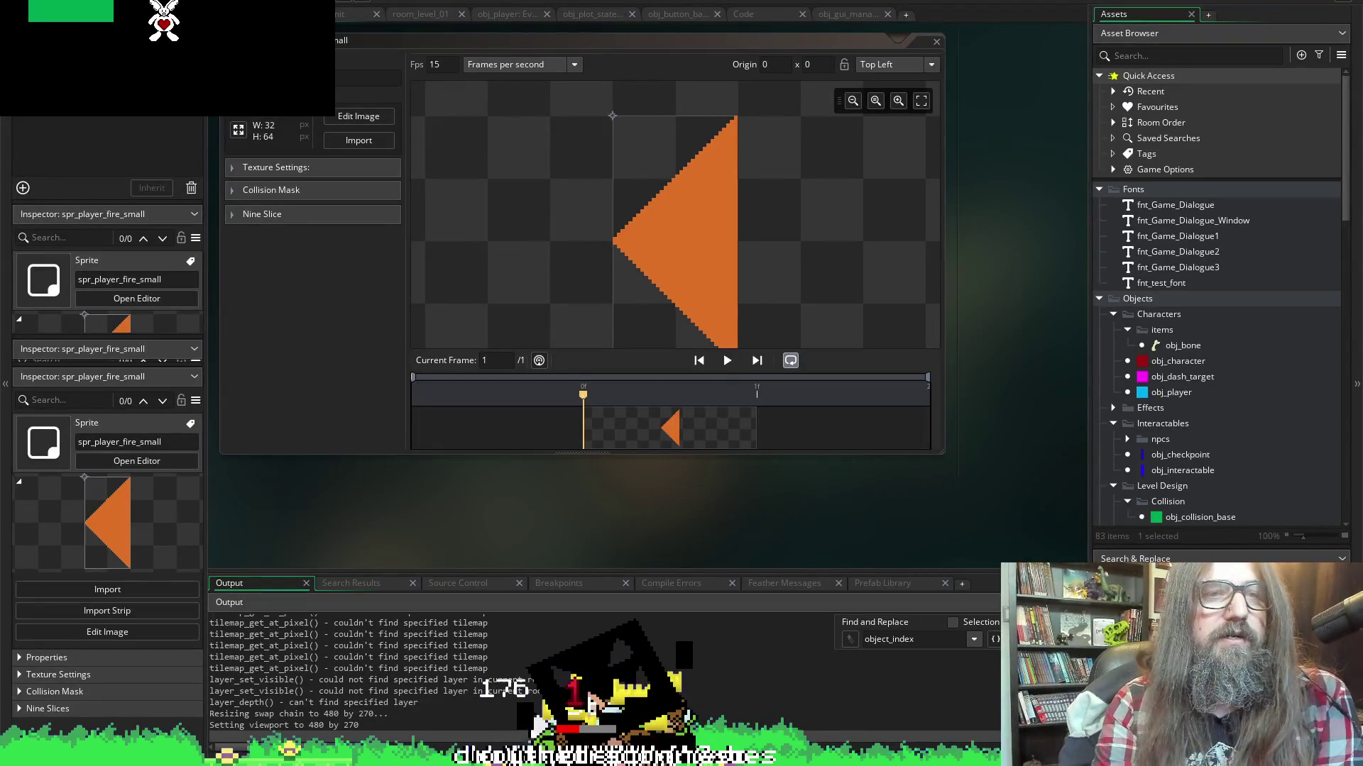
key("alt+Tab")
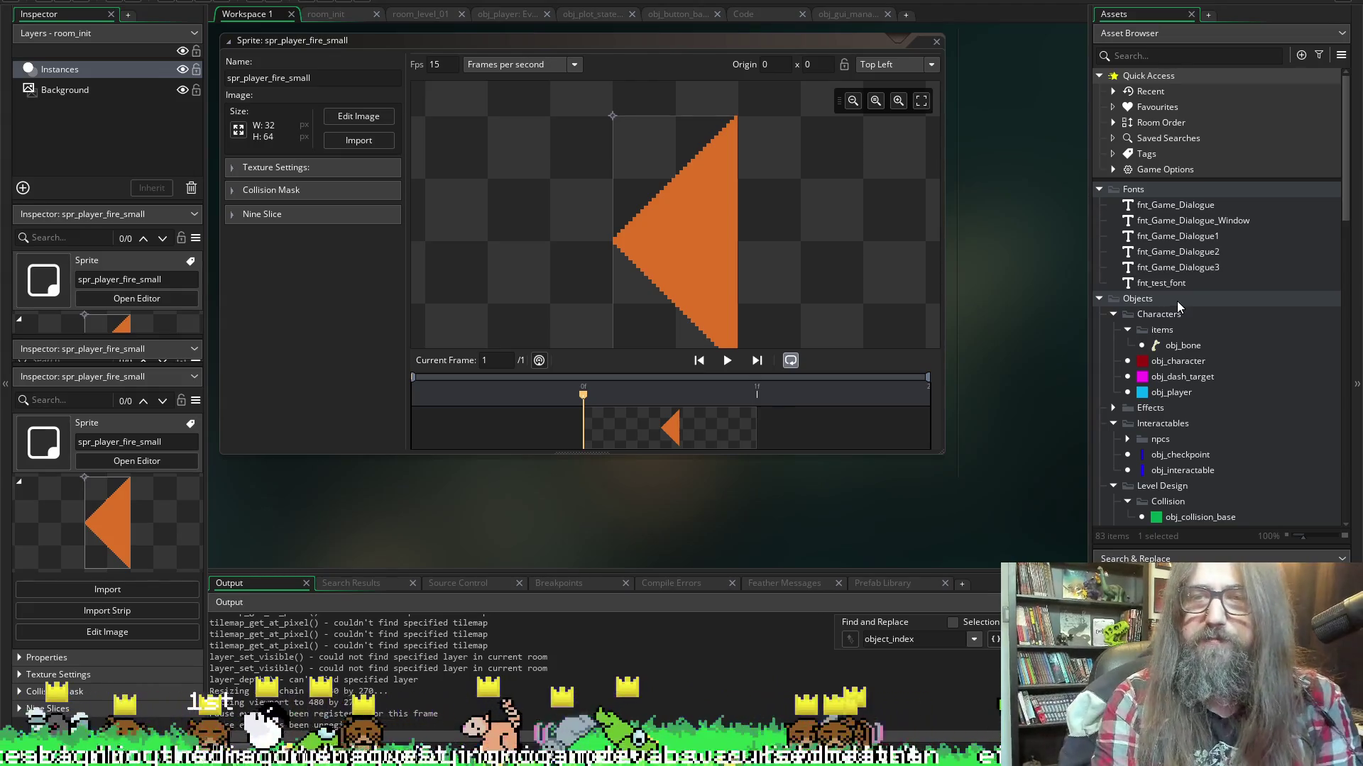
Scroll the Asset Browser down to the Objects folders
scroll(1176, 301, "down", 3)
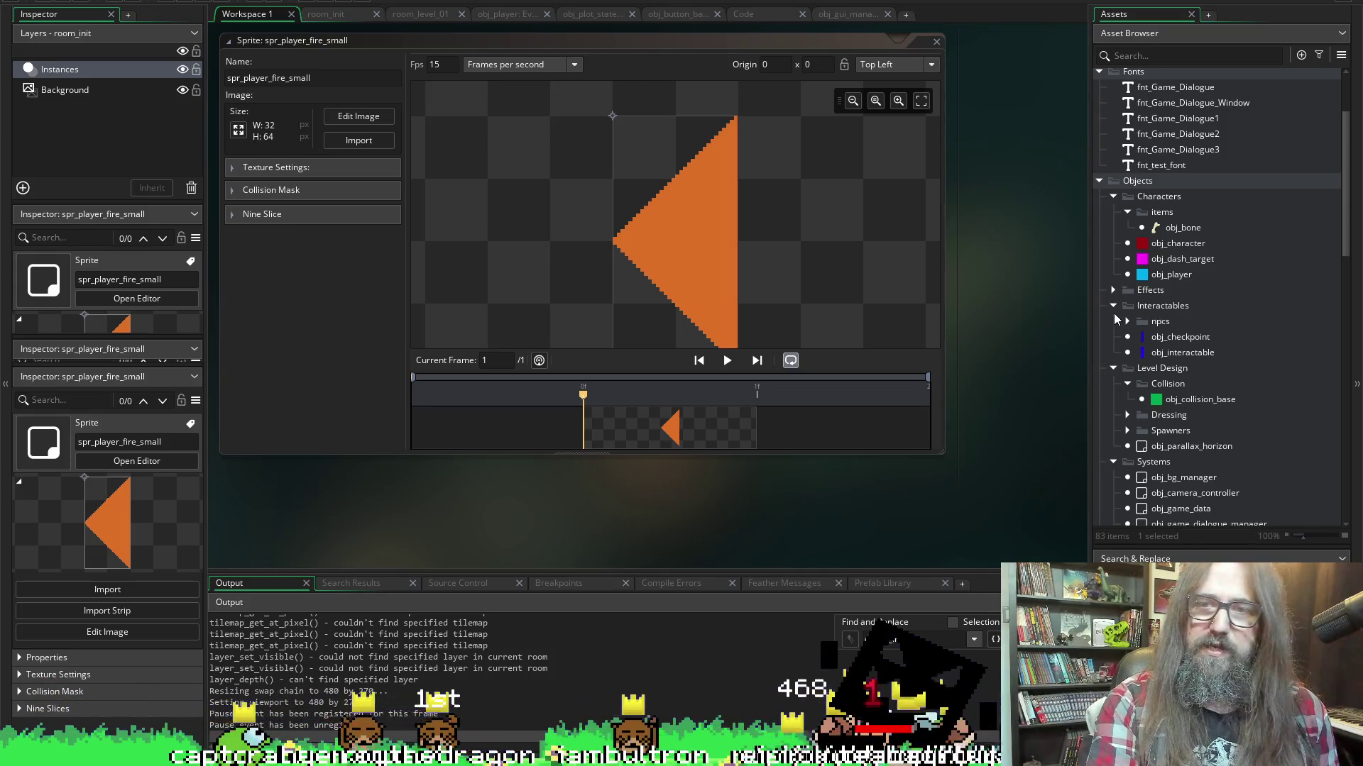
scroll(1135, 341, "down", 2)
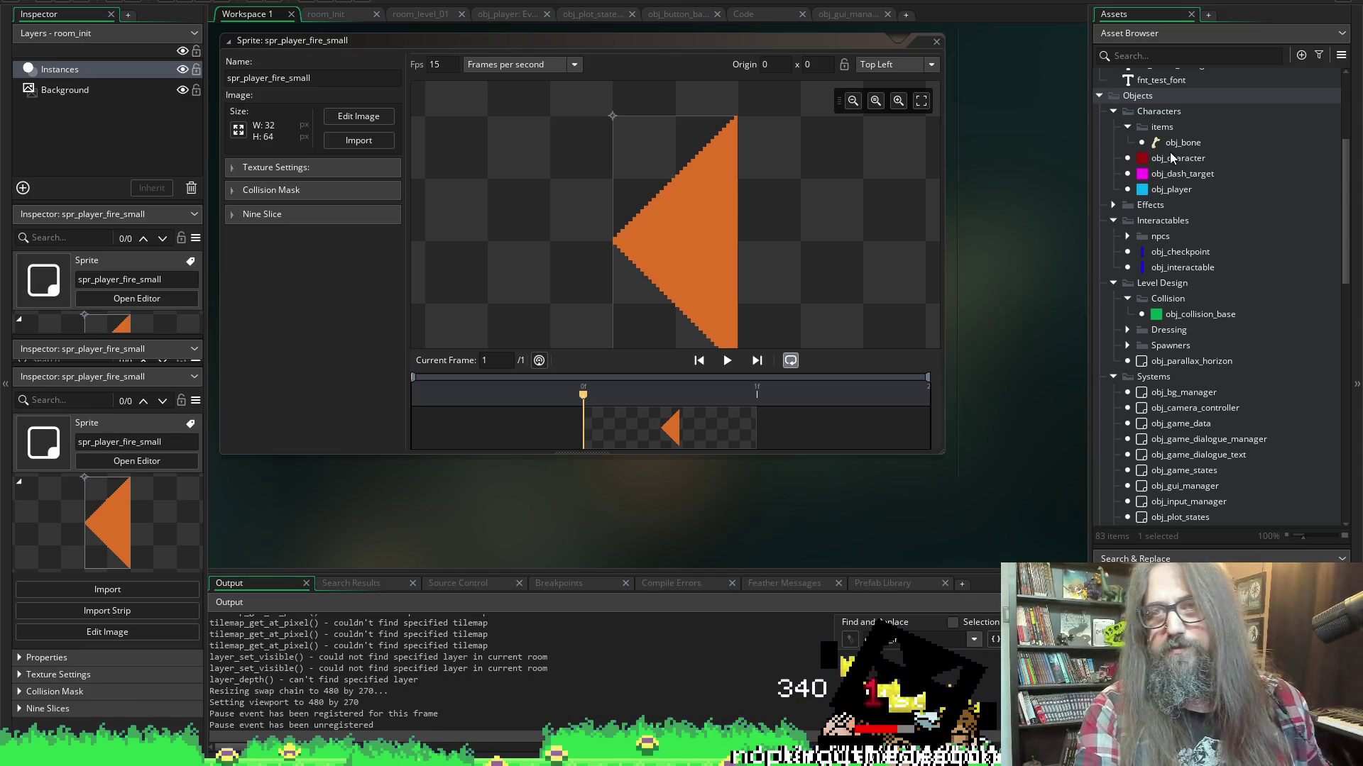
Create obj_player_fire in the Effects objects folder and give it the spr_player_fire_small sprite
left_click(1114, 206)
right_click(1144, 208)
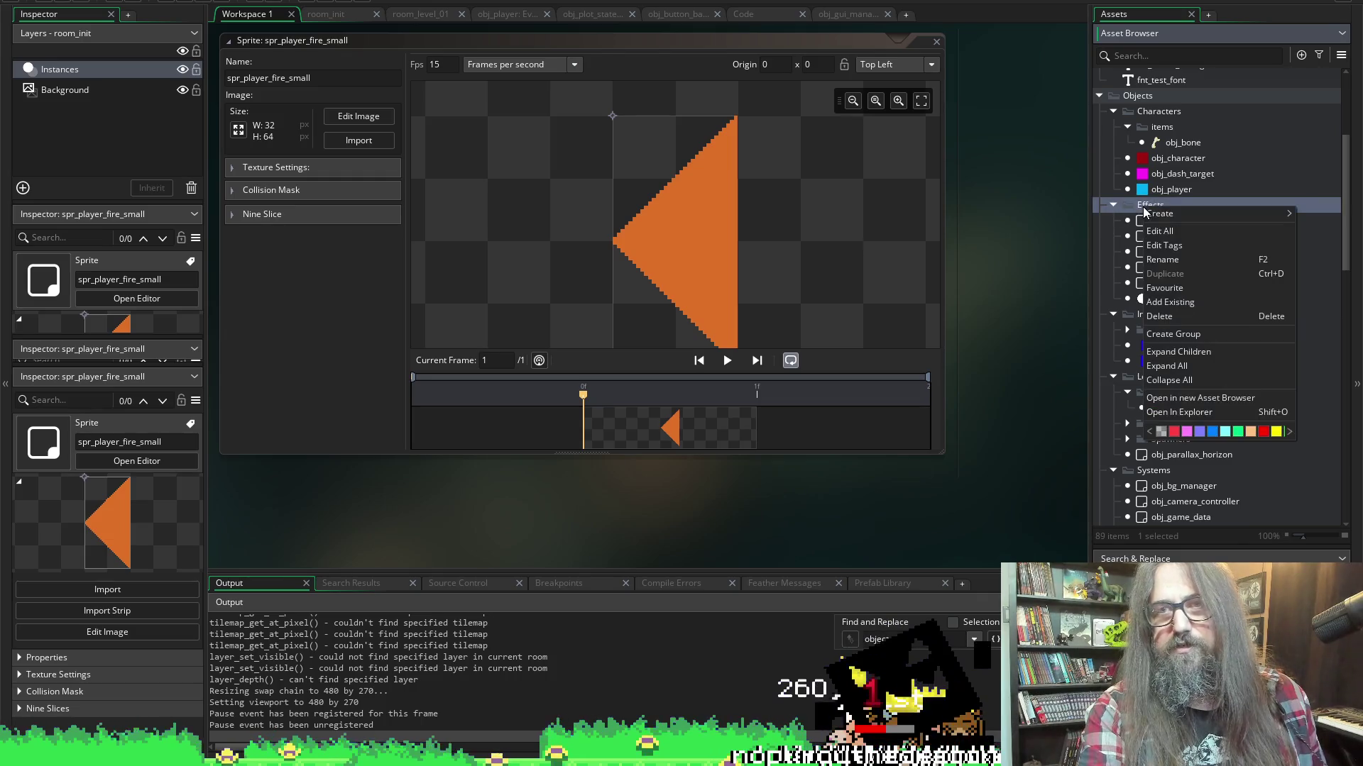
mouse_move(1164, 214)
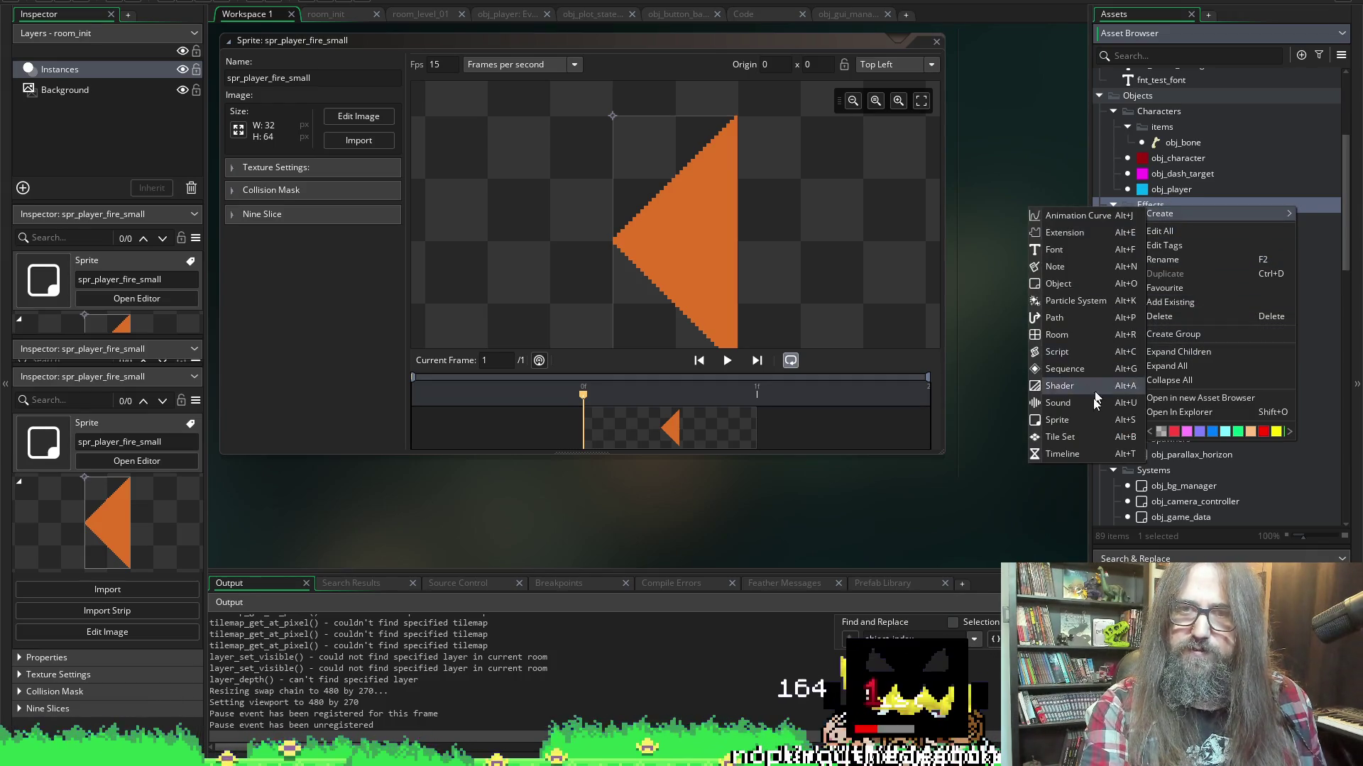
left_click(1078, 284)
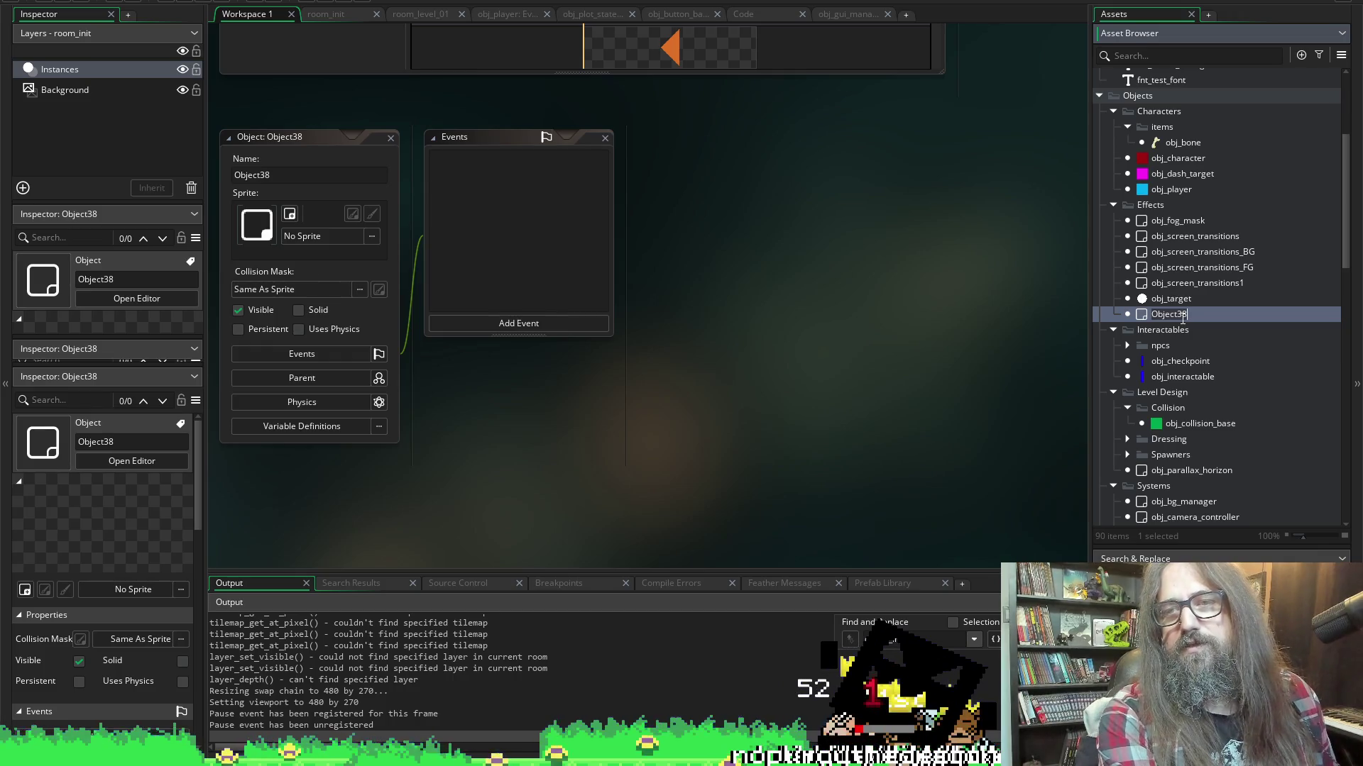
type("obj_")
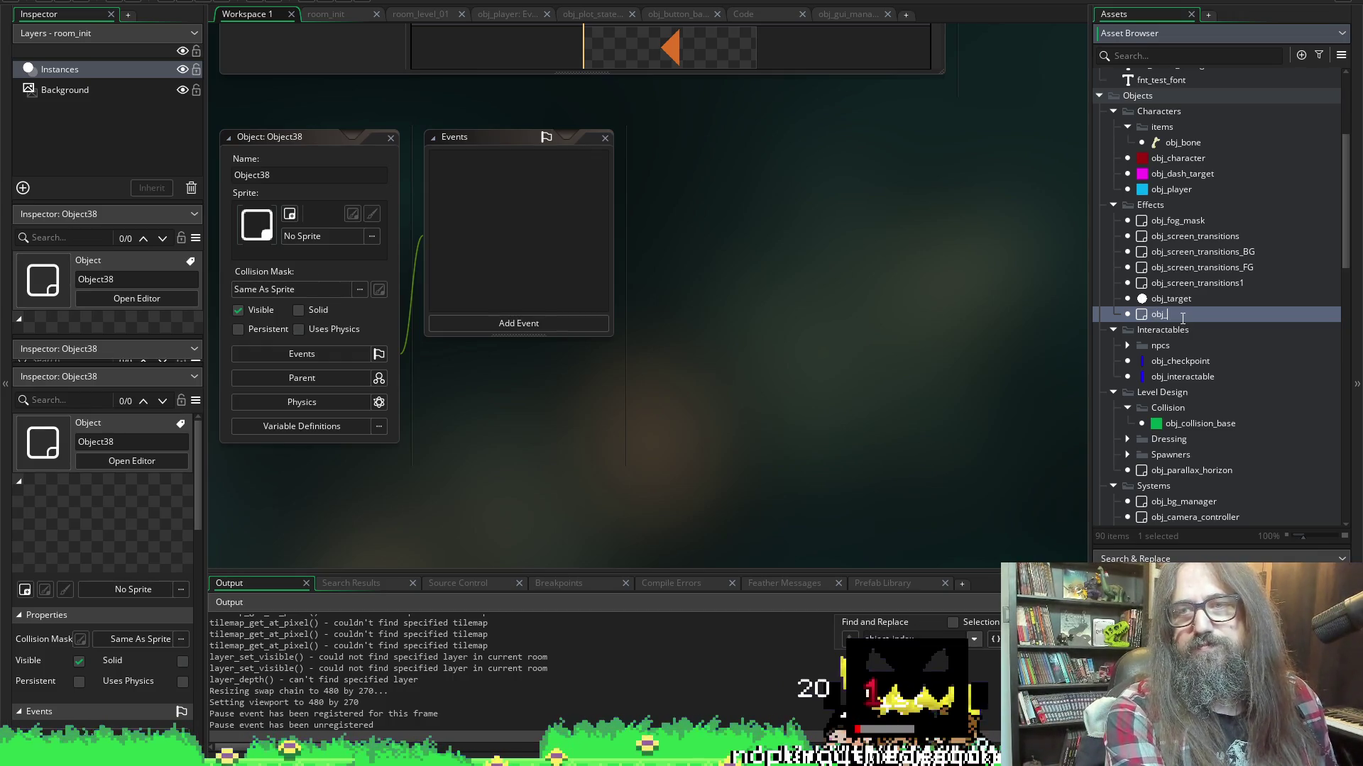
type("player_fire")
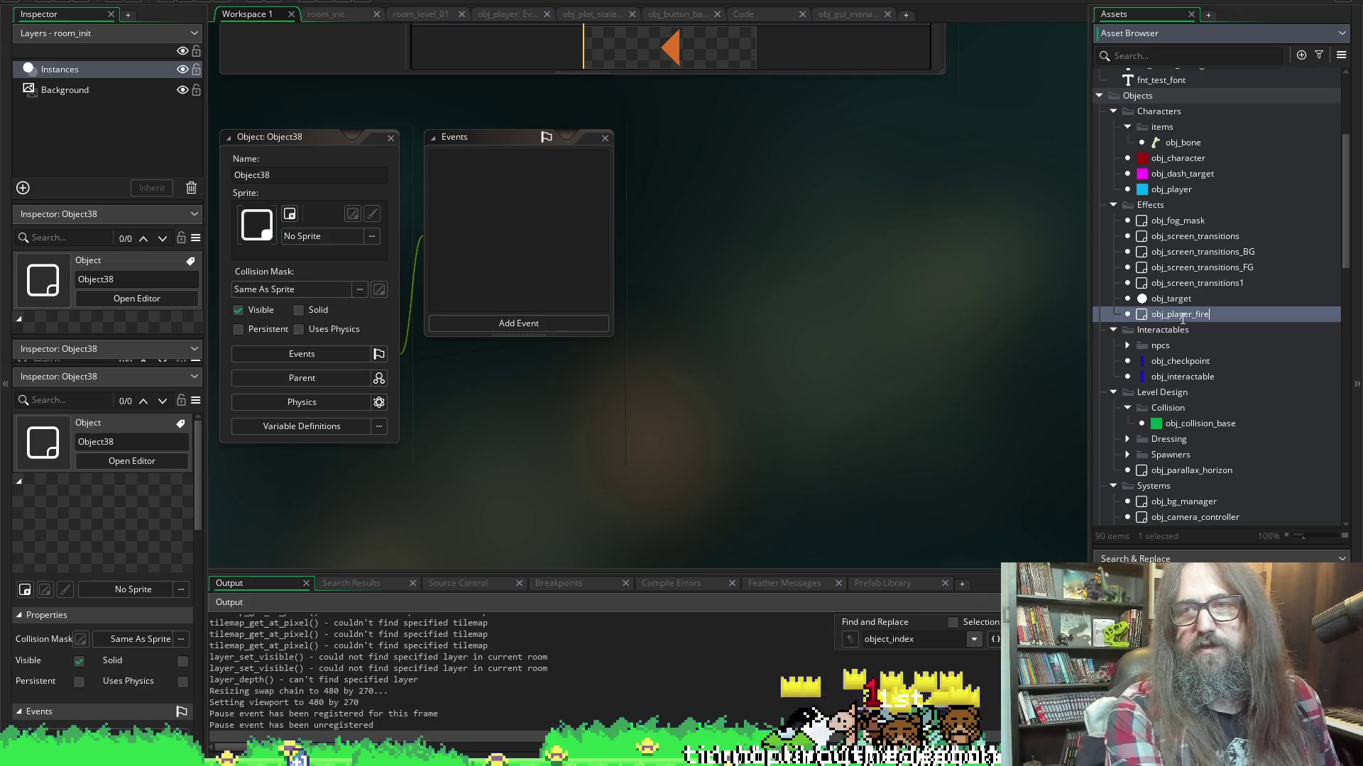
key("Return")
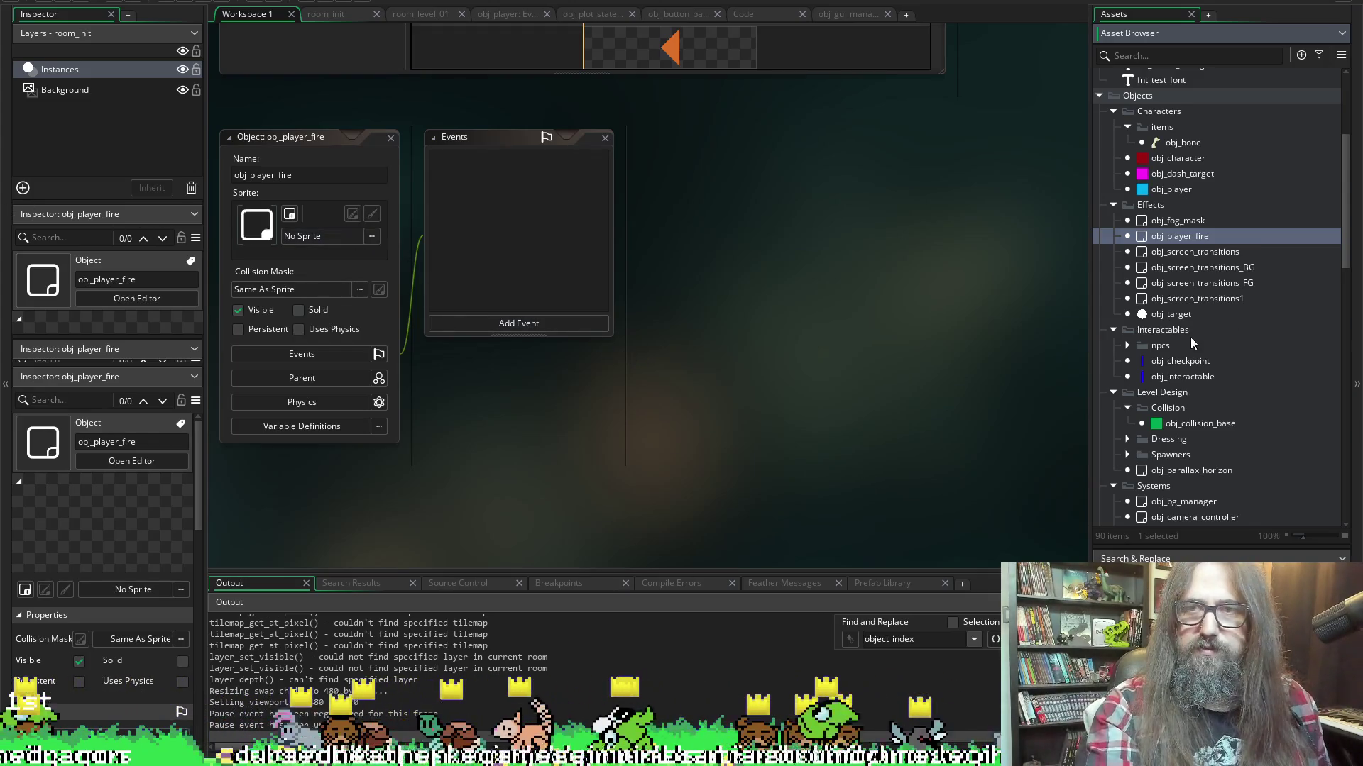
scroll(1207, 337, "down", 15)
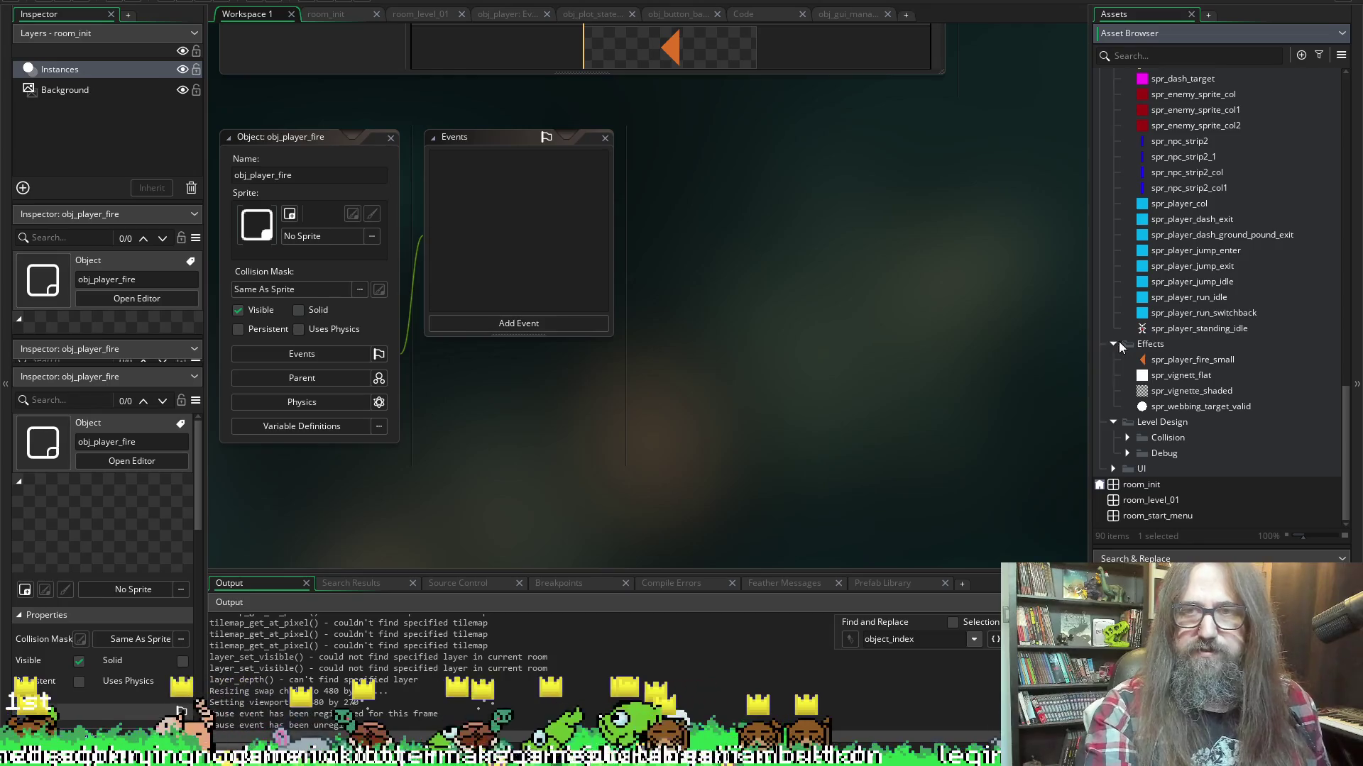
mouse_move(1169, 357)
left_mouse_down()
mouse_move(556, 234)
mouse_move(327, 259)
left_mouse_up()
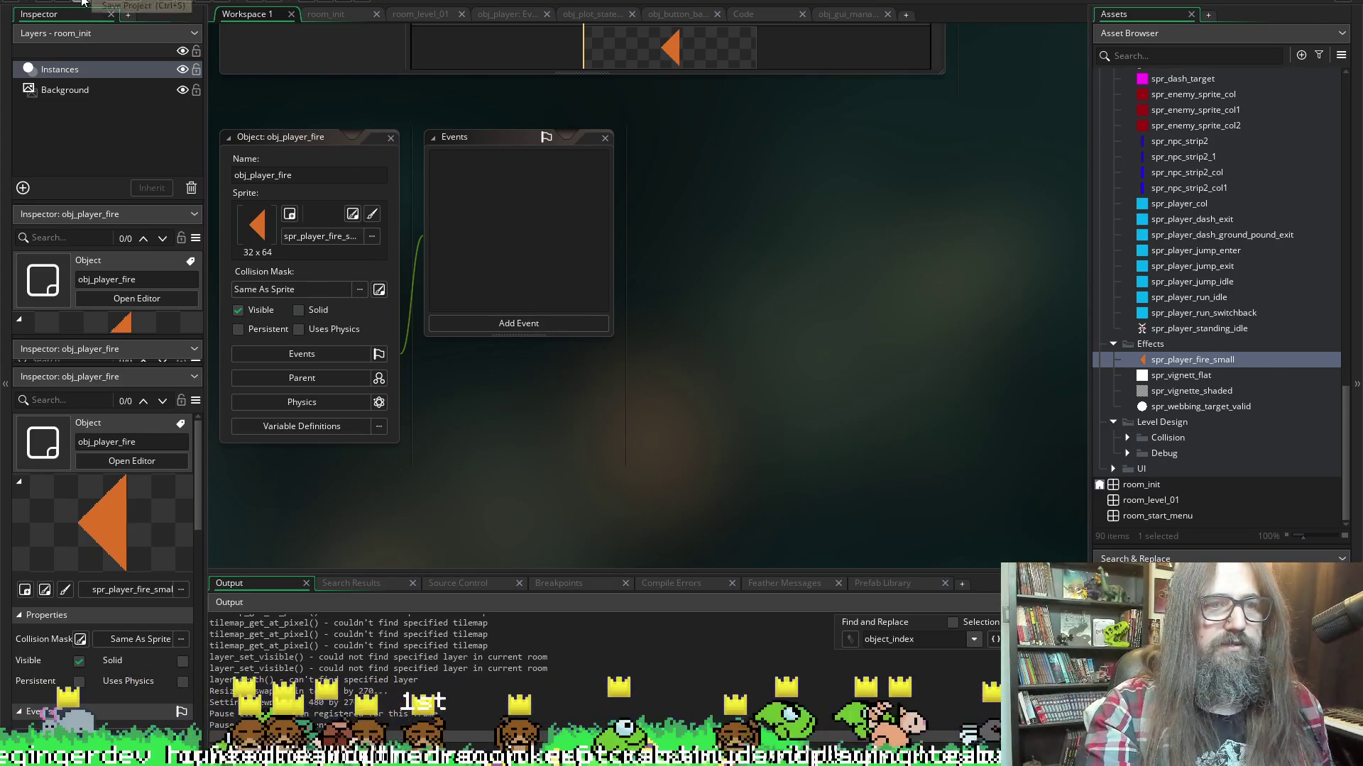
Widen the Assets panel and select the Effects objects folder
scroll(1192, 258, "up", 10)
scroll(1209, 244, "up", 8)
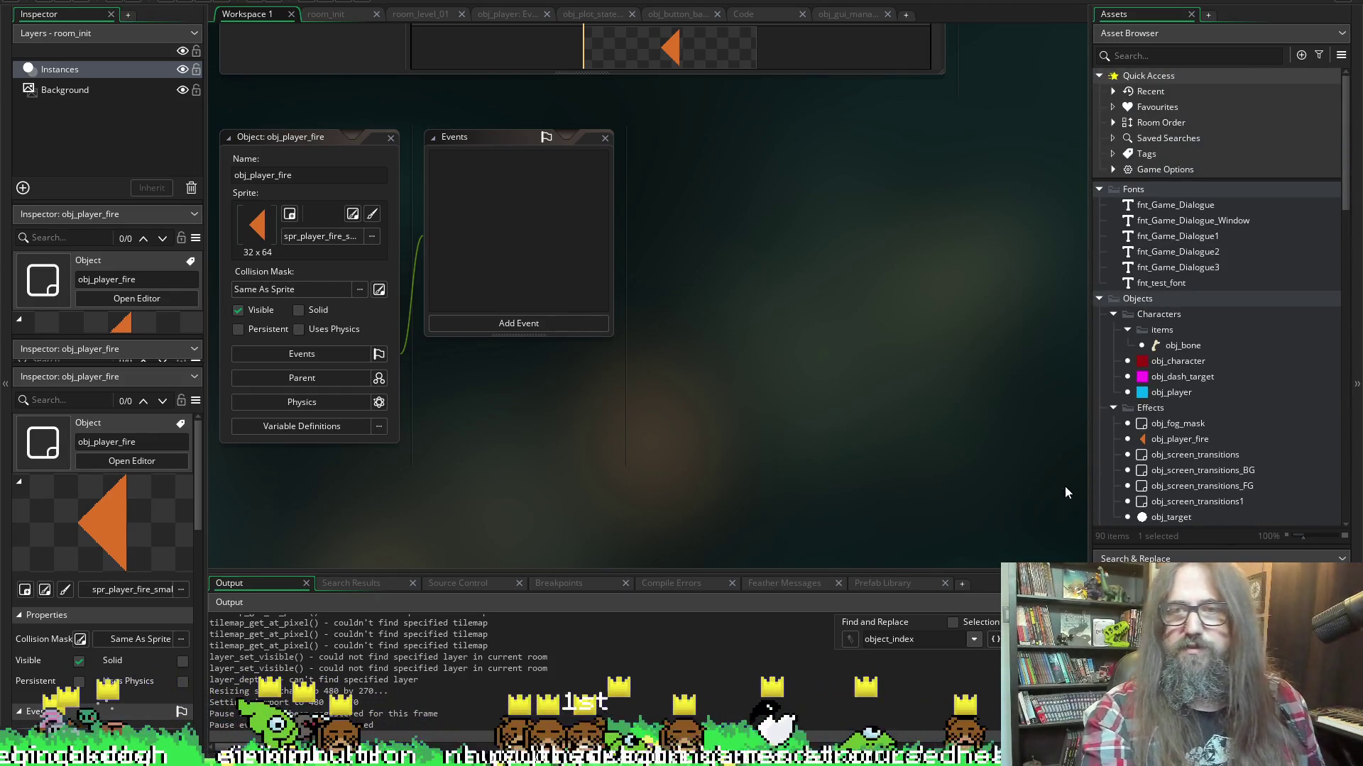
left_click_drag(1087, 366, 1004, 365)
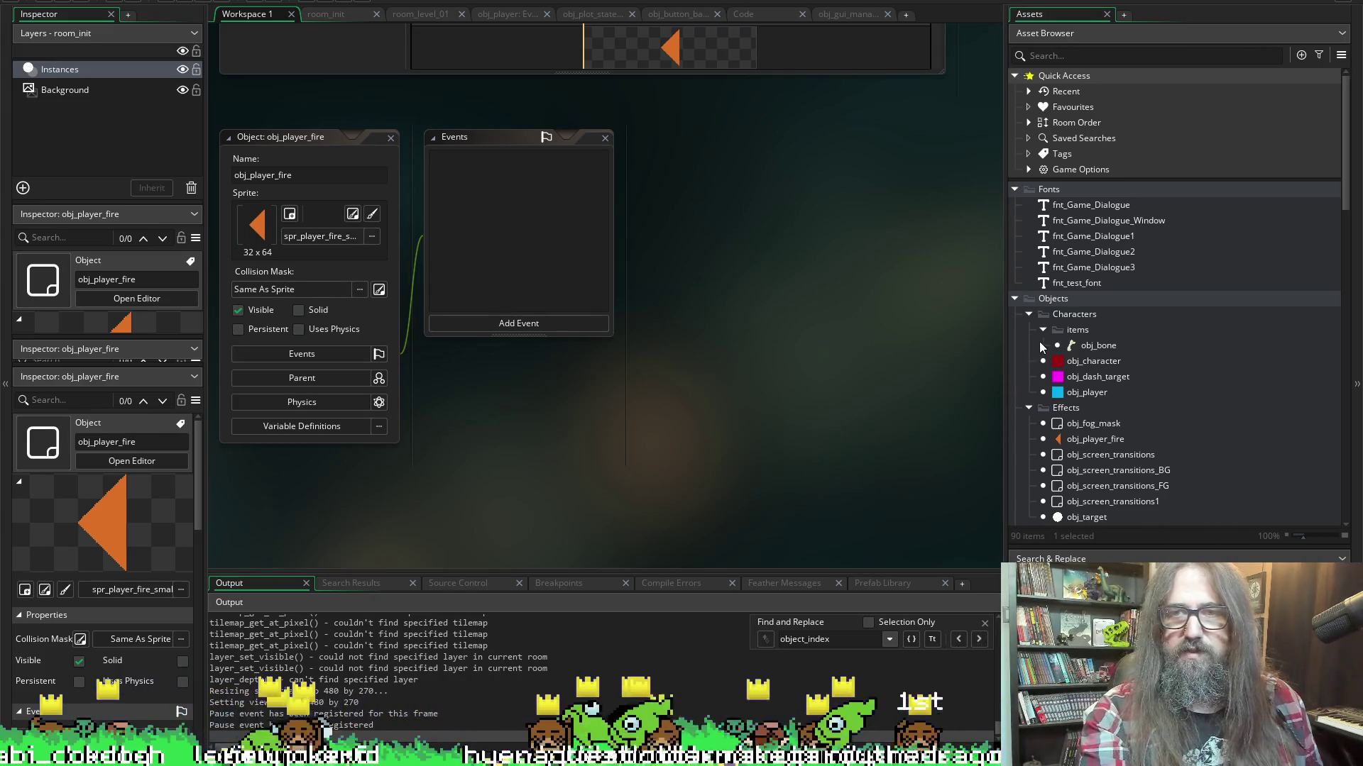
left_click(1067, 410)
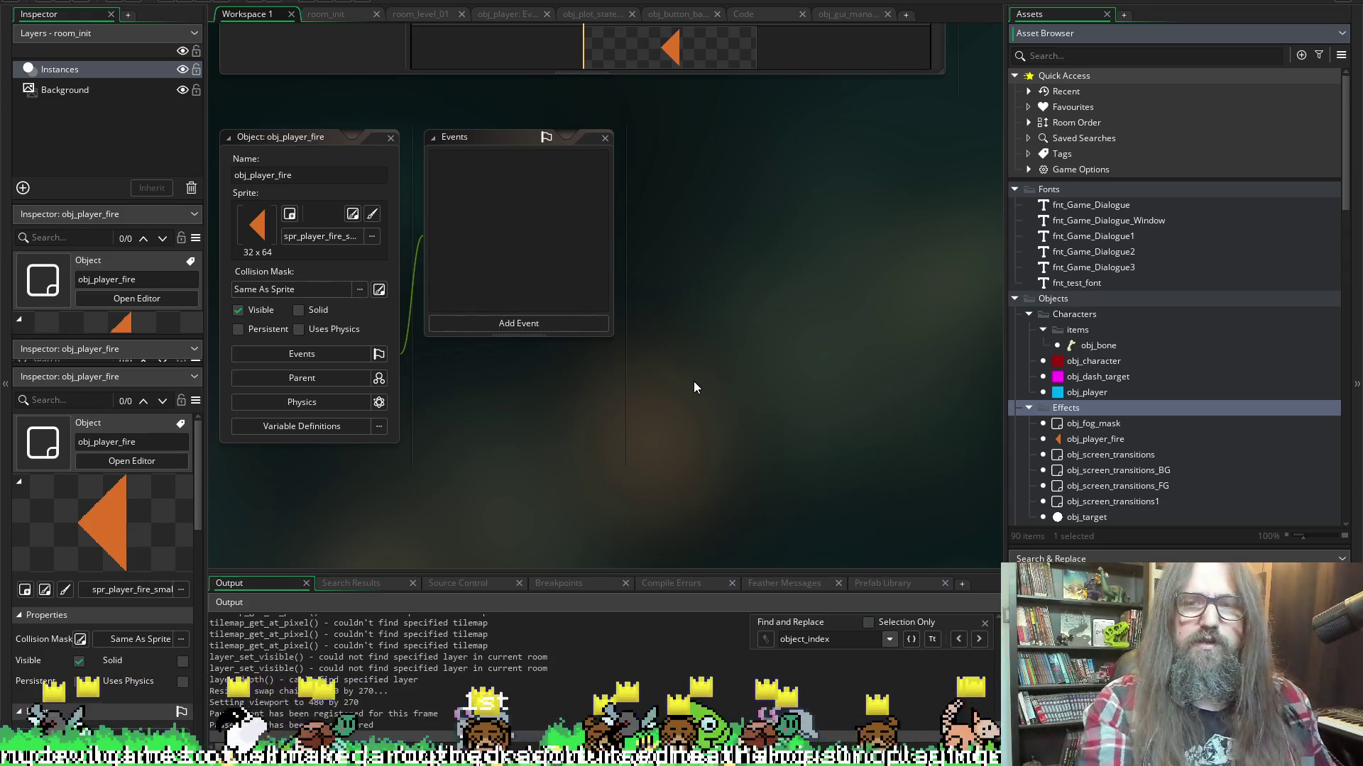
Open obj_player and its Create - Player Init event code
double_click(1088, 395)
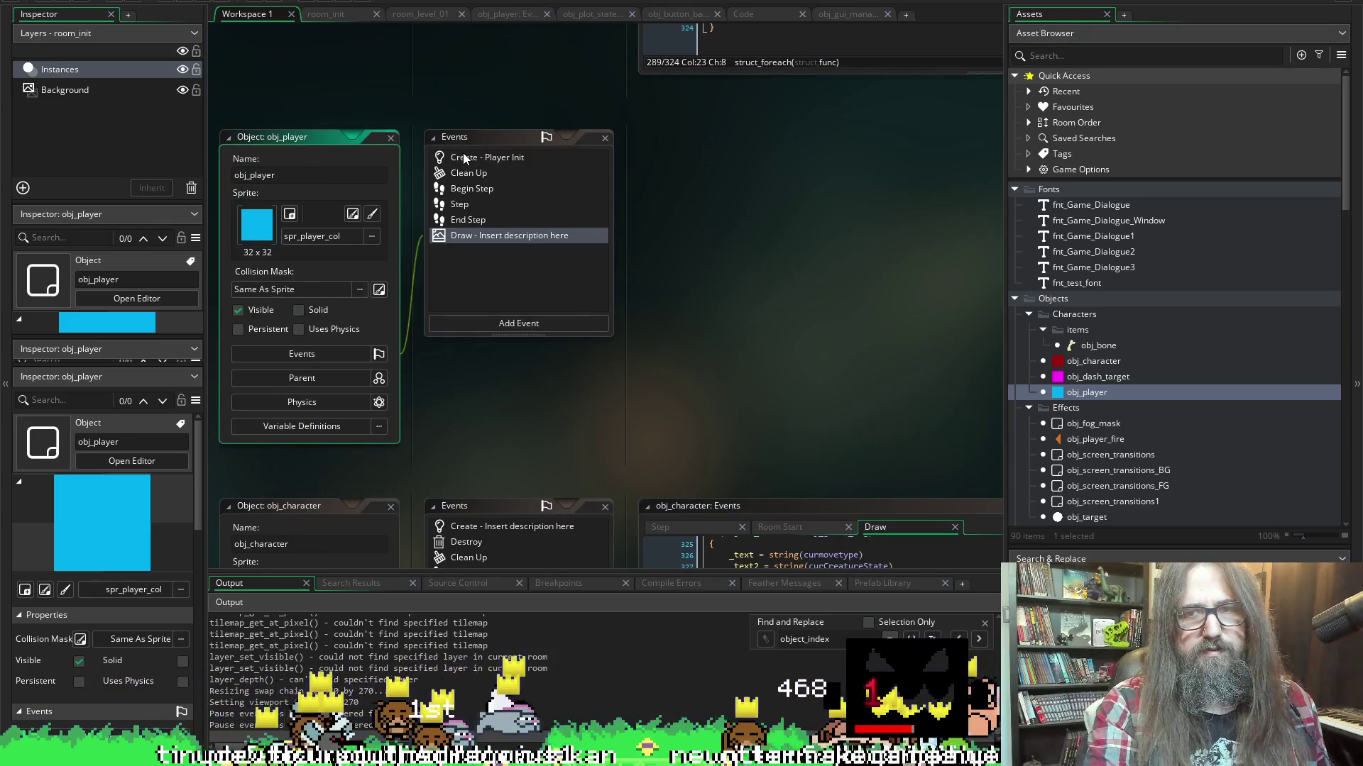
left_click(465, 157)
double_click(465, 157)
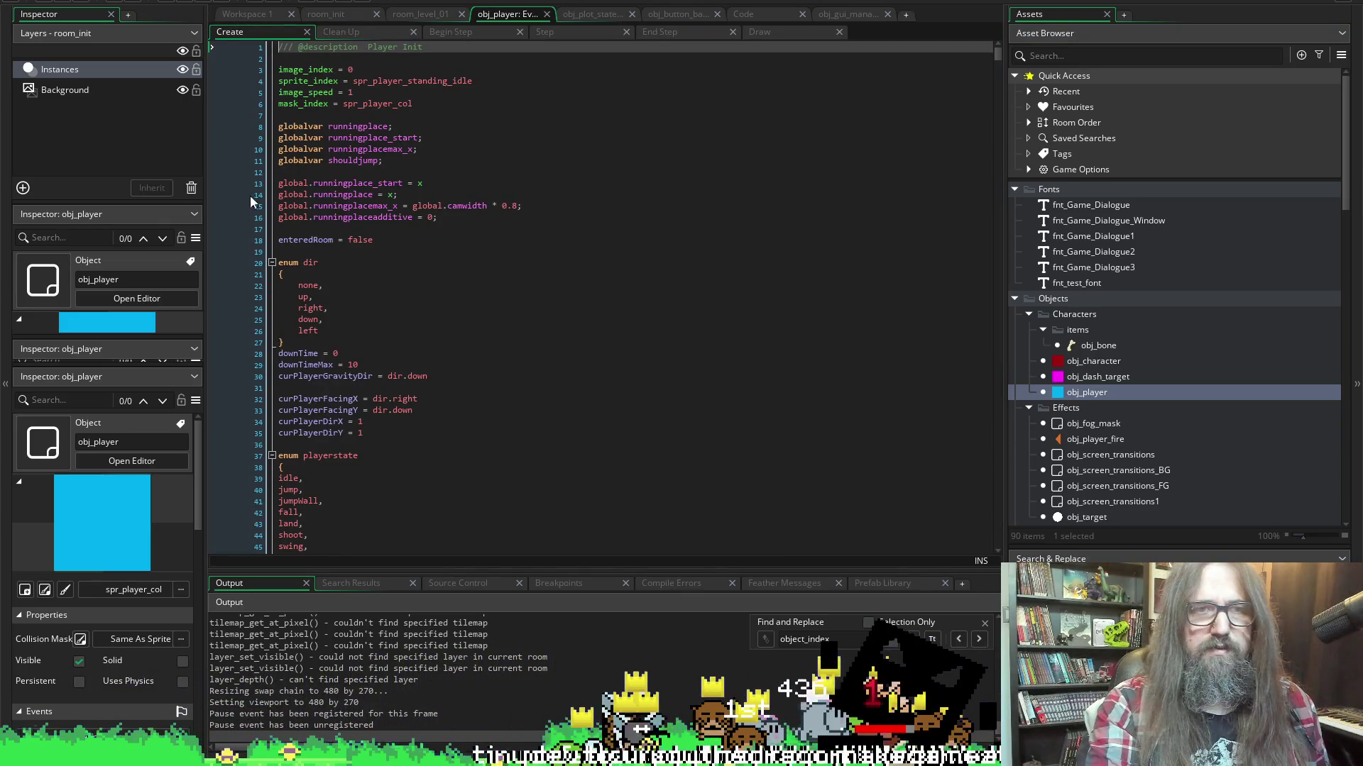
scroll(348, 212, "down", 14)
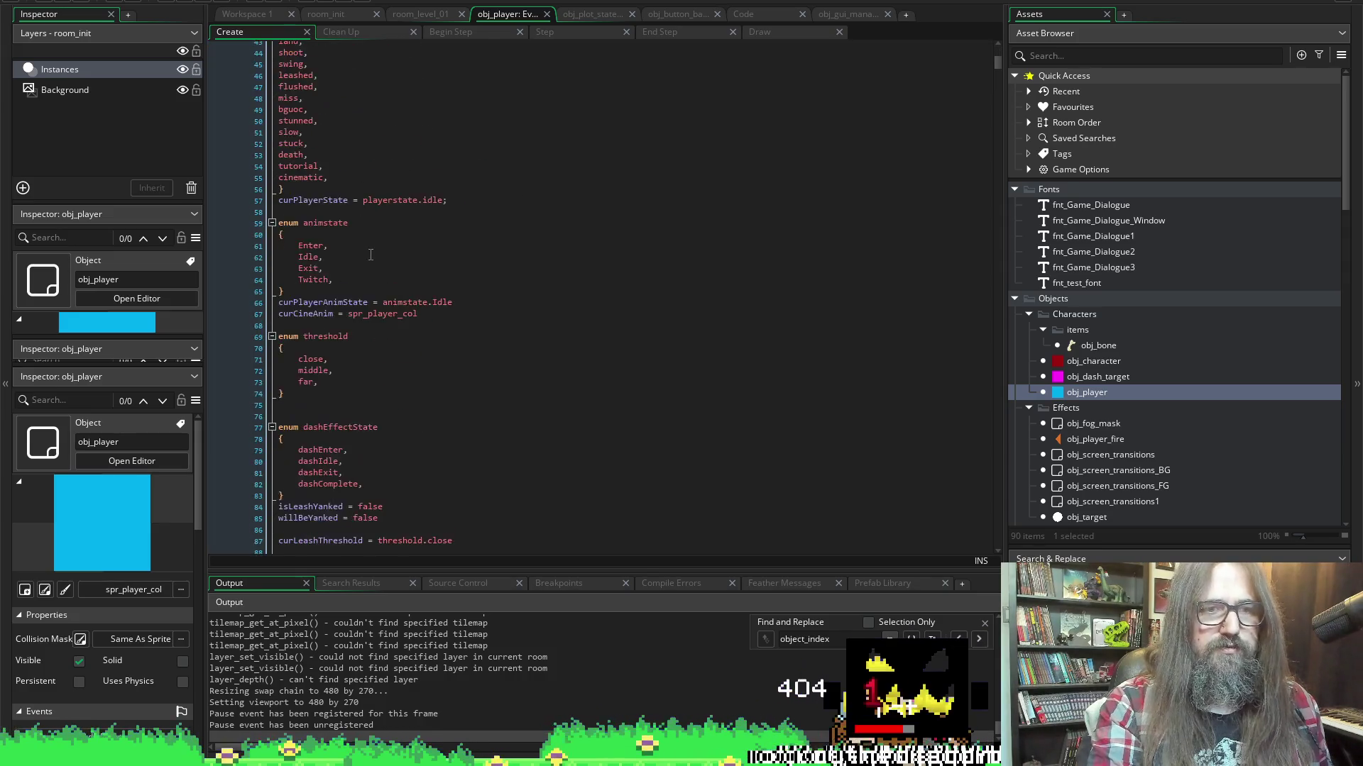
scroll(348, 211, "up", 8)
scroll(349, 212, "up", 6)
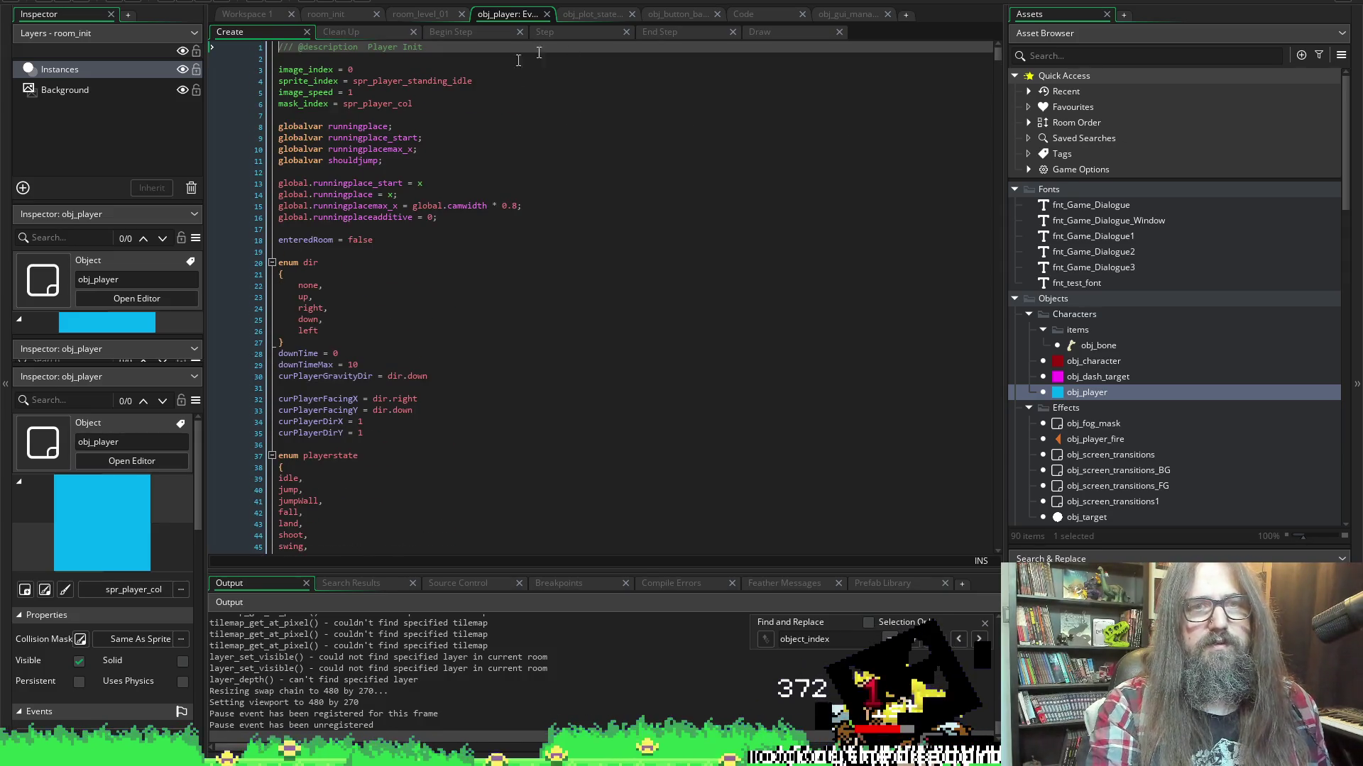
Return to the object workspace and reopen obj_player's Create event code
left_click(244, 14)
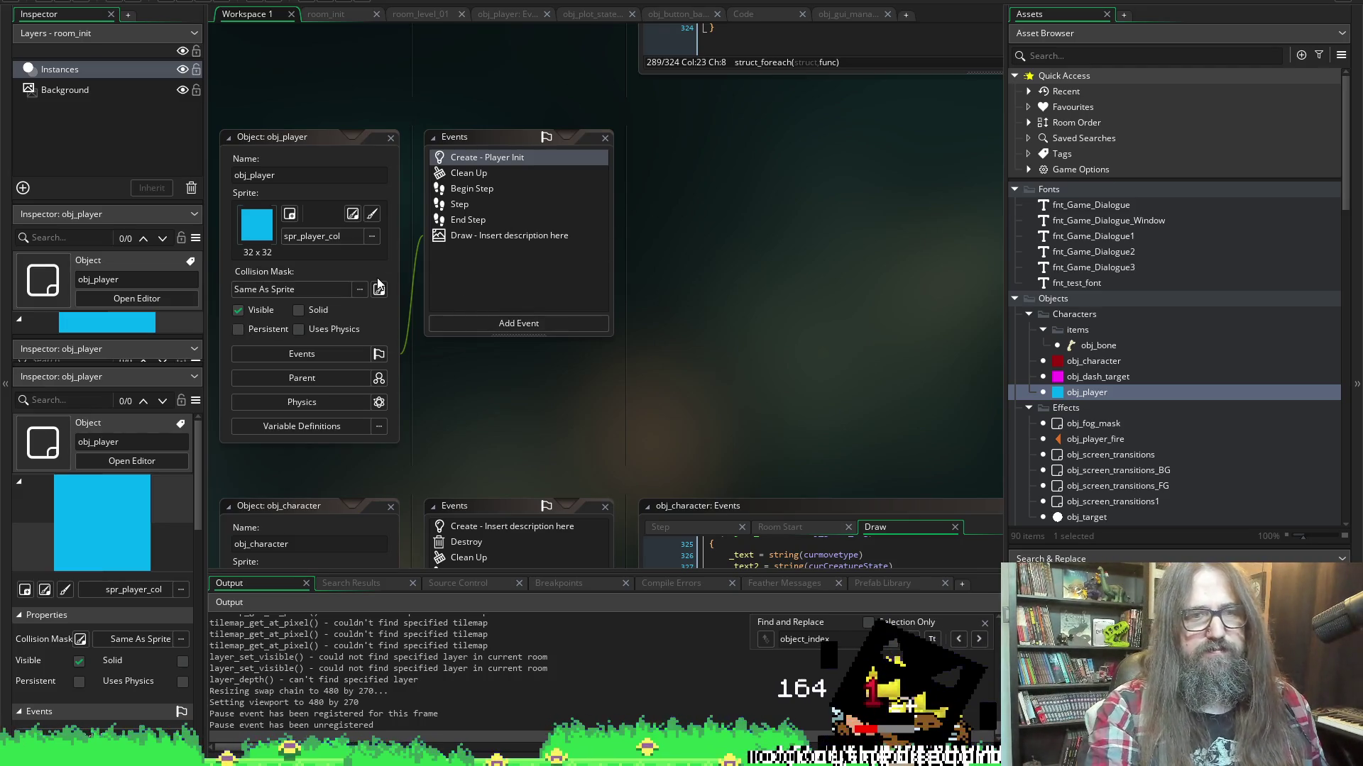
left_click(287, 182)
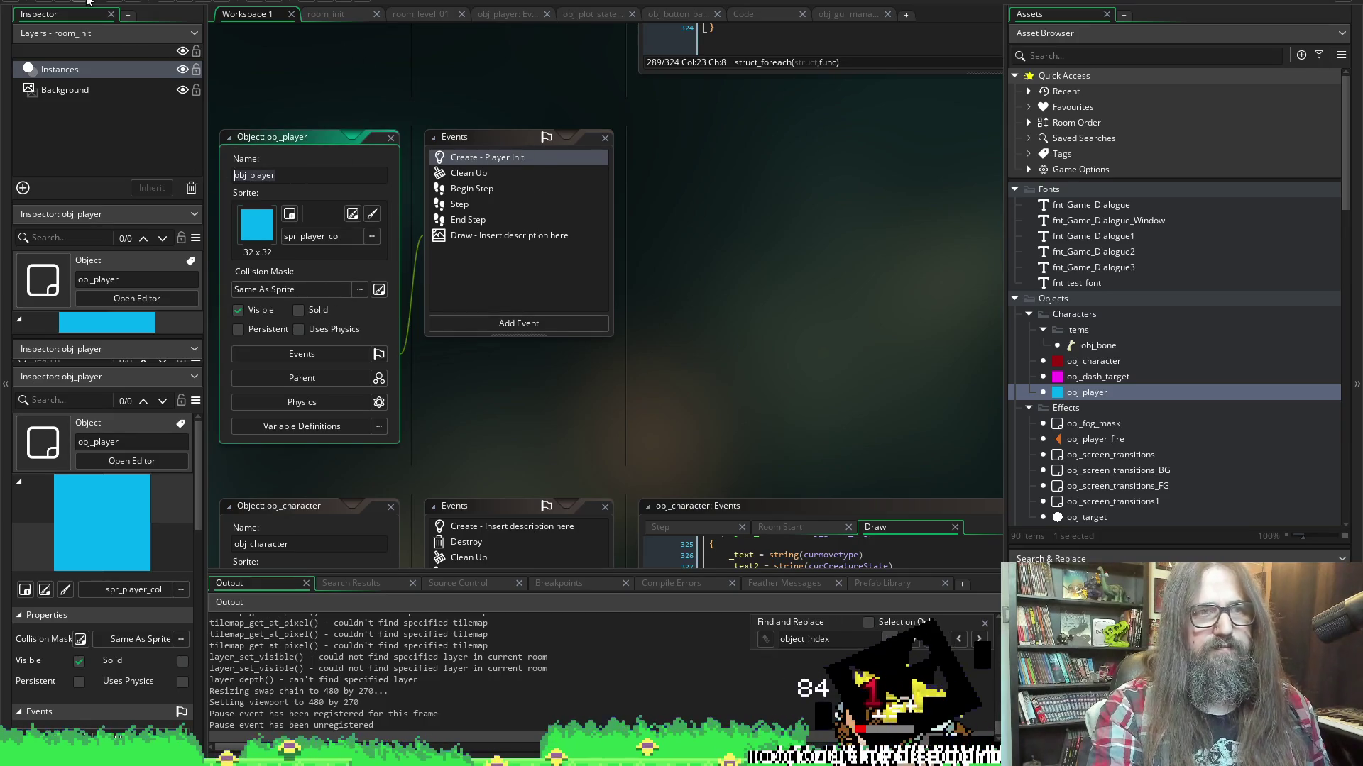
left_click(407, 167)
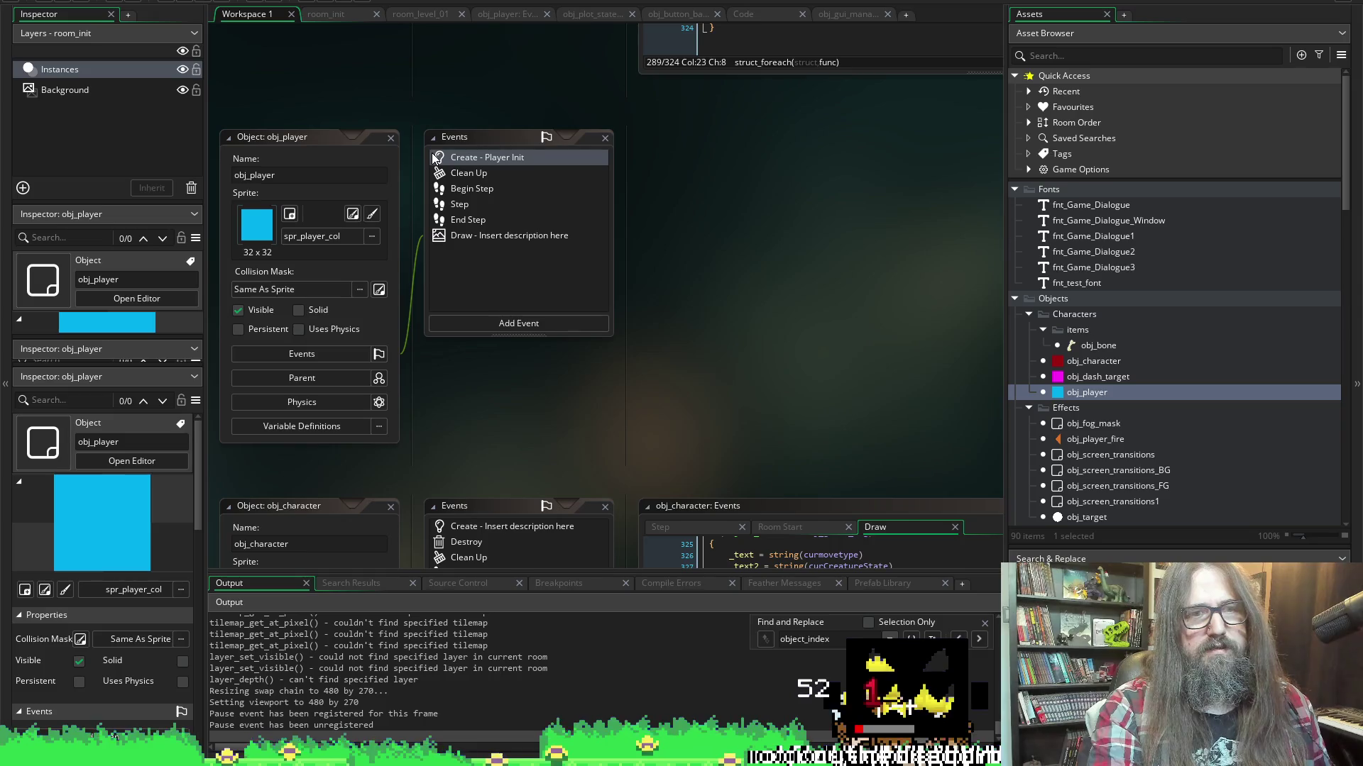
left_click(475, 159)
double_click(475, 159)
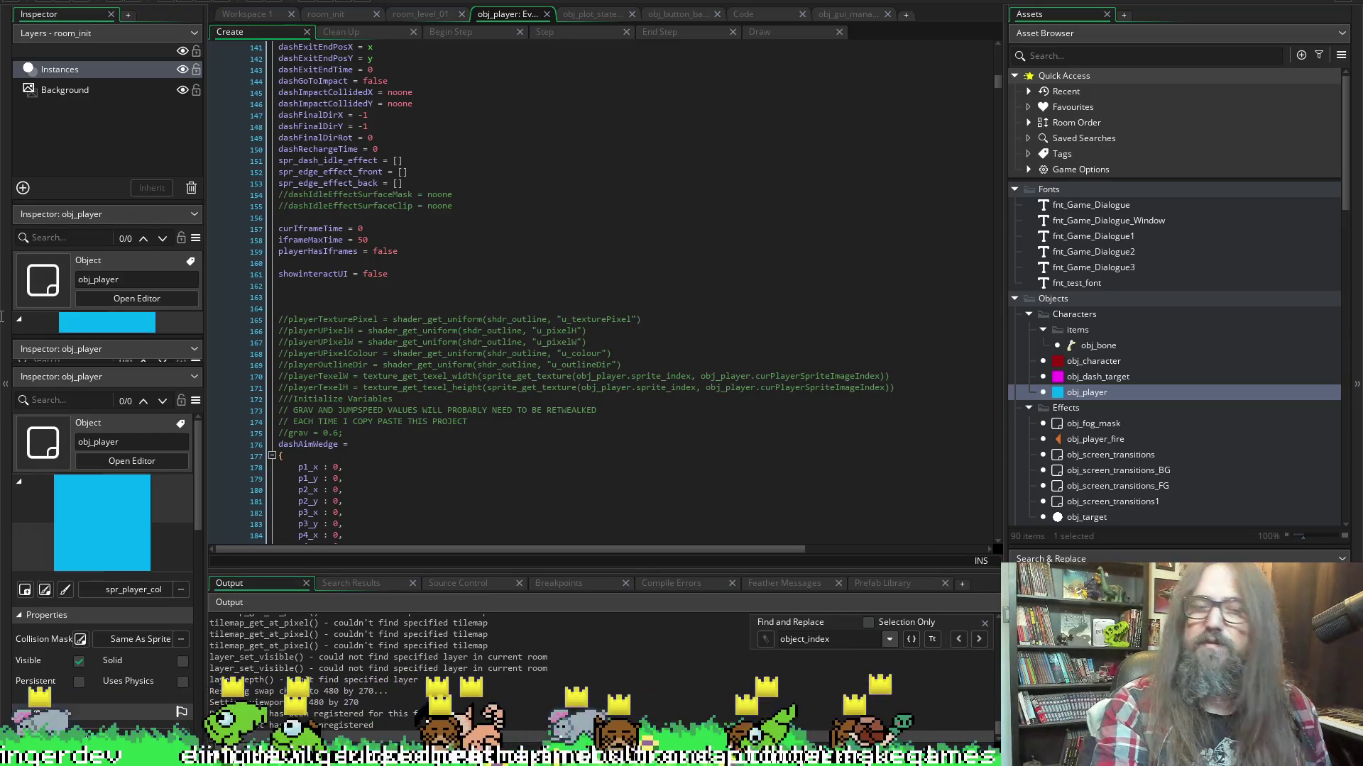
scroll(257, 271, "down", 20)
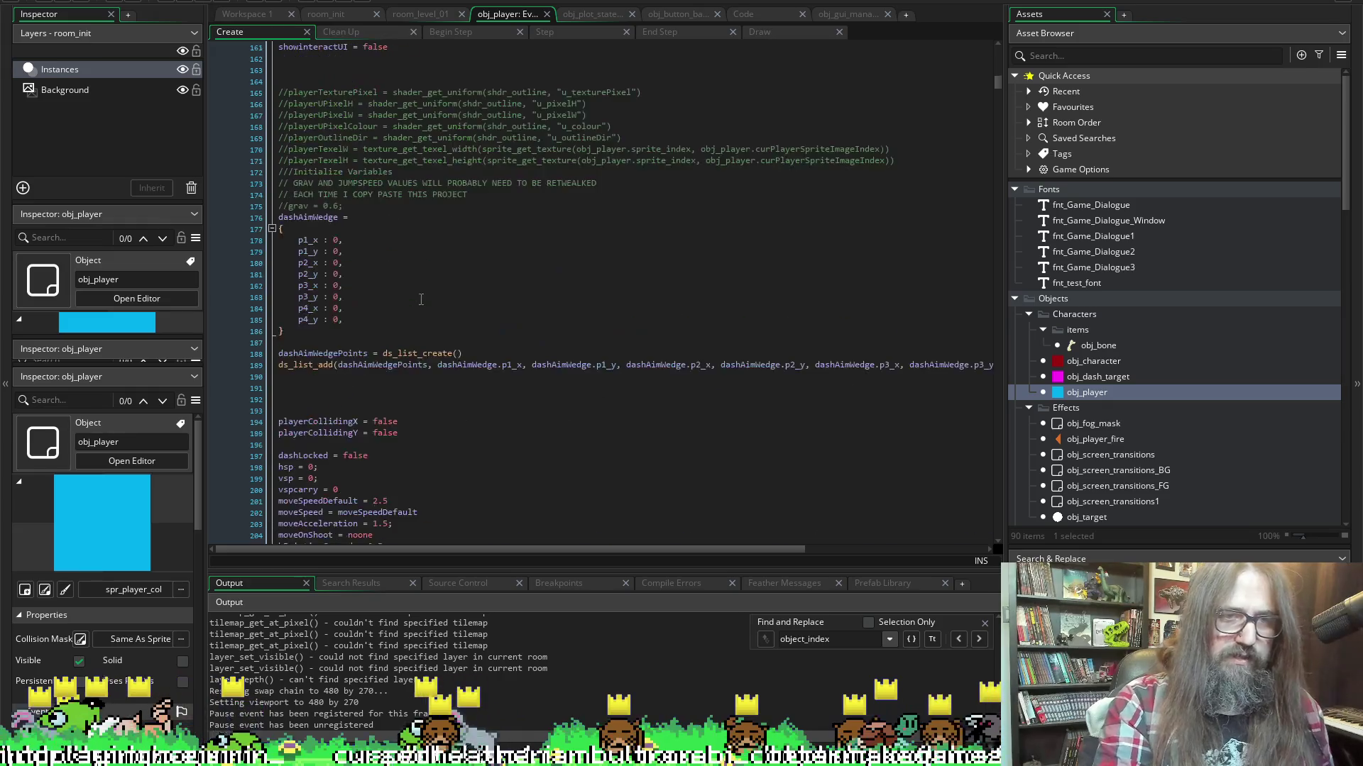
Place the caret on the blank line below the commented leash lines
left_click(256, 271)
scroll(383, 384, "down", 20)
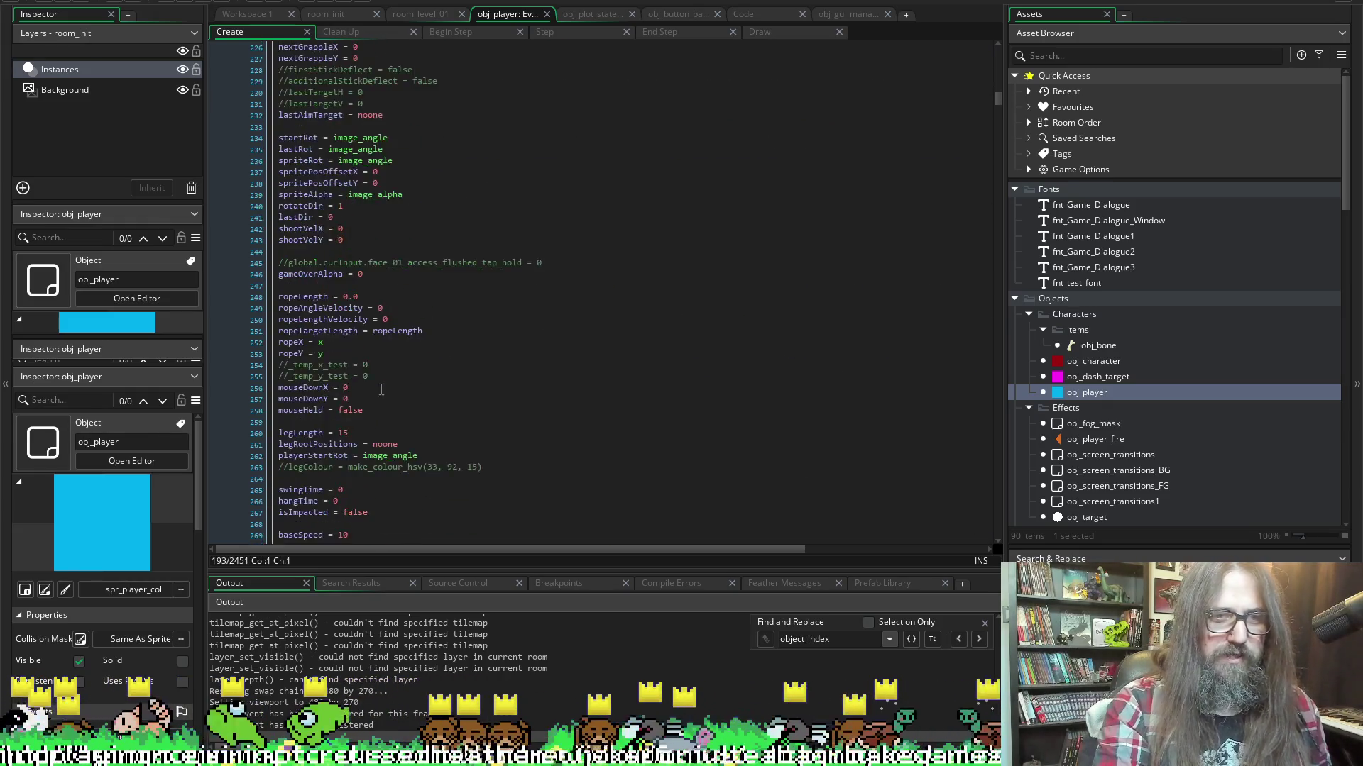
left_click(323, 291)
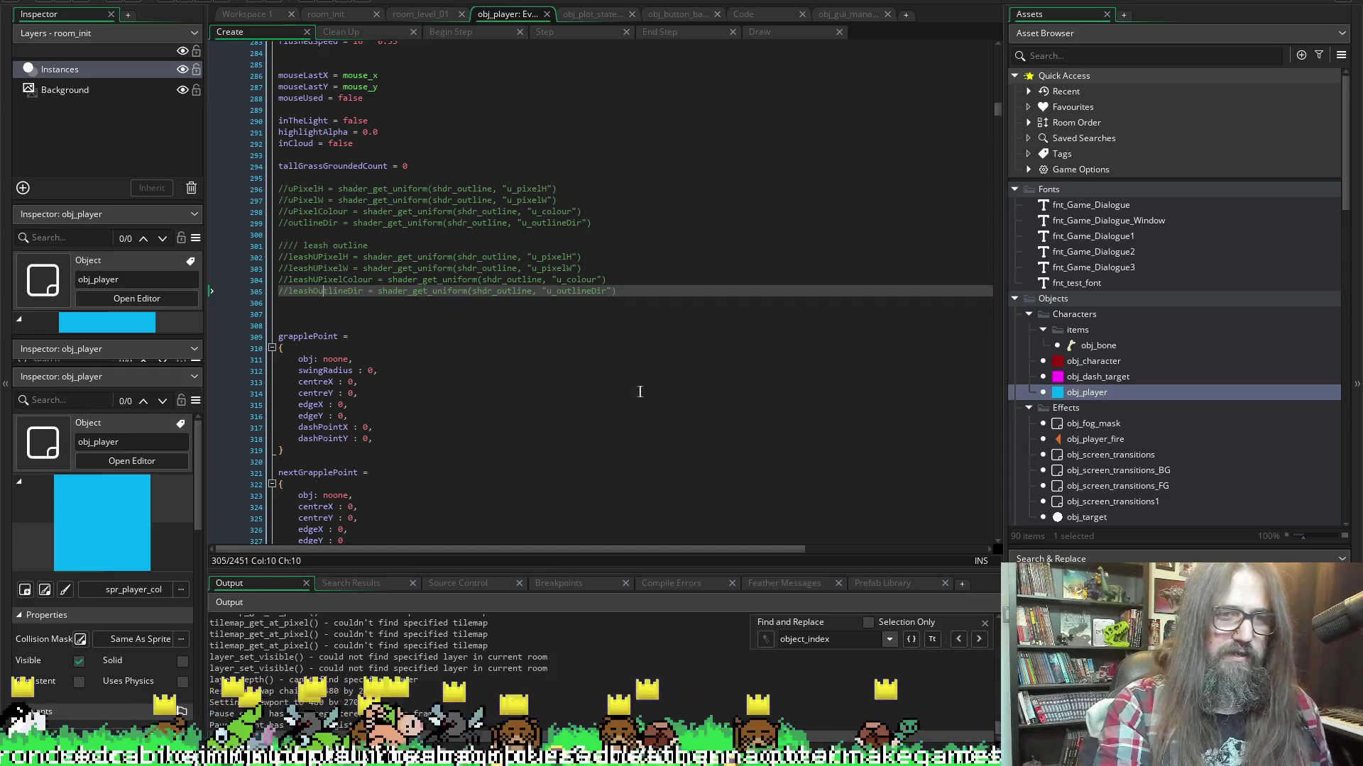
scroll(369, 365, "down", 13)
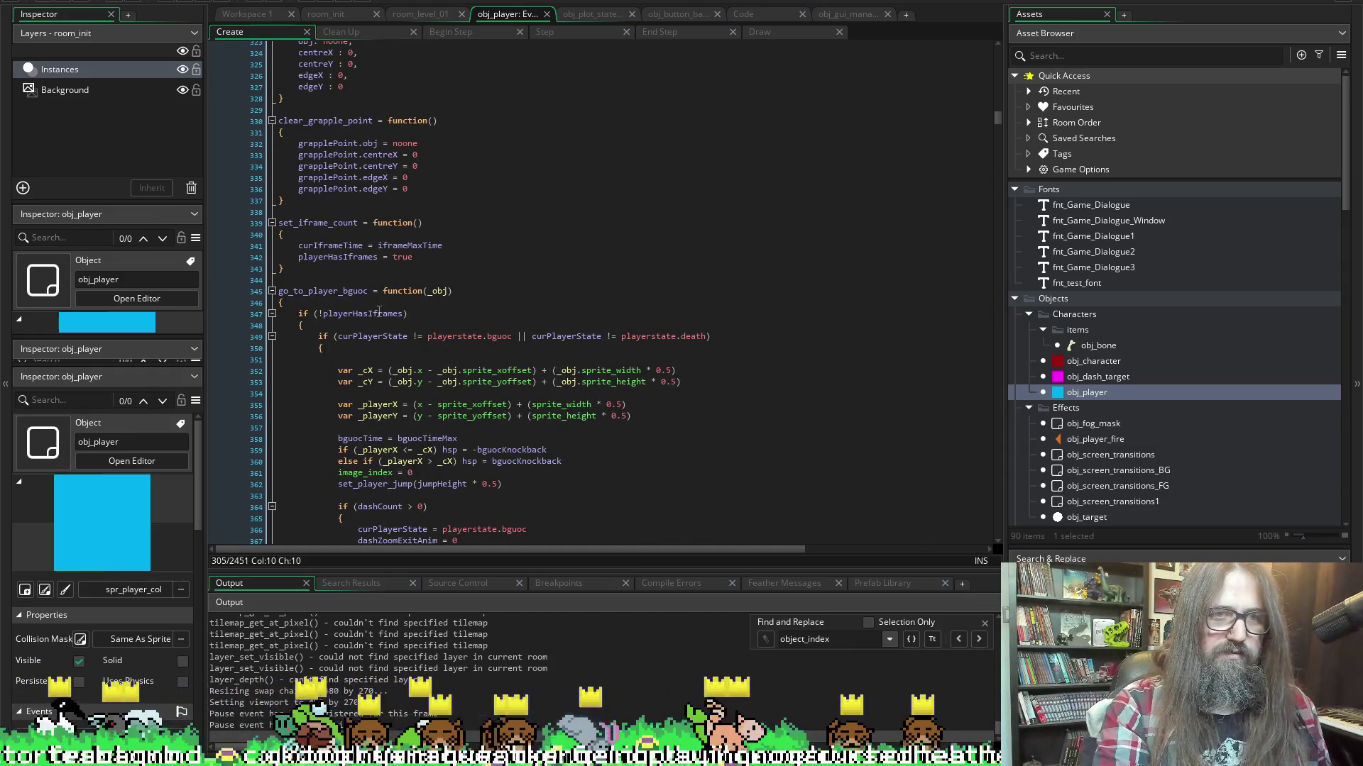
scroll(379, 312, "up", 11)
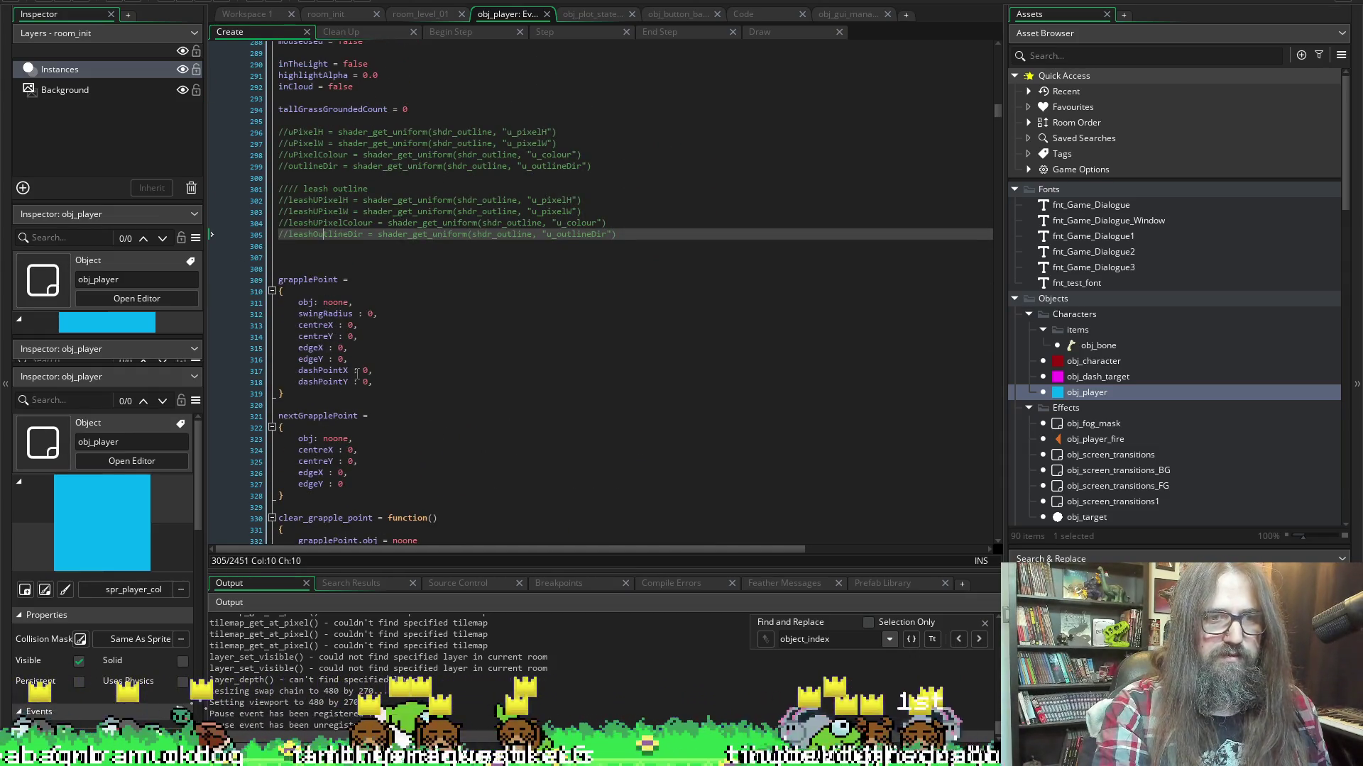
scroll(356, 370, "down", 4)
scroll(327, 375, "up", 6)
left_click(348, 318)
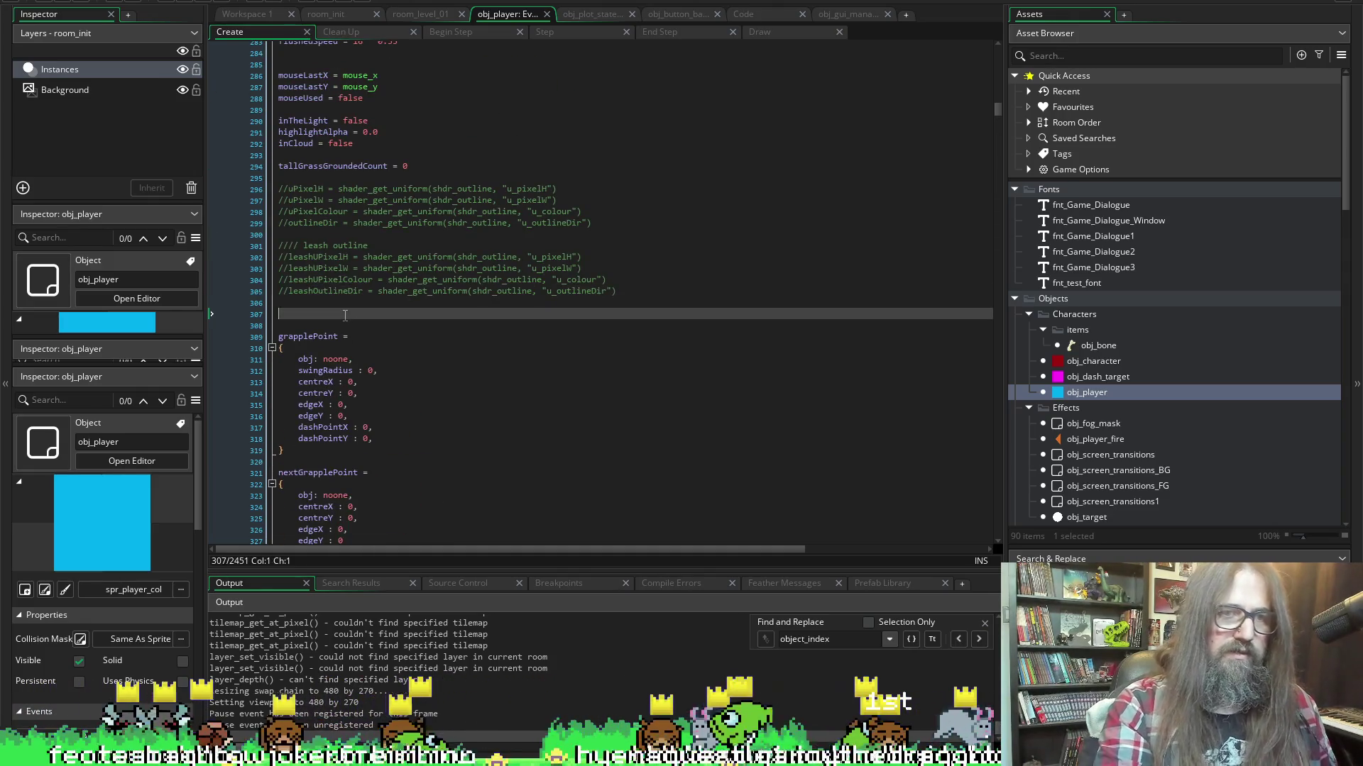
Add a //Player Fire comment and a playerFire = instance_create_layer() line, then check the Instances layer name
key("Up")
type("//")
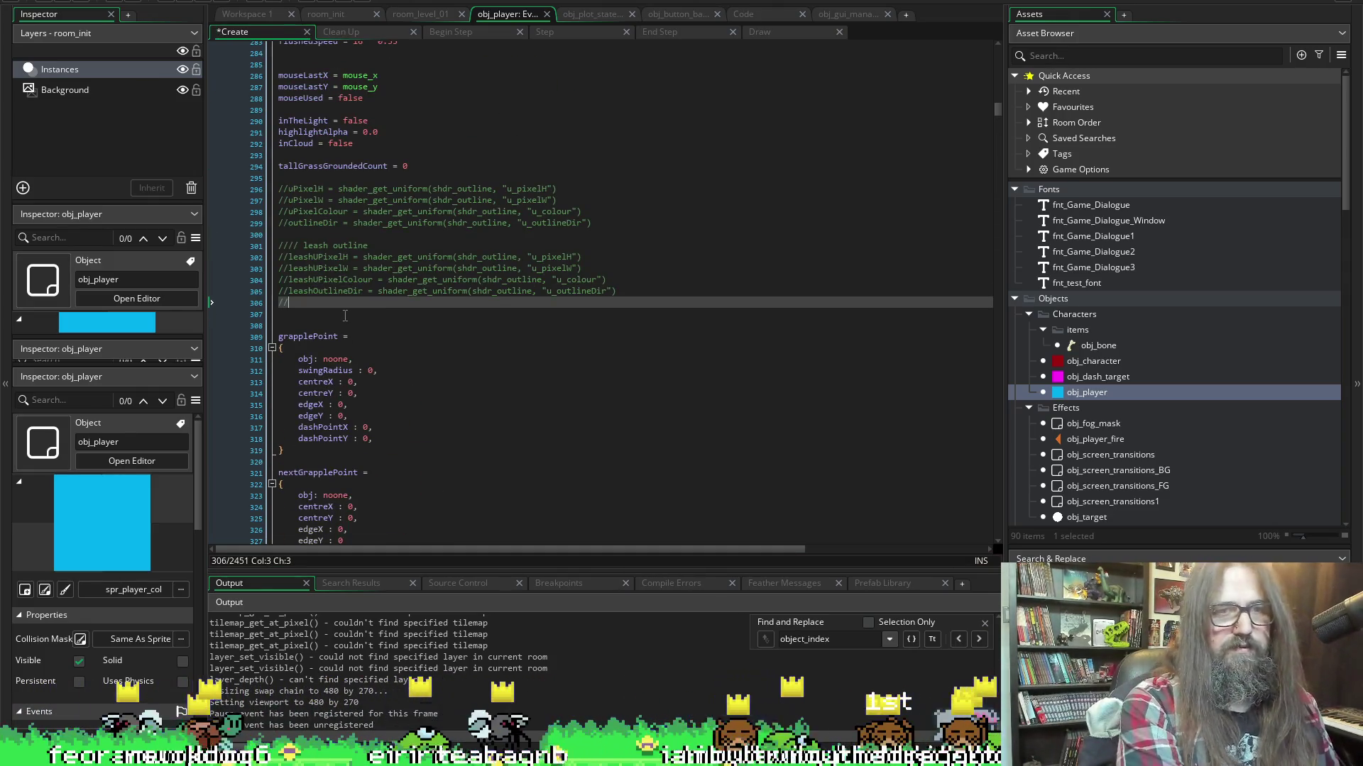
type("Player Fired")
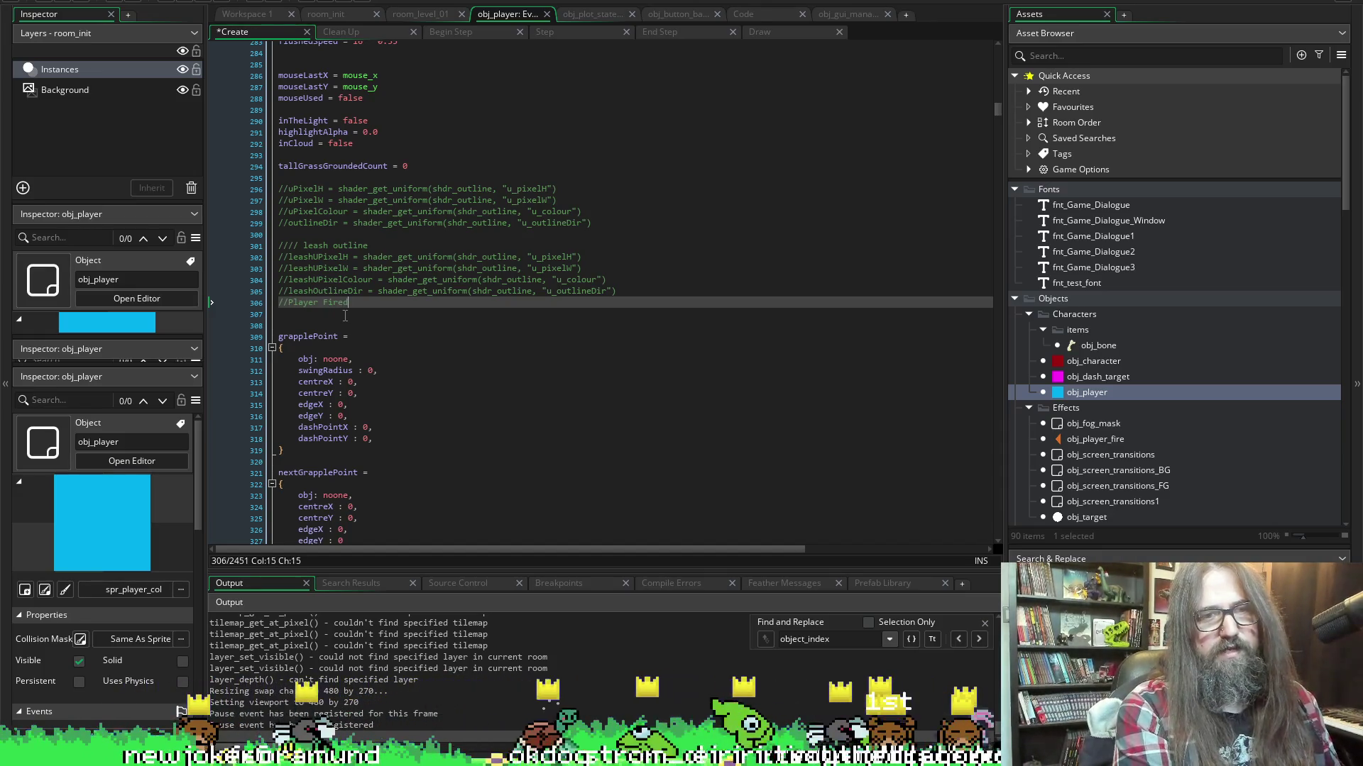
key("Return")
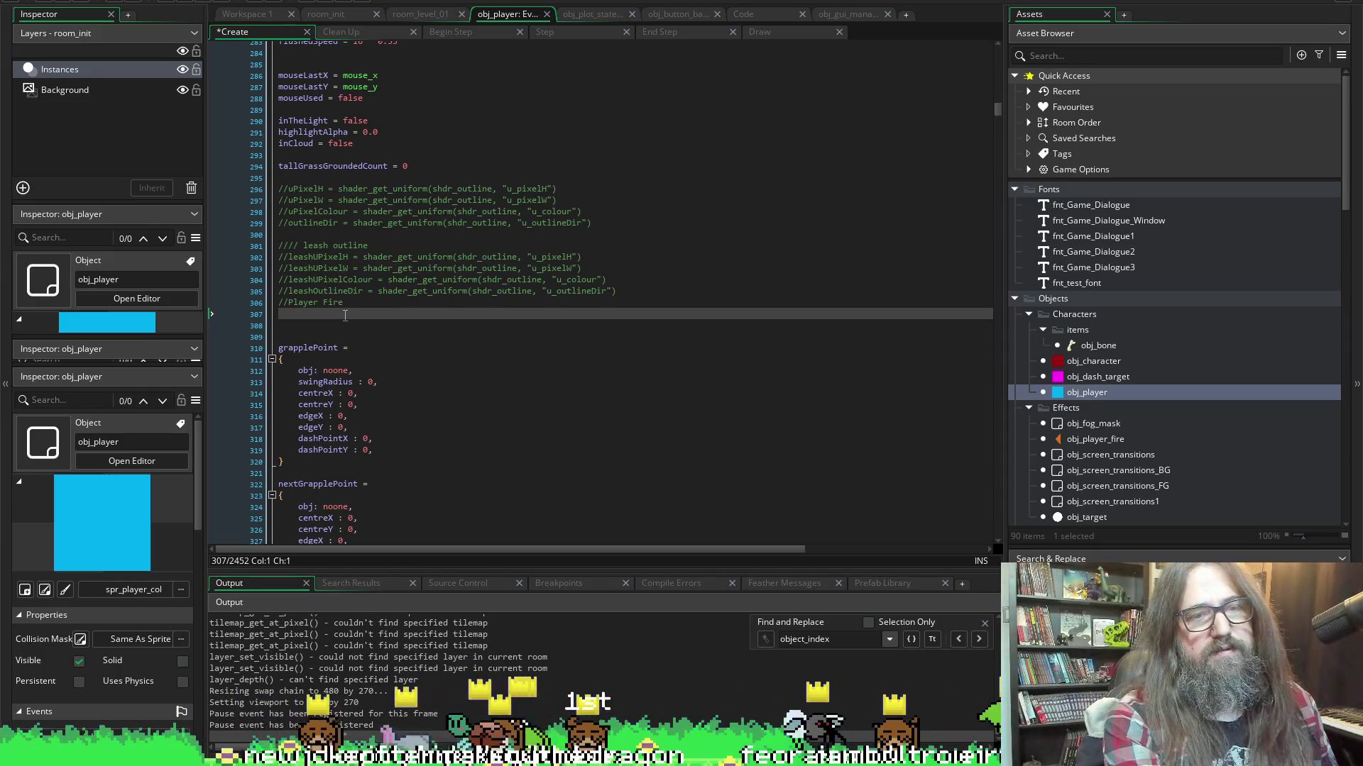
type("player")
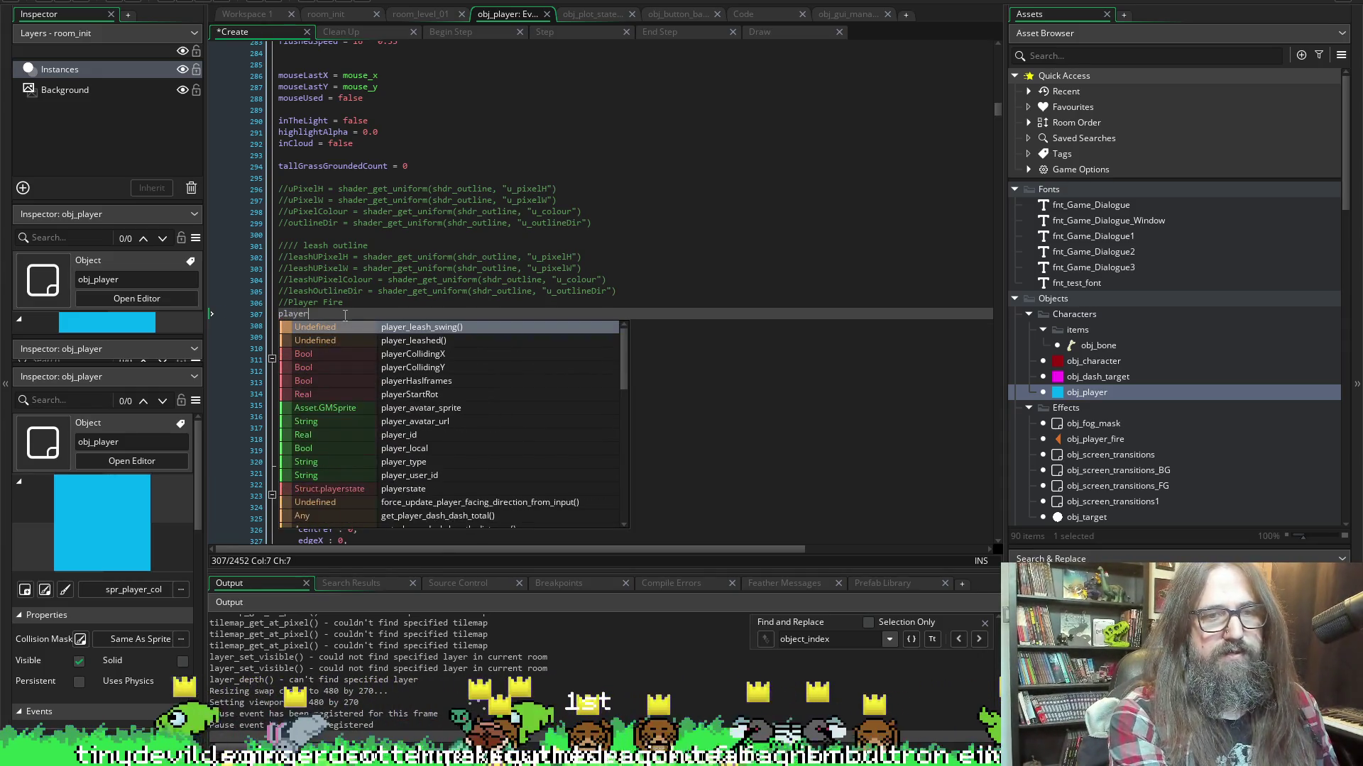
type("Fire ")
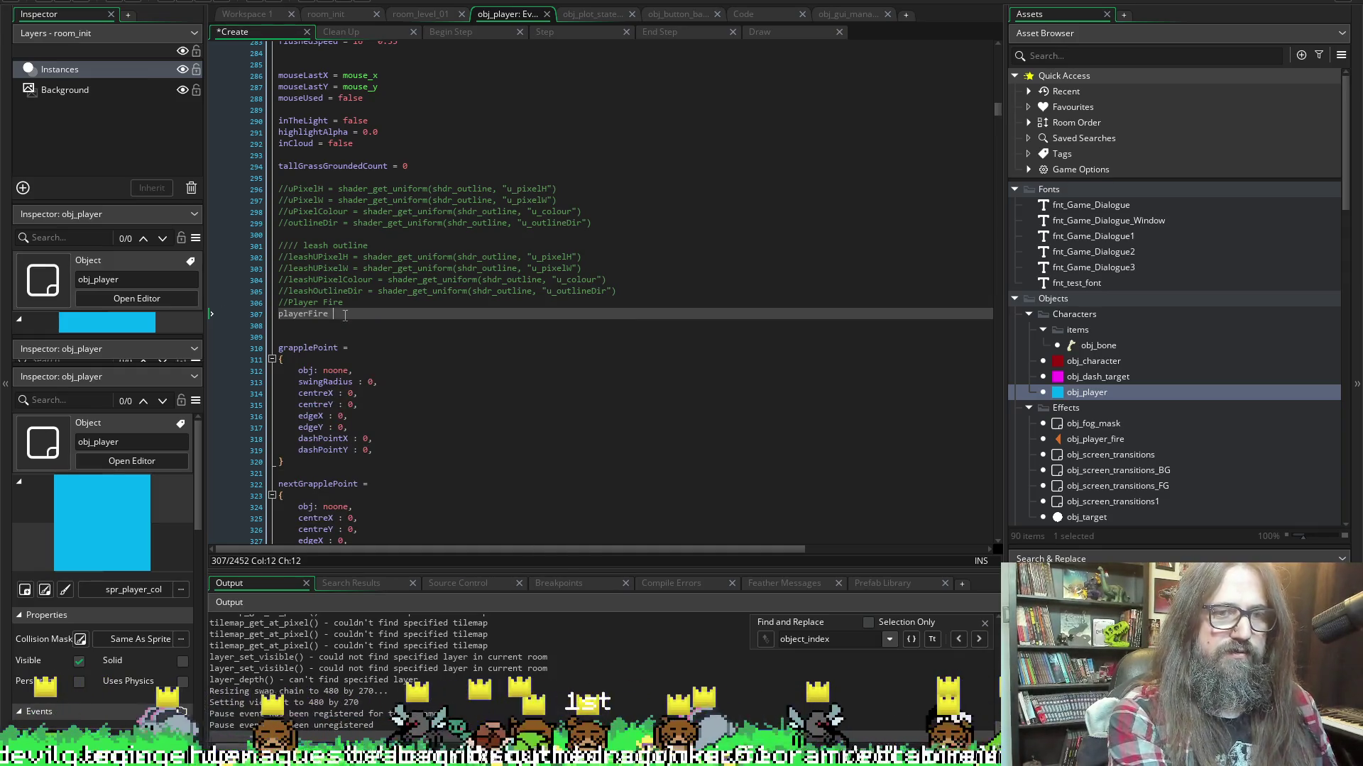
type("= instanc")
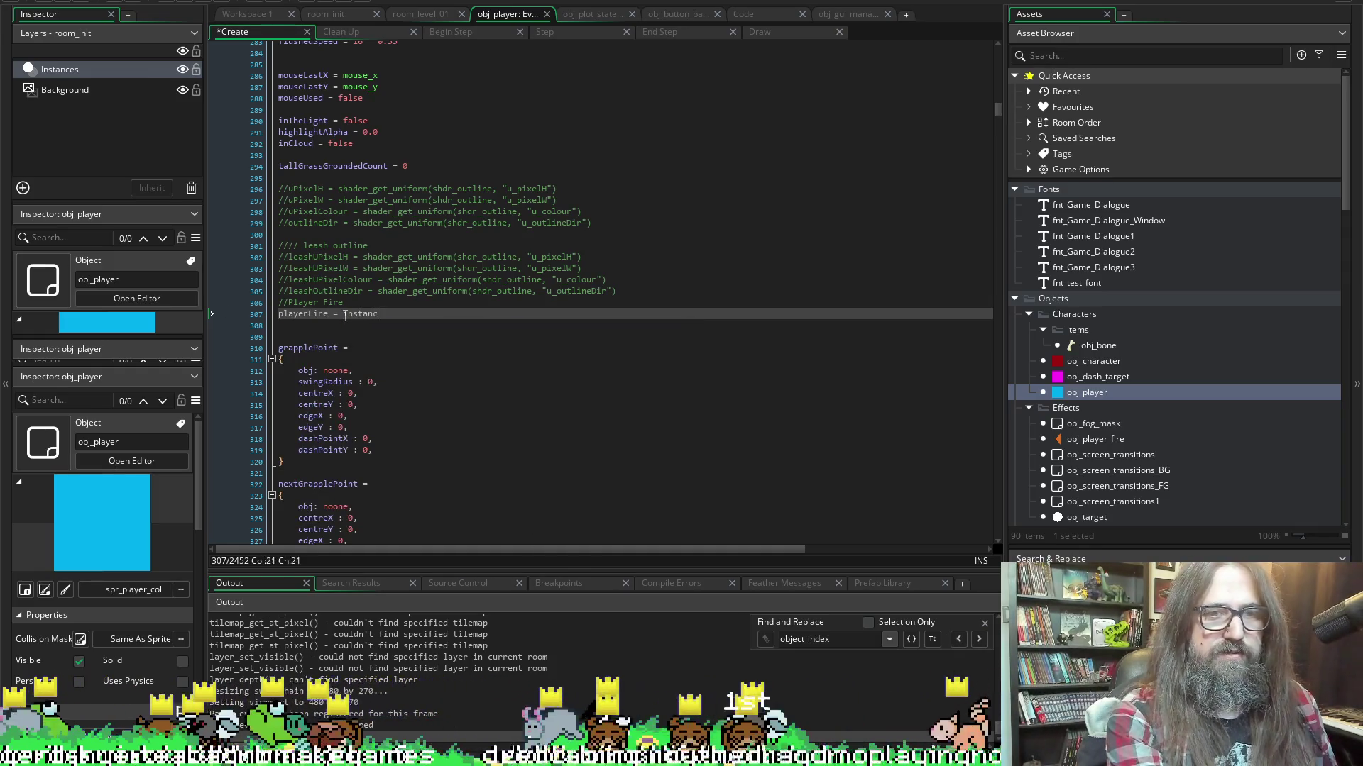
type("e_create_depth(")
key("Return")
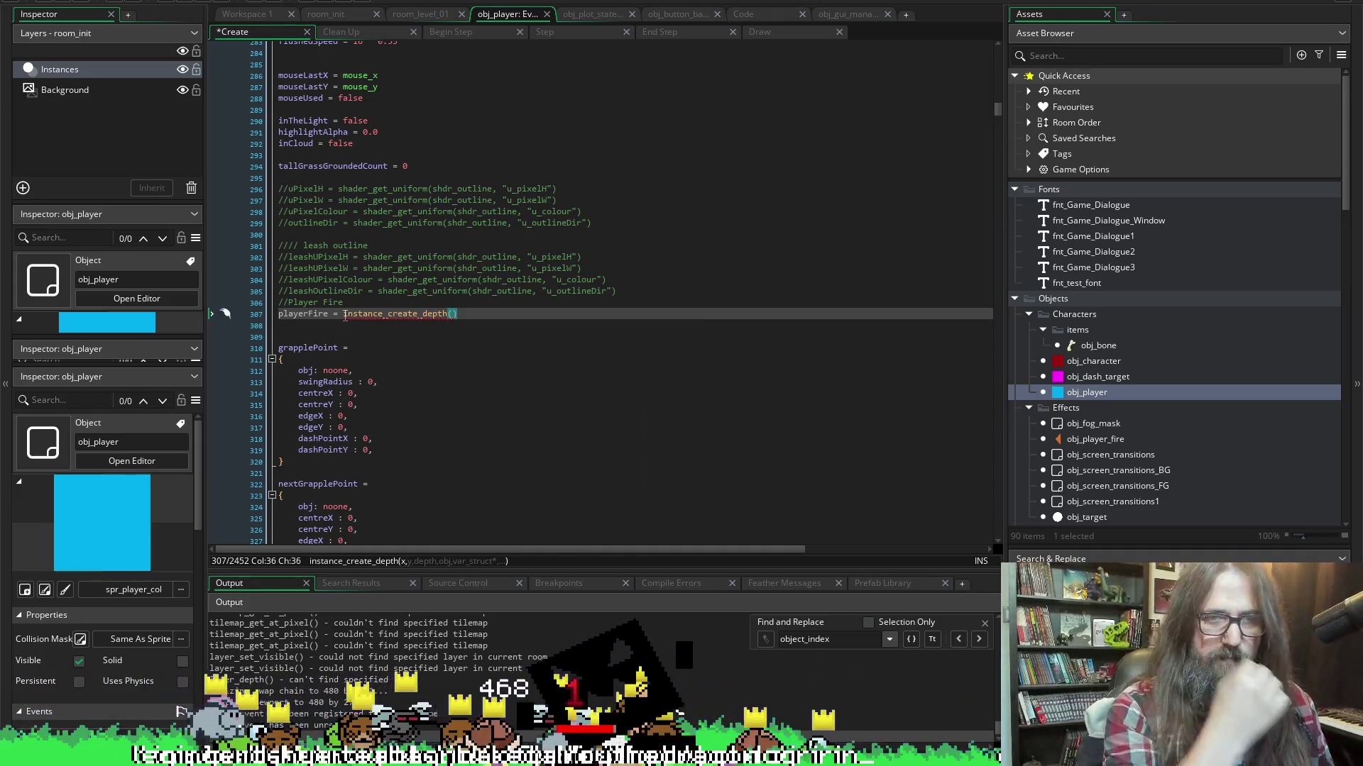
key("BackSpace")
key("BackSpace")
key("BackSpace")
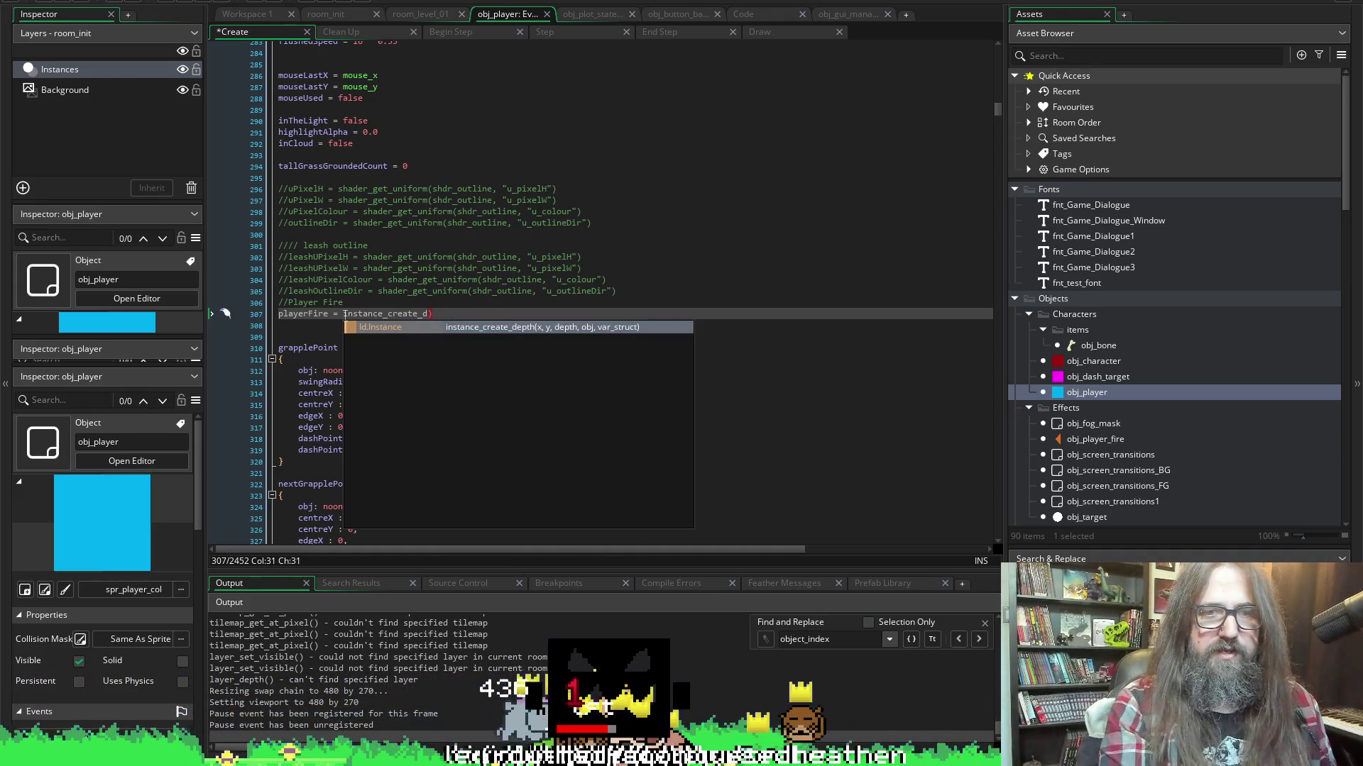
type("l")
key("Return")
scroll(348, 302, "up", 1)
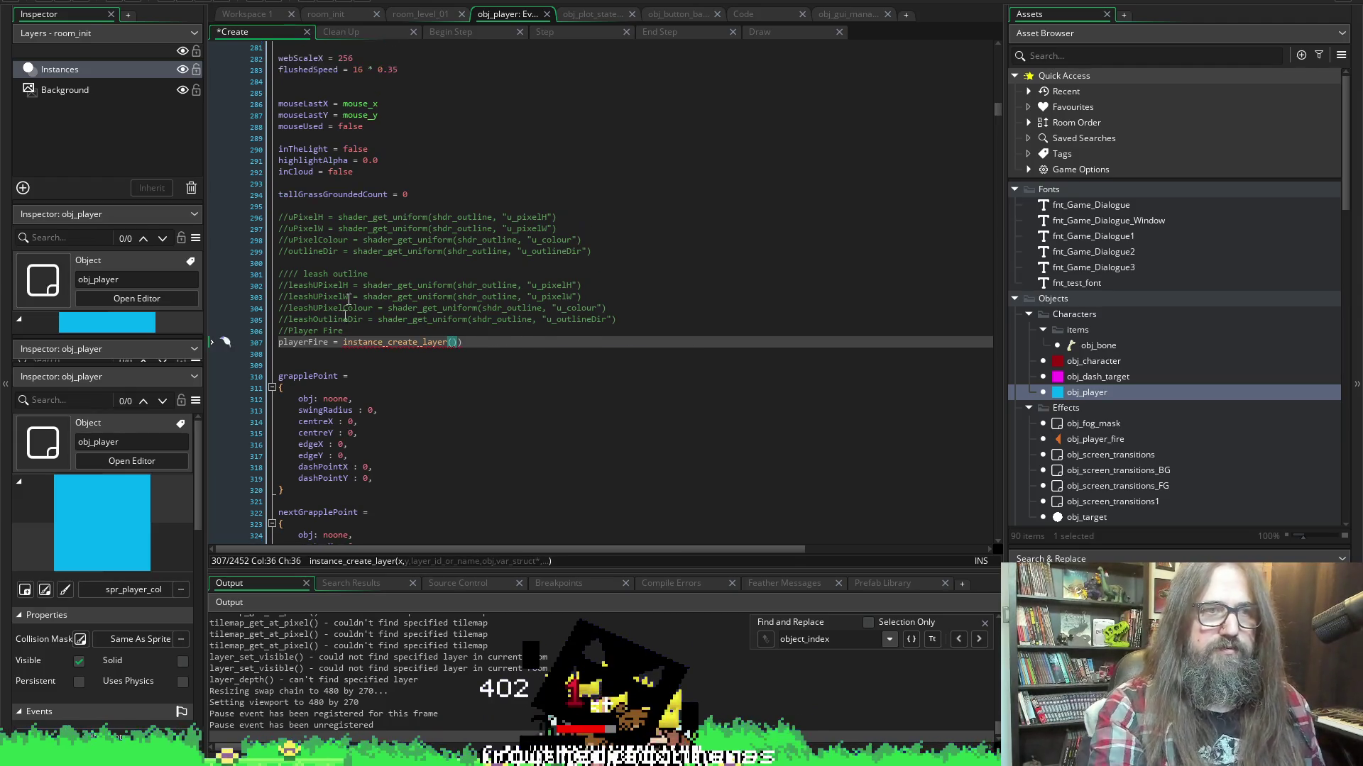
double_click(64, 70)
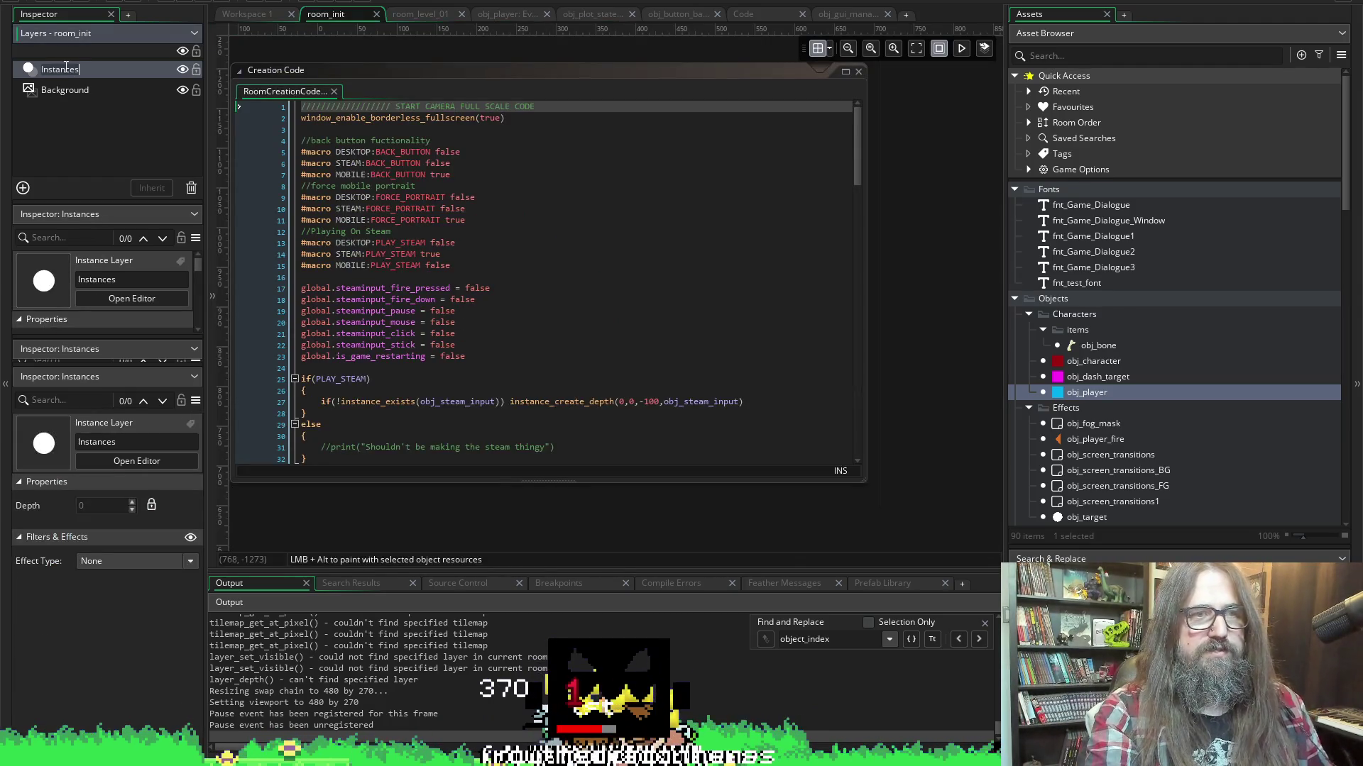
left_click(753, 19)
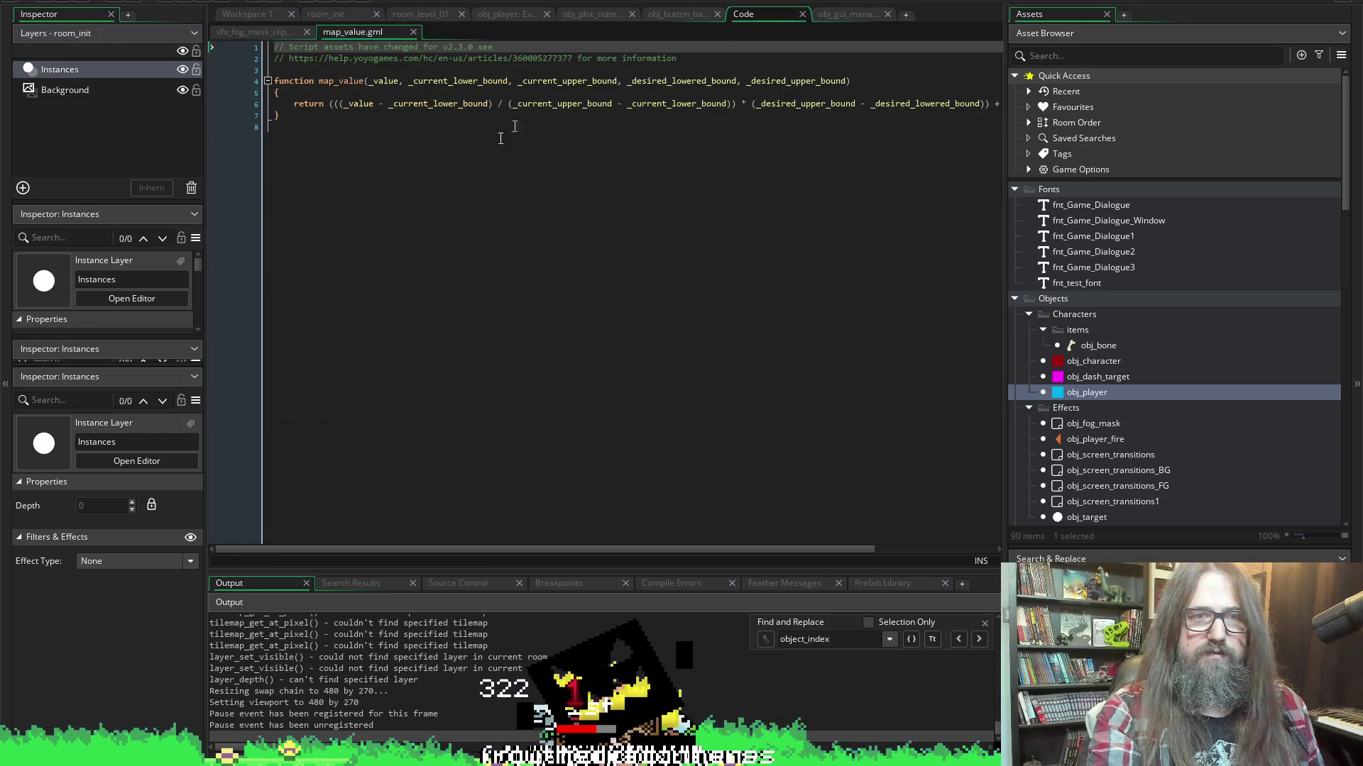
left_click(802, 15)
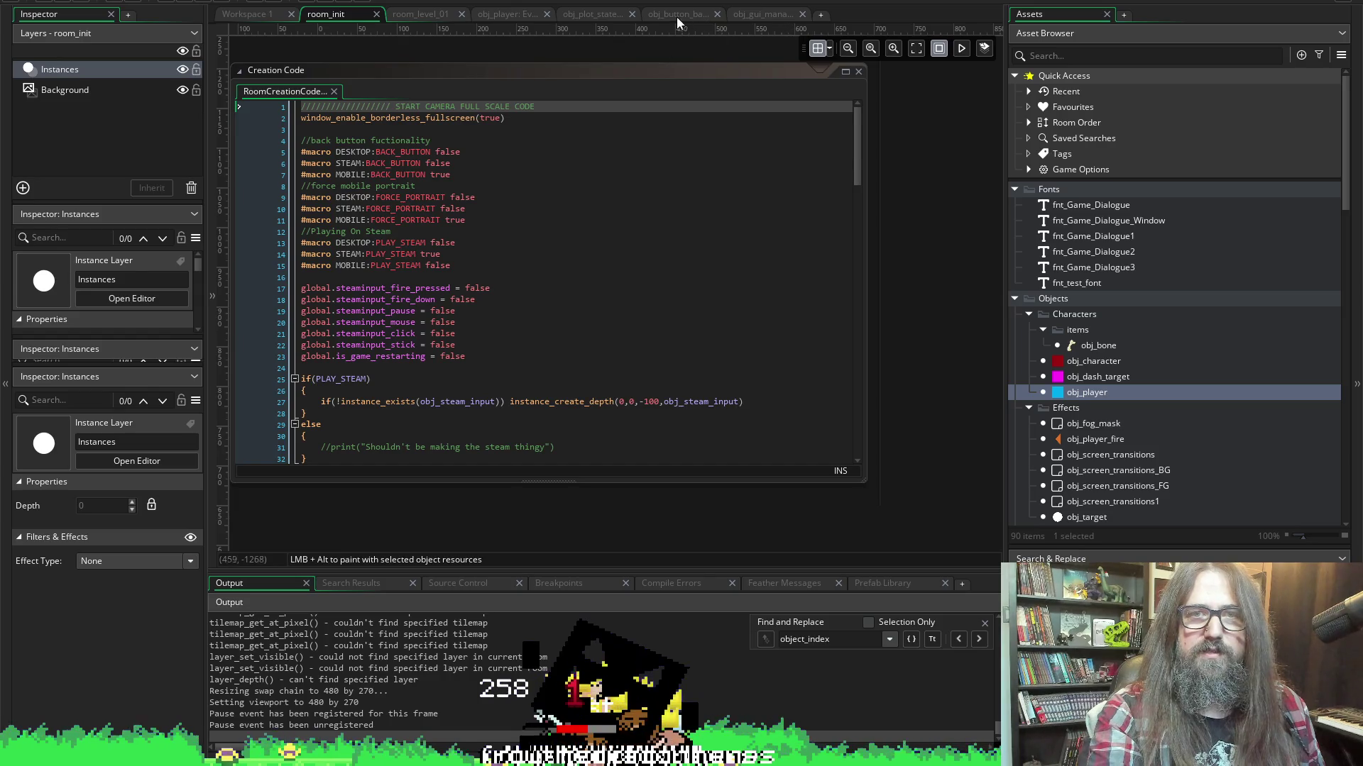
left_click(678, 16)
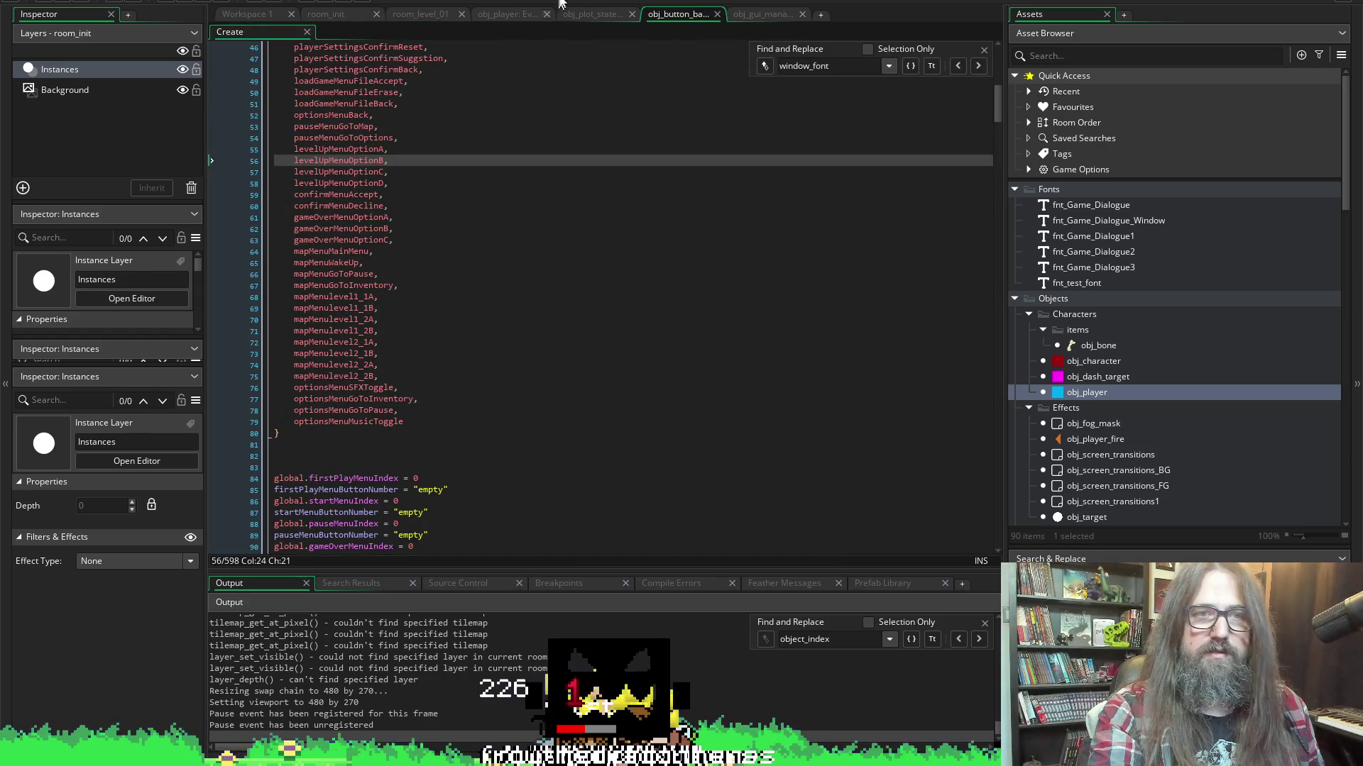
left_click(579, 14)
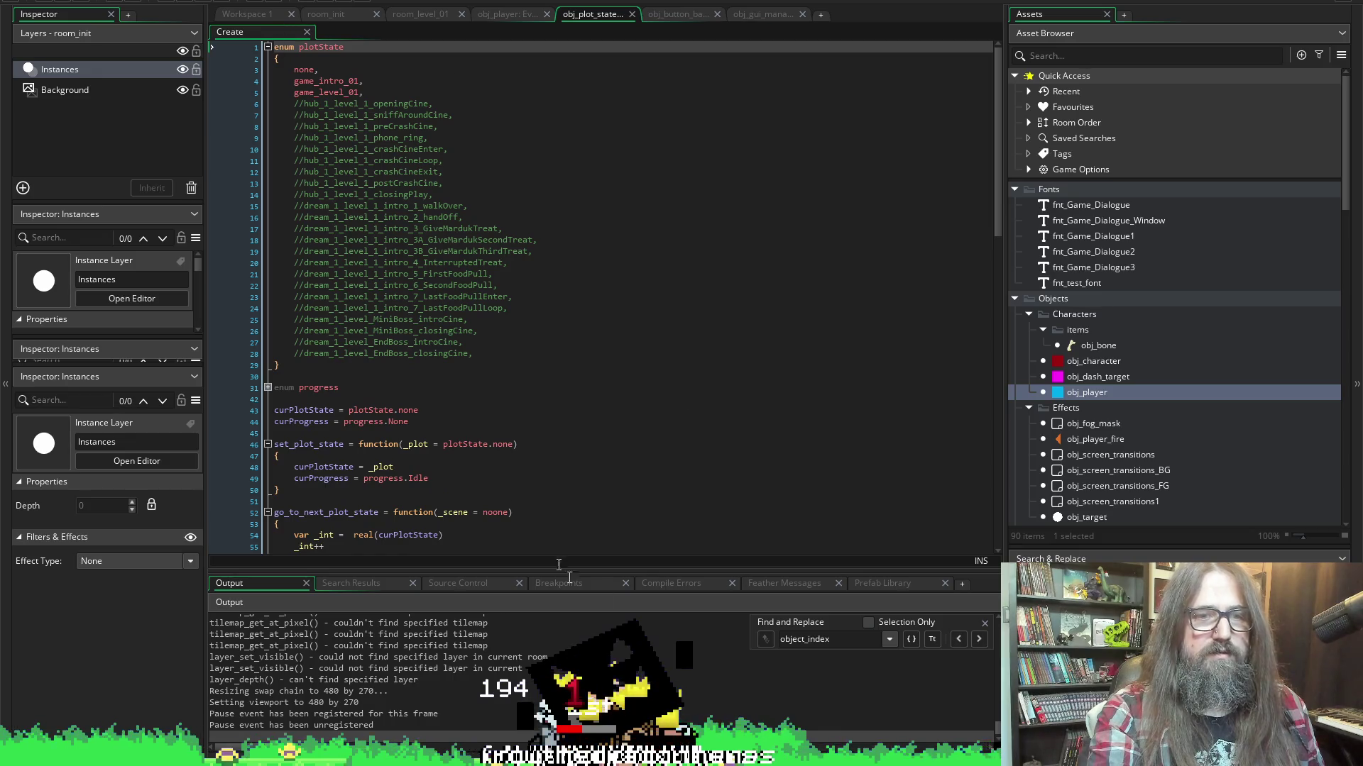
left_click(507, 15)
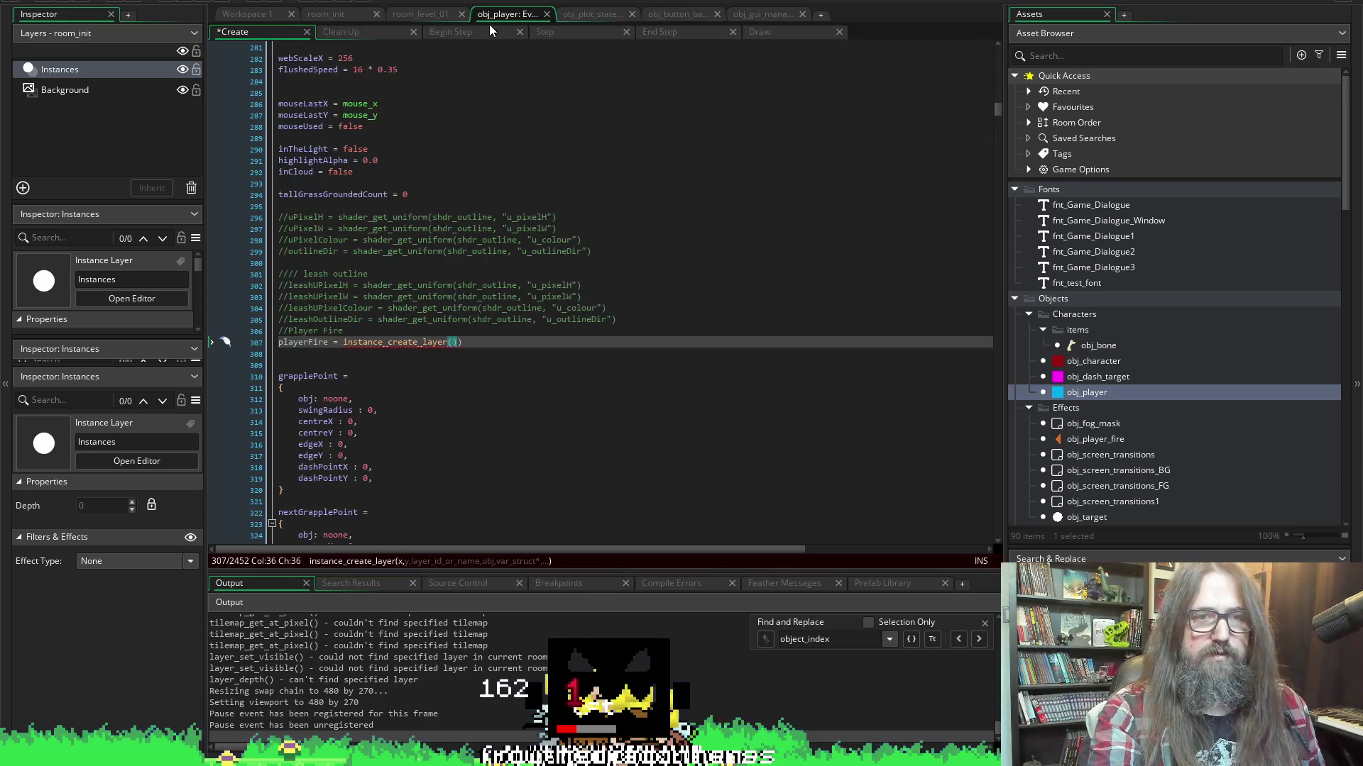
Fill in the "Instances" layer and x, y arguments of the instance_create_layer call
type("Instances")
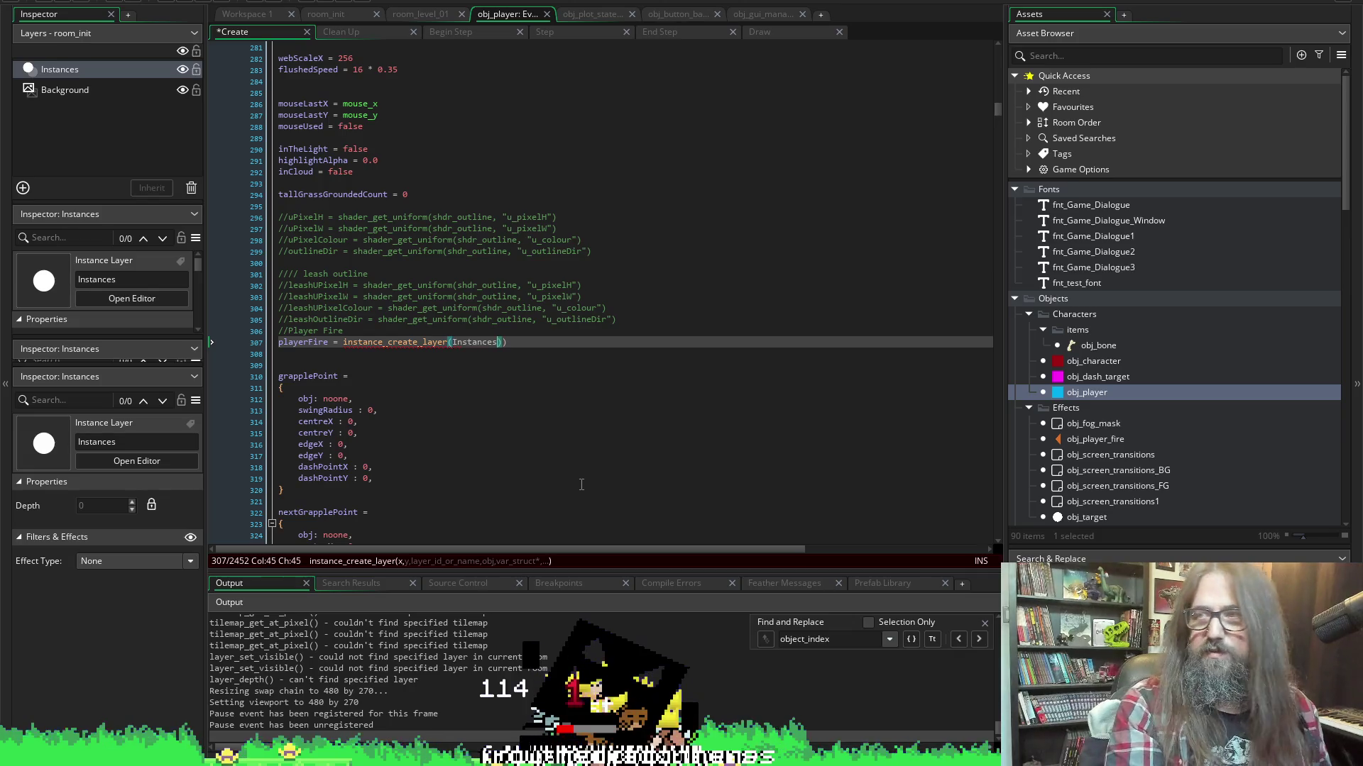
key("ctrl+BackSpace")
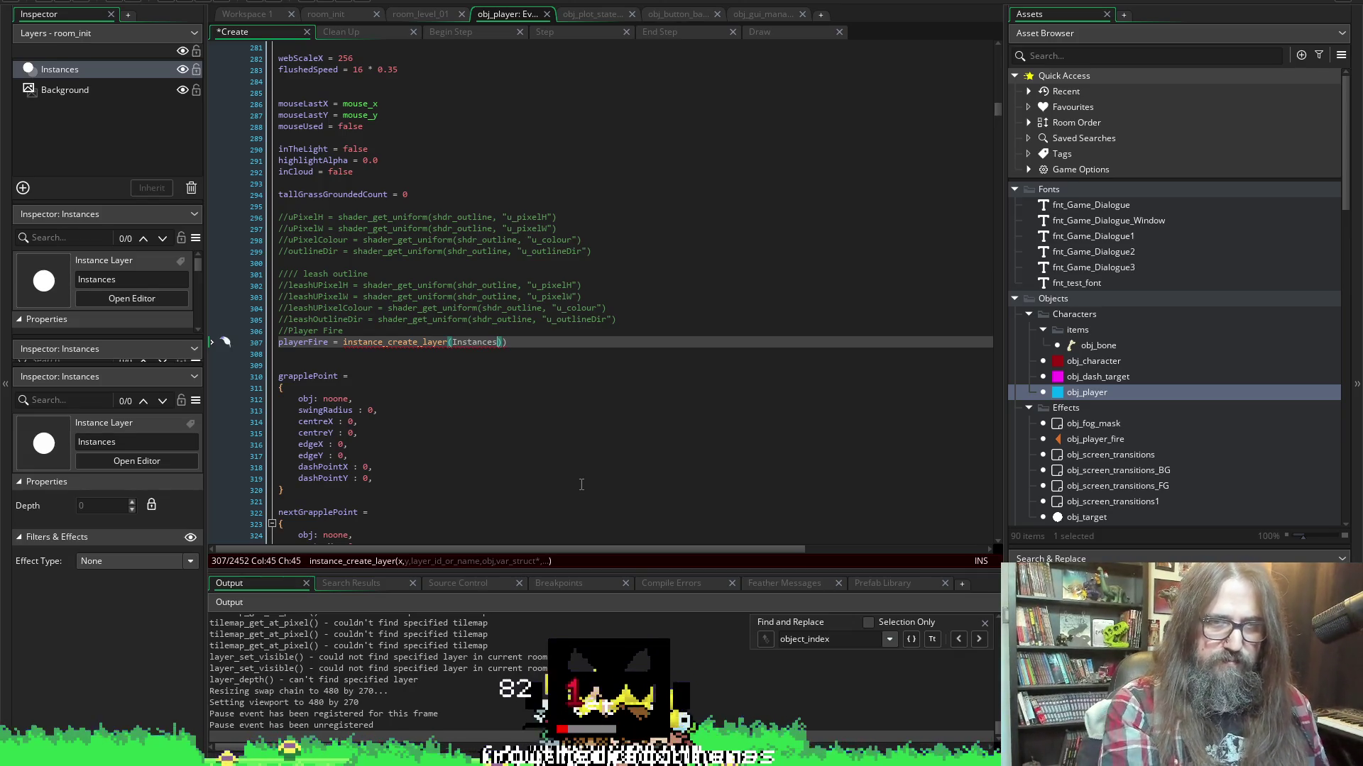
key("ctrl+z")
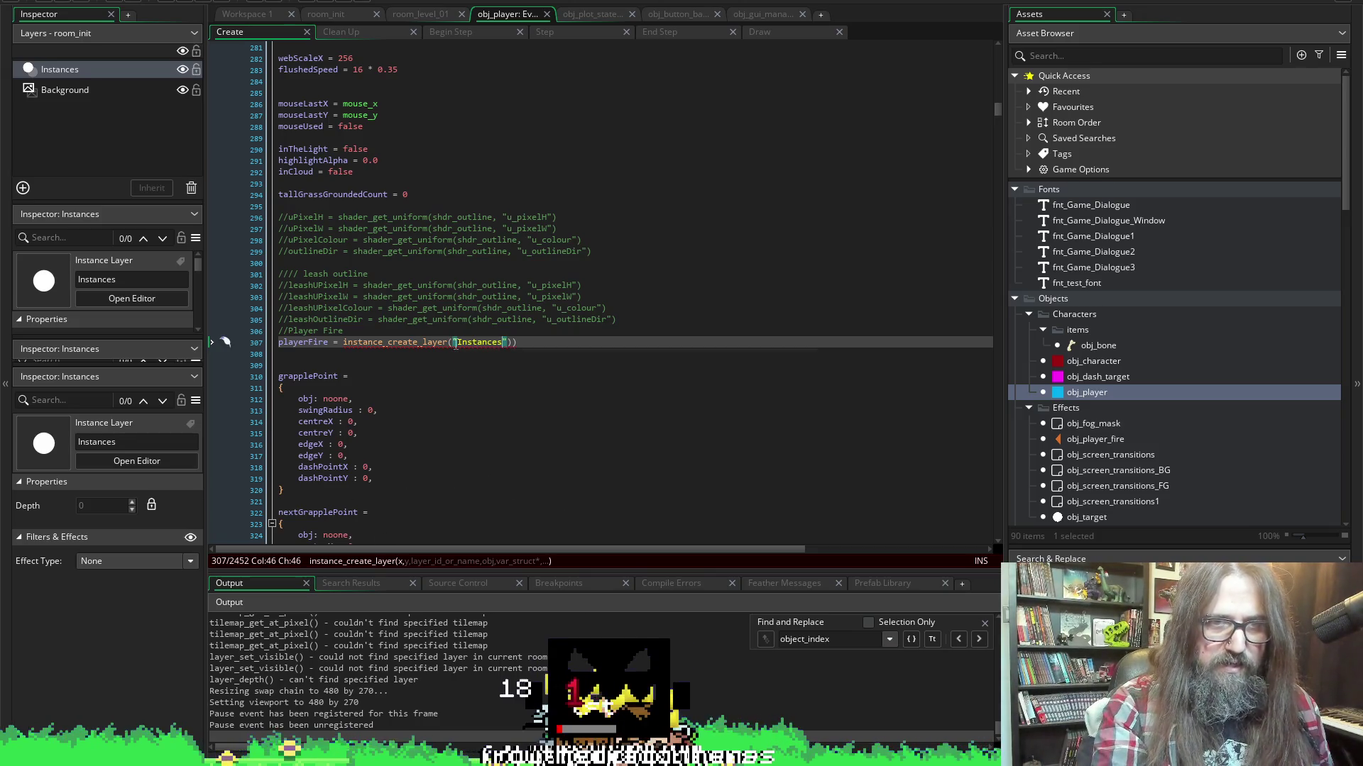
type("x, y")
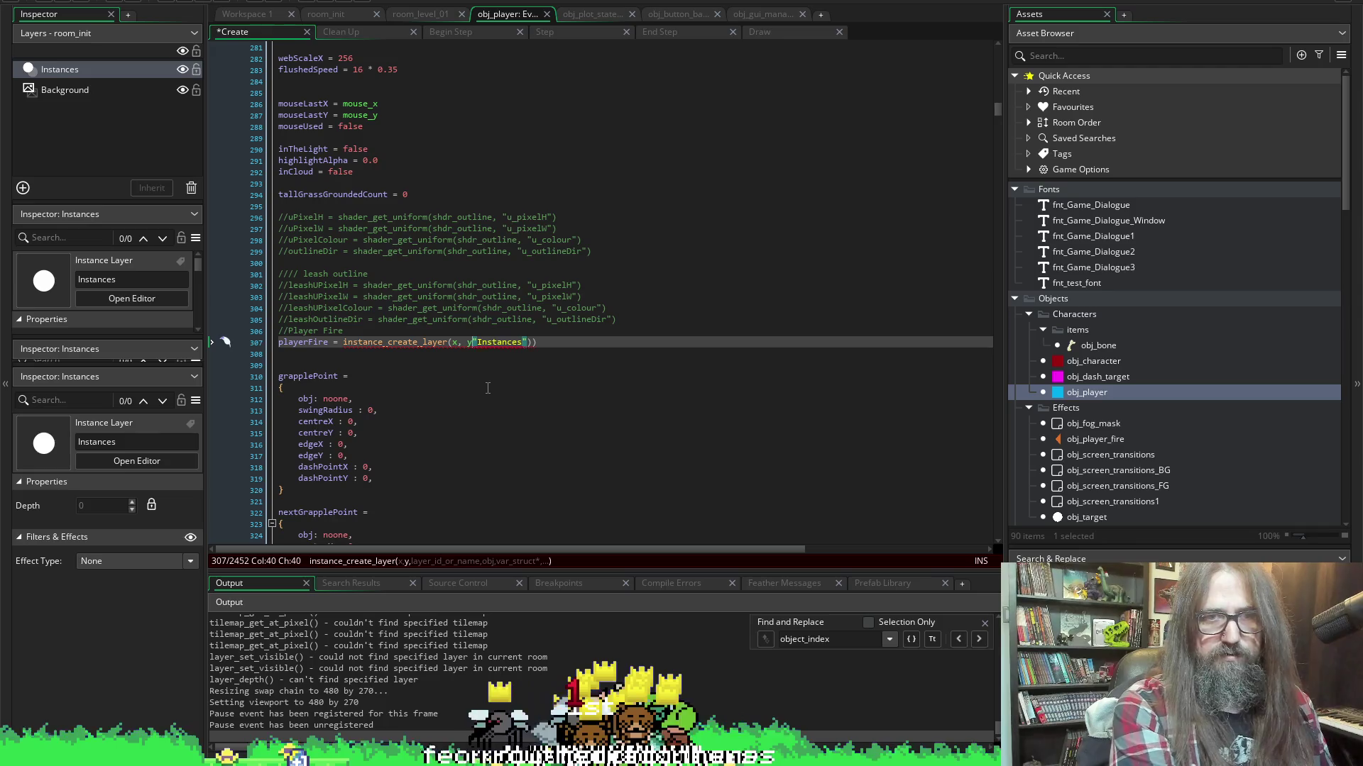
type(",")
key("Right")
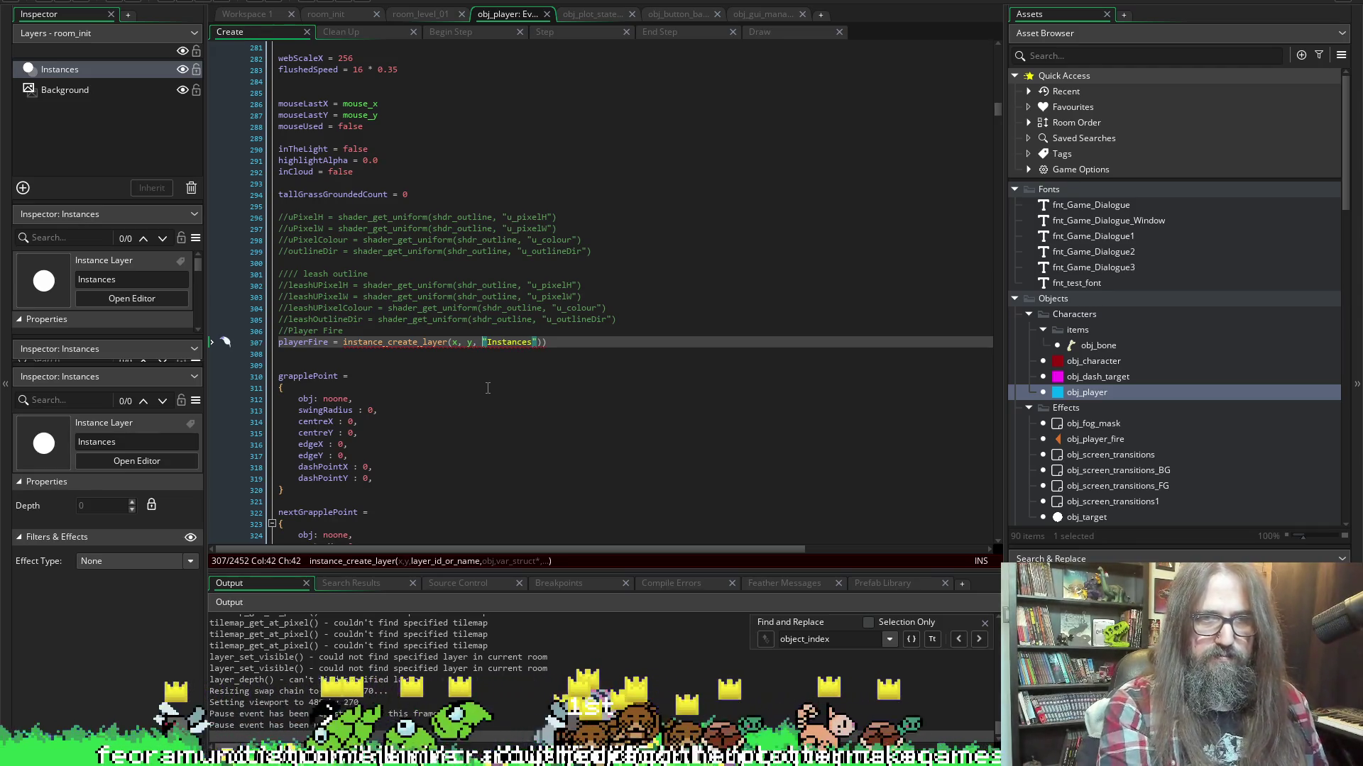
key("ctrl+s")
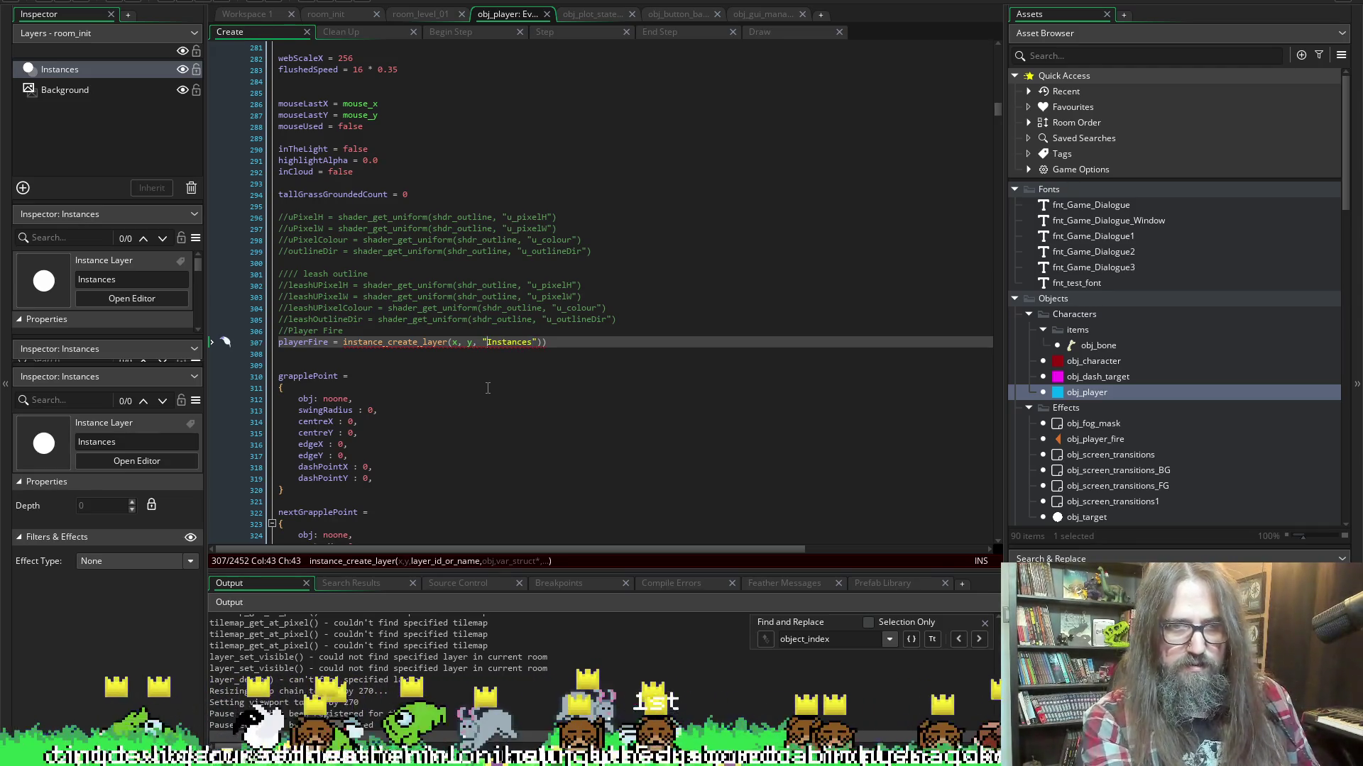
Add obj_player_fire as the object argument and fix the closing parenthesis
left_click(285, 343)
left_click(426, 342)
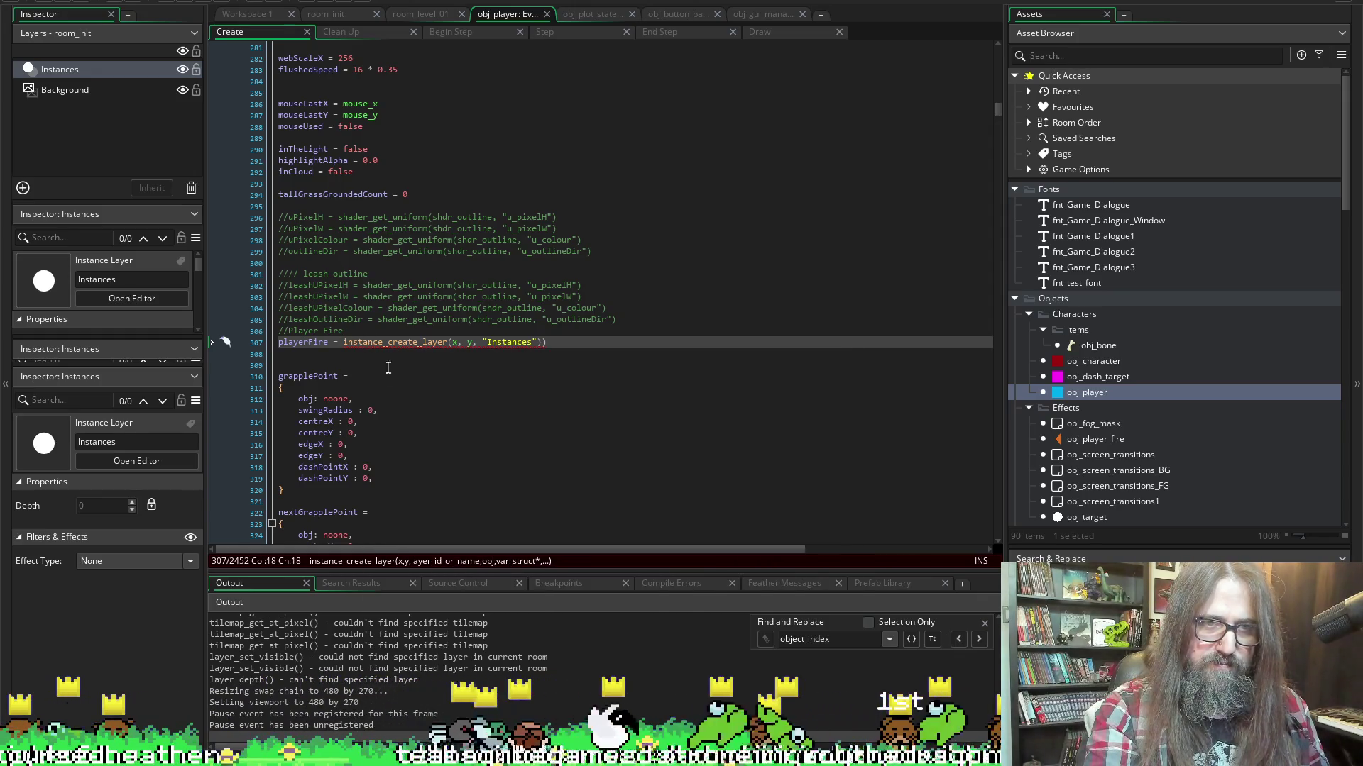
mouse_move(372, 342)
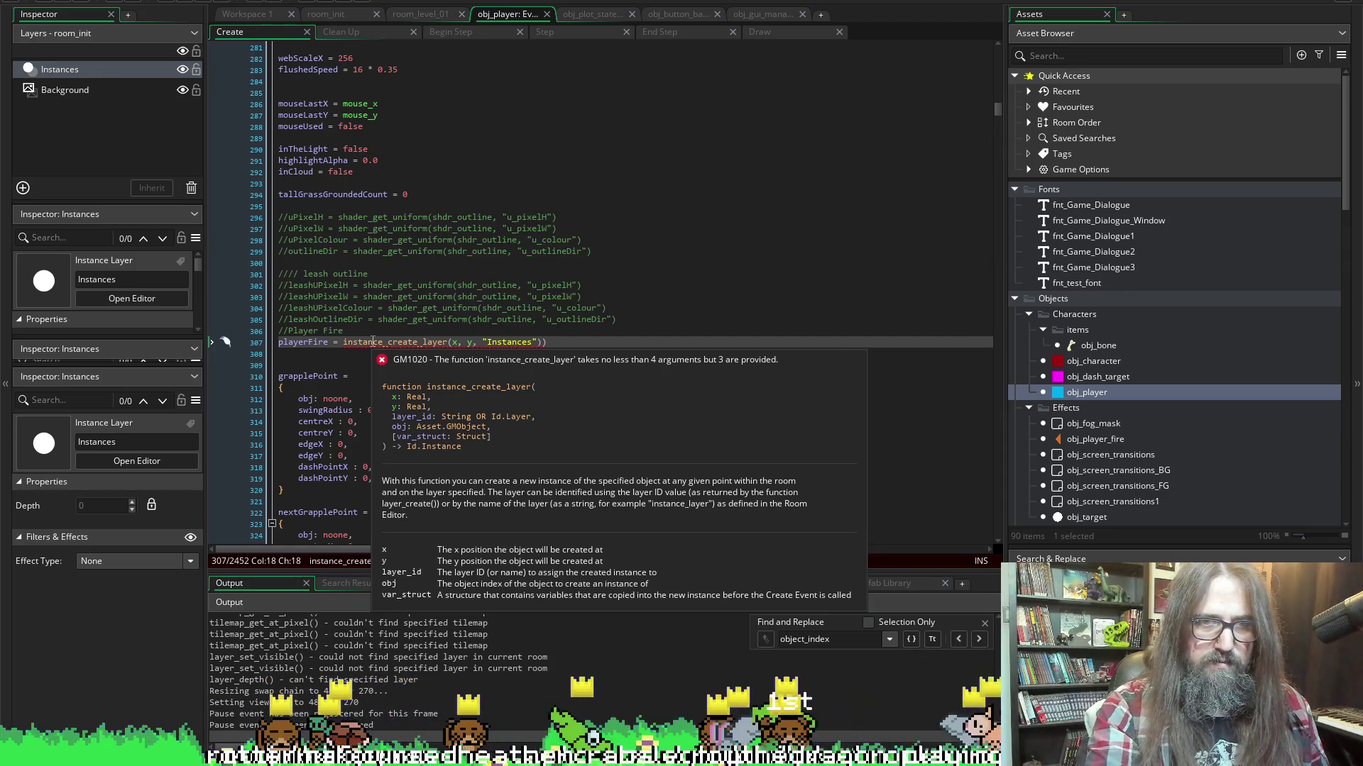
left_click(539, 342)
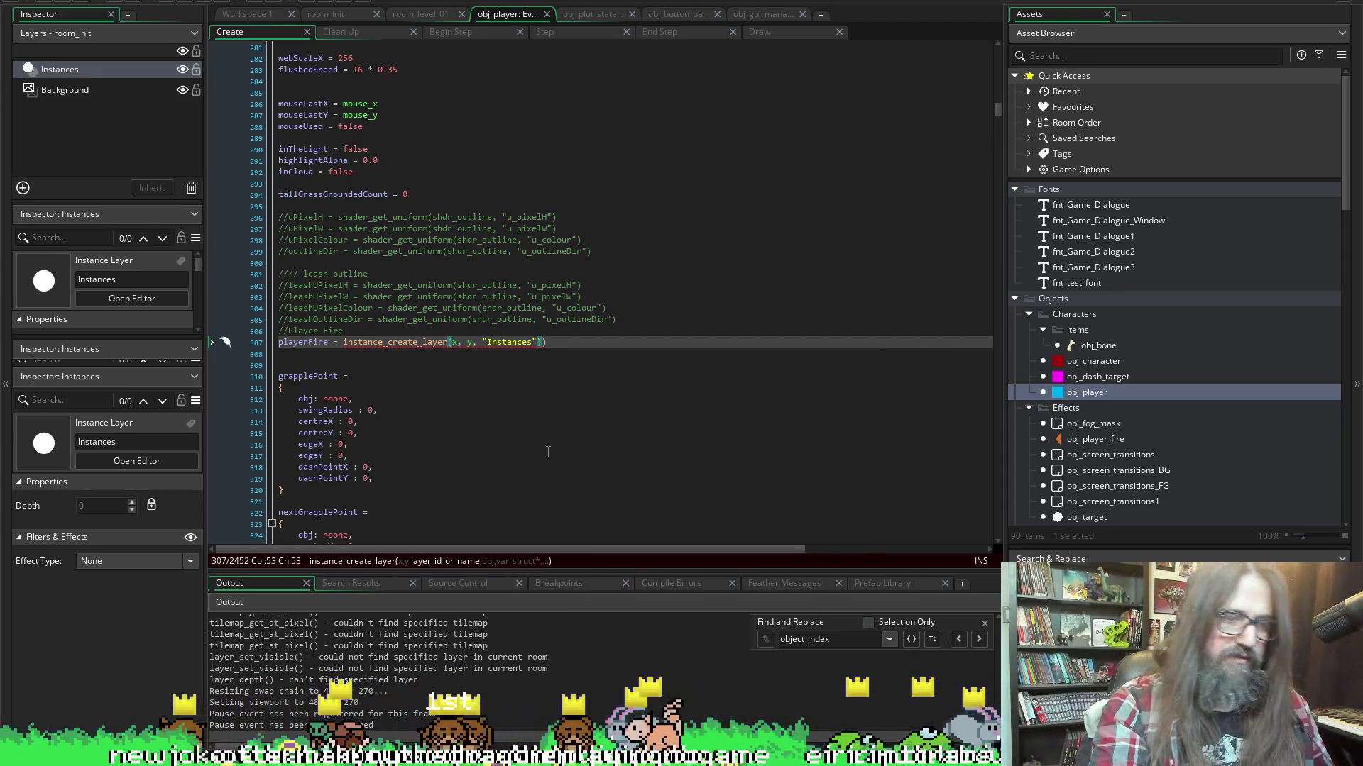
type(", obj_pla")
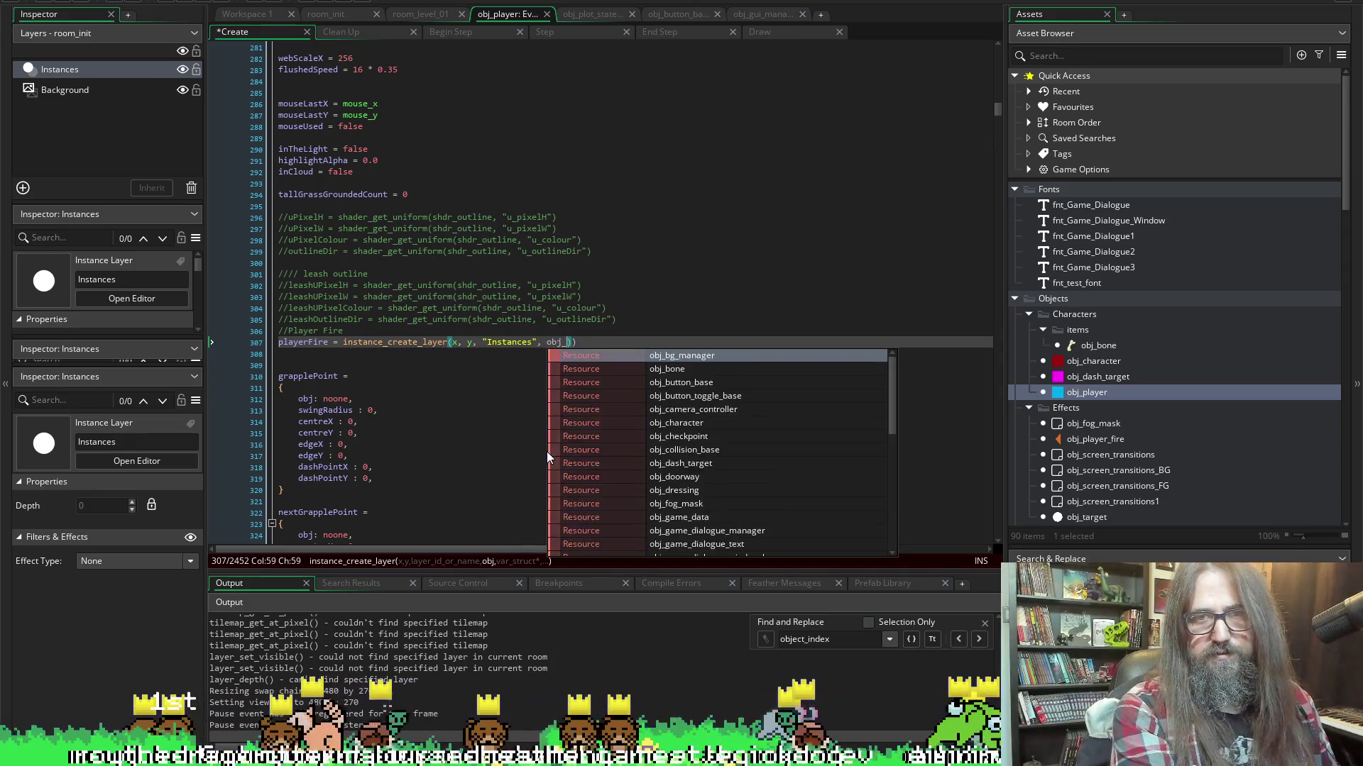
key("Down")
key("Return")
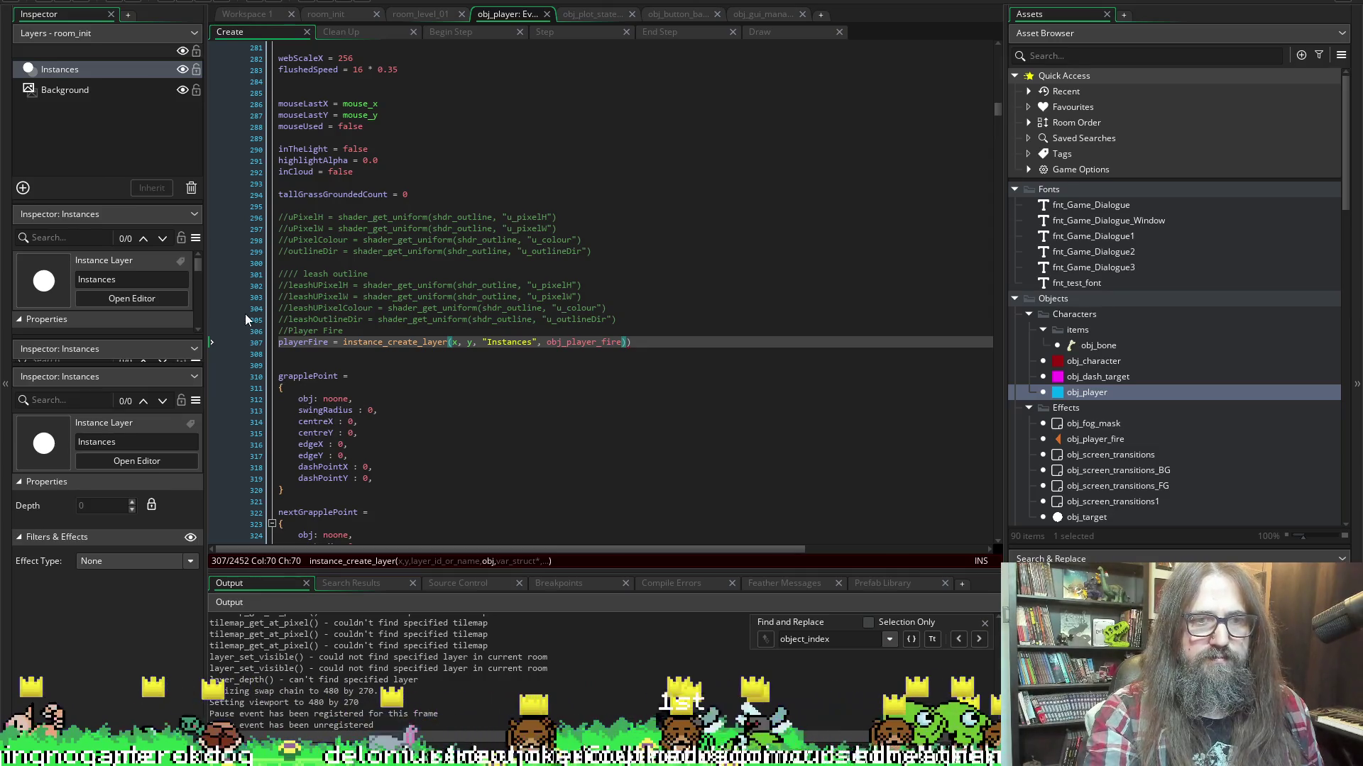
left_click(644, 342)
type(")")
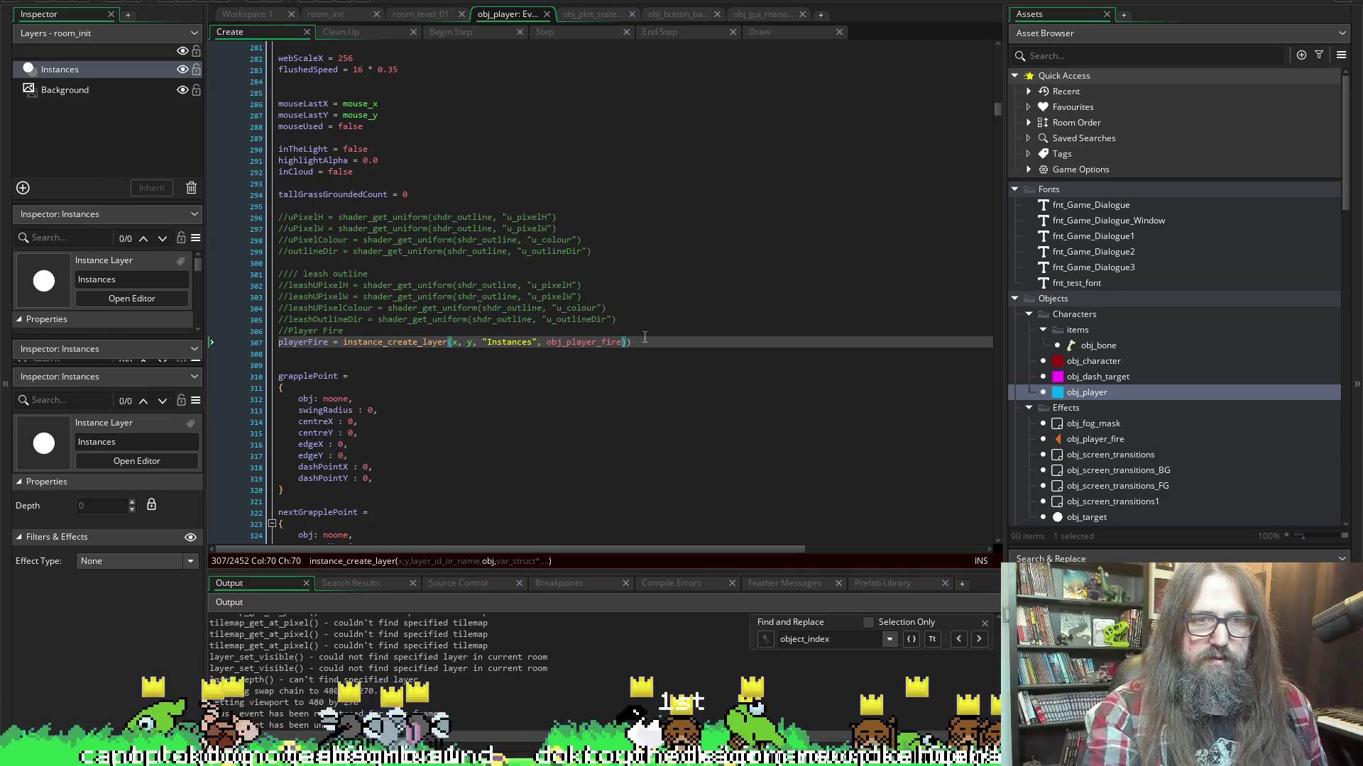
key("BackSpace")
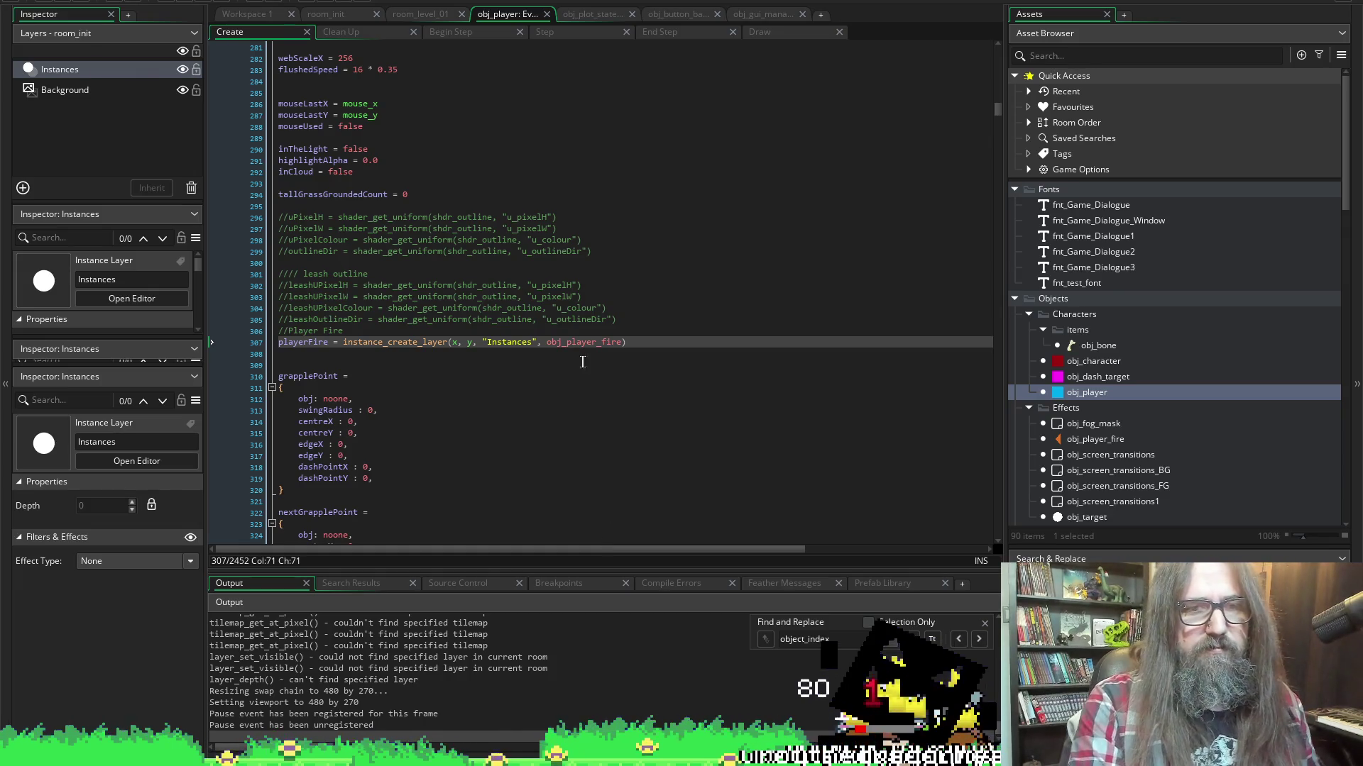
left_click(362, 316)
left_click(365, 330)
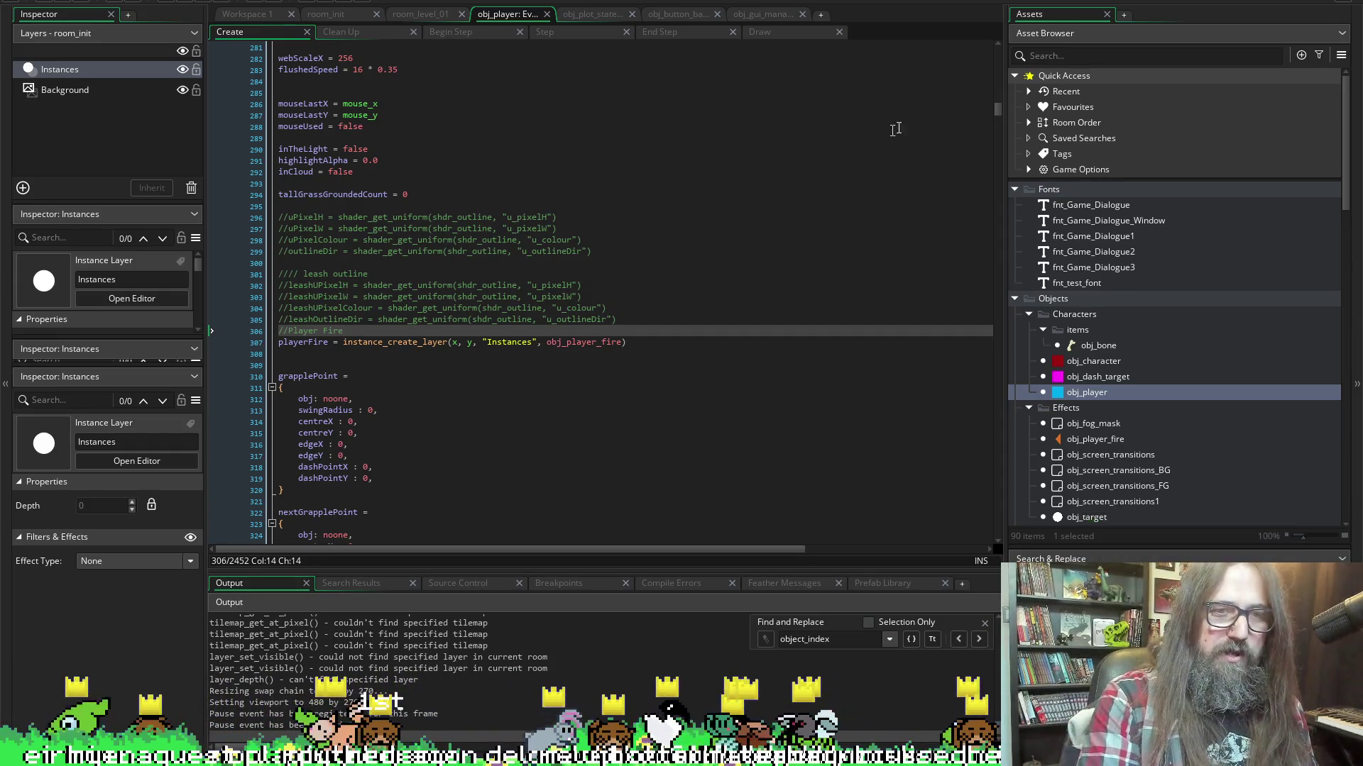
mouse_move(362, 115)
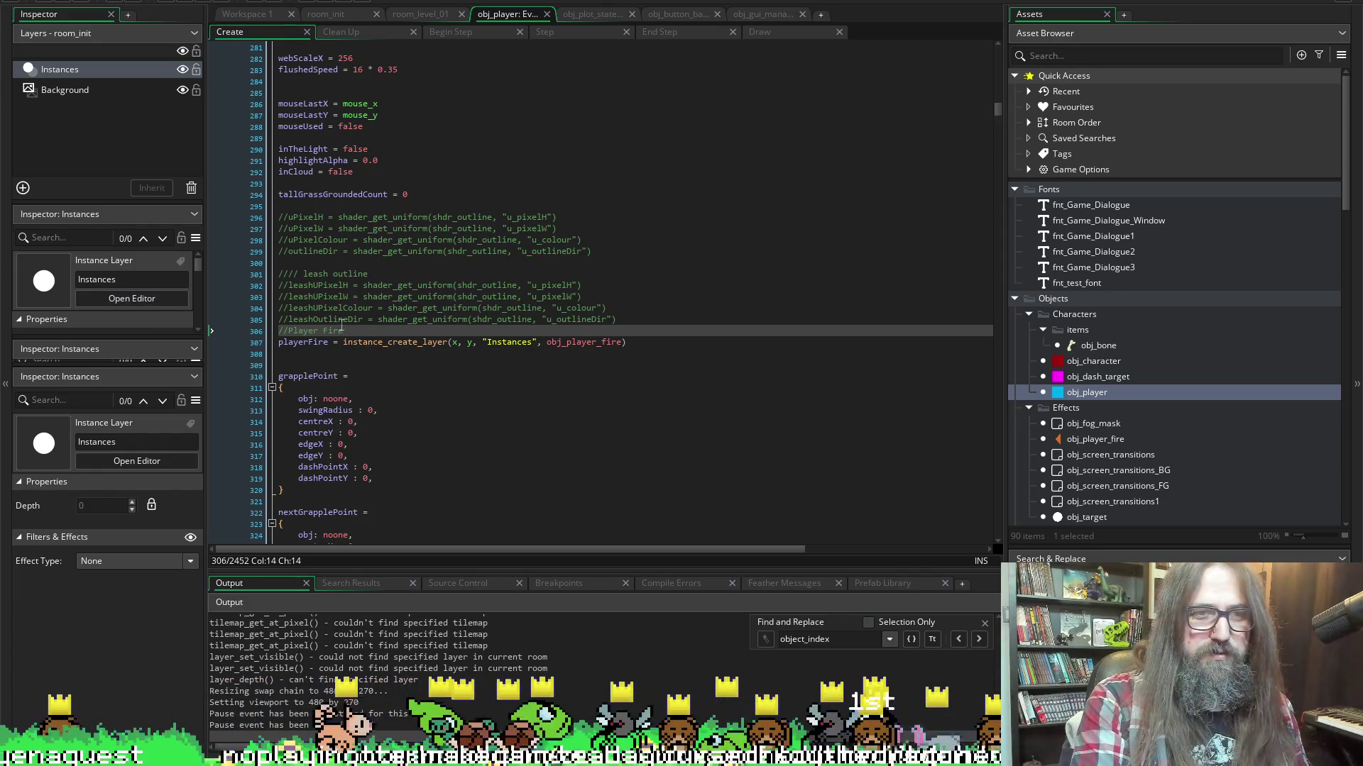
left_click_drag(359, 328, 246, 335)
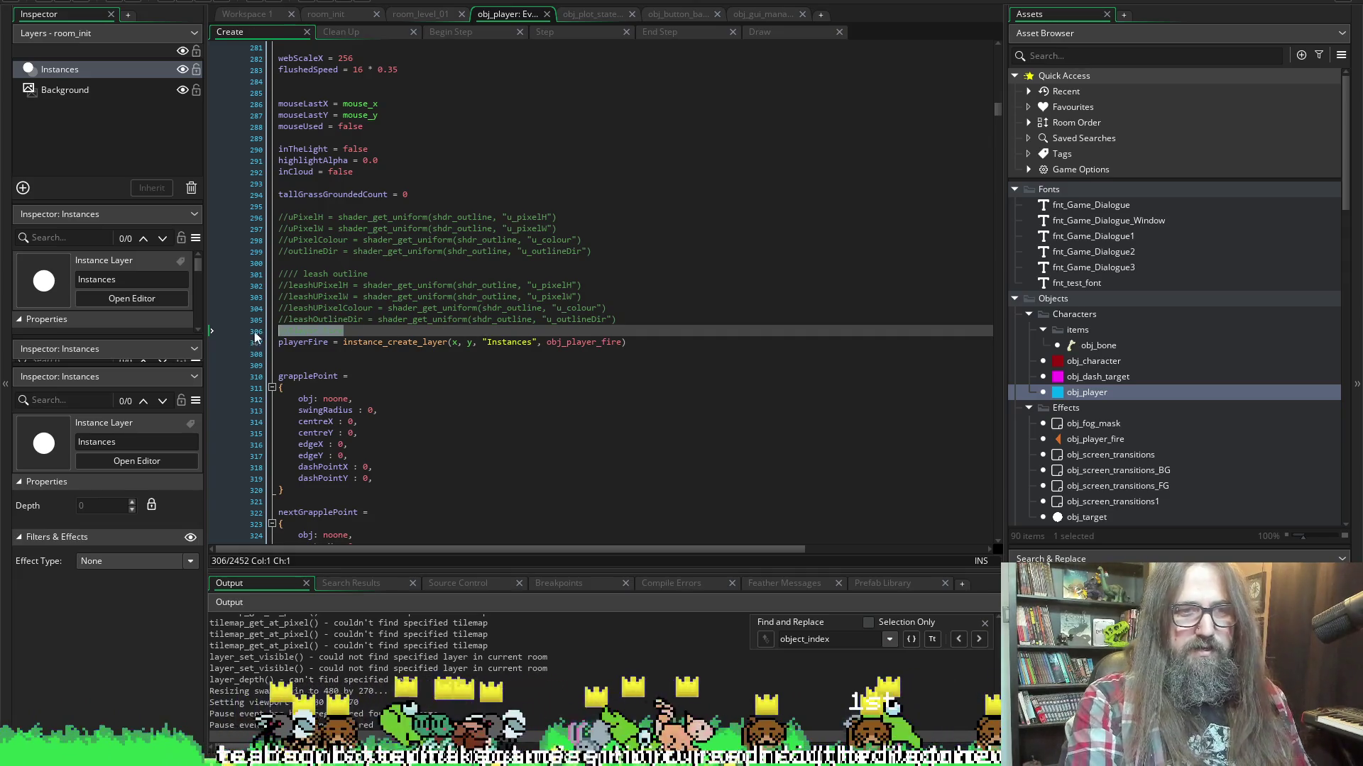
left_click(287, 342)
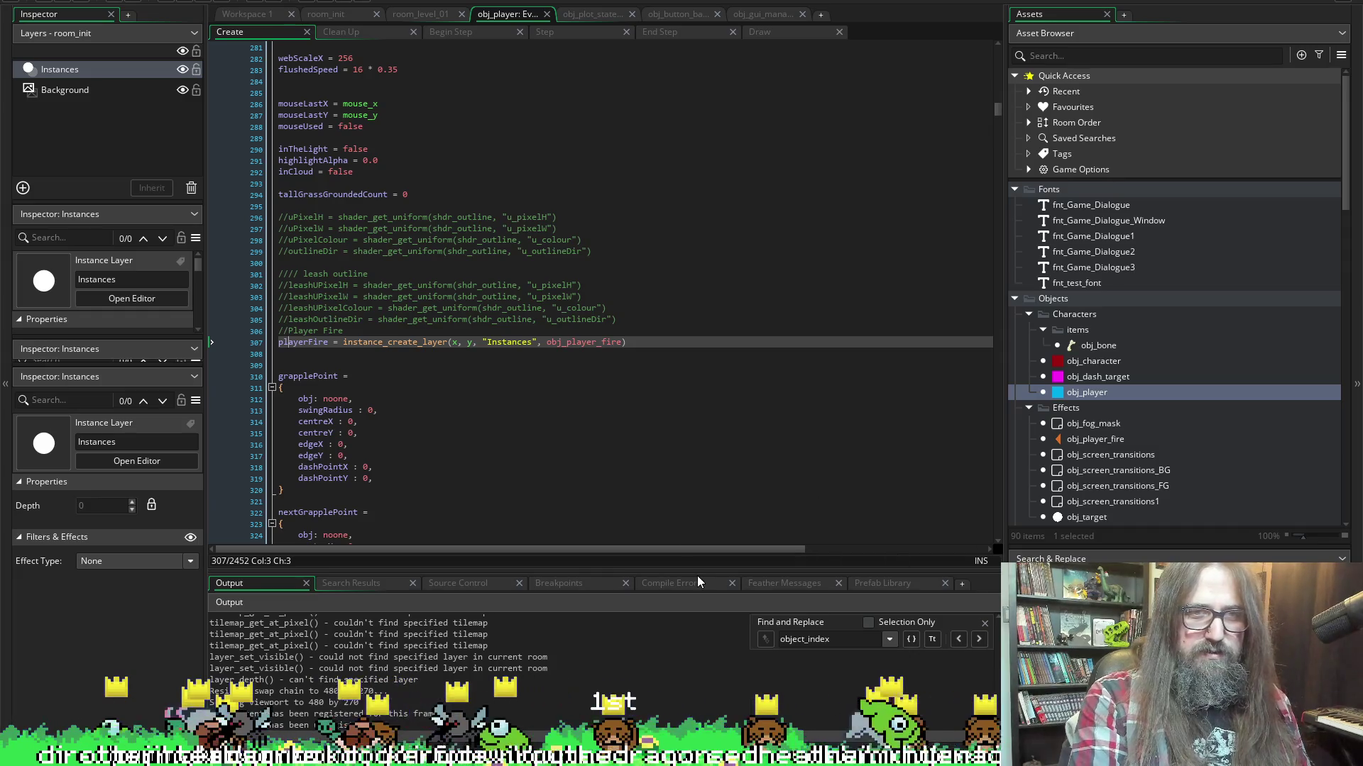
double_click(292, 342)
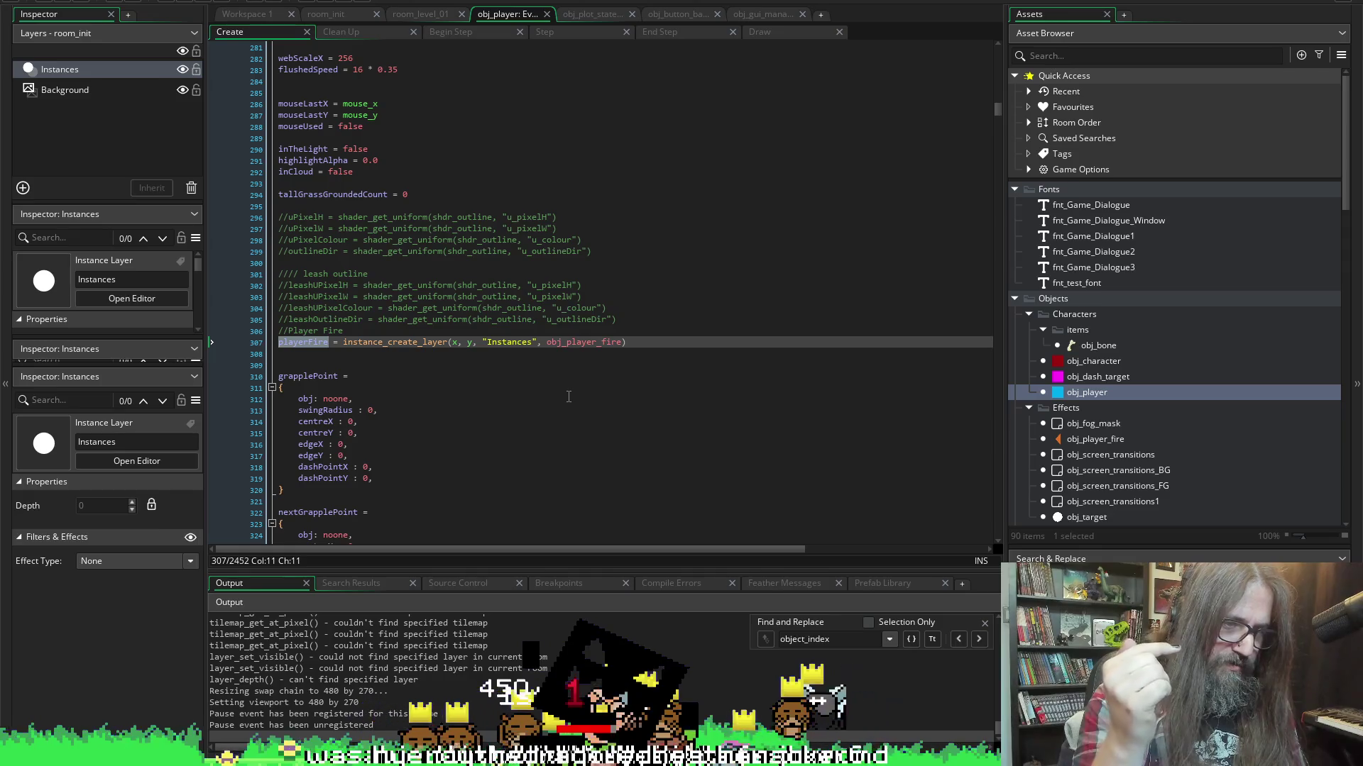
left_click(312, 355)
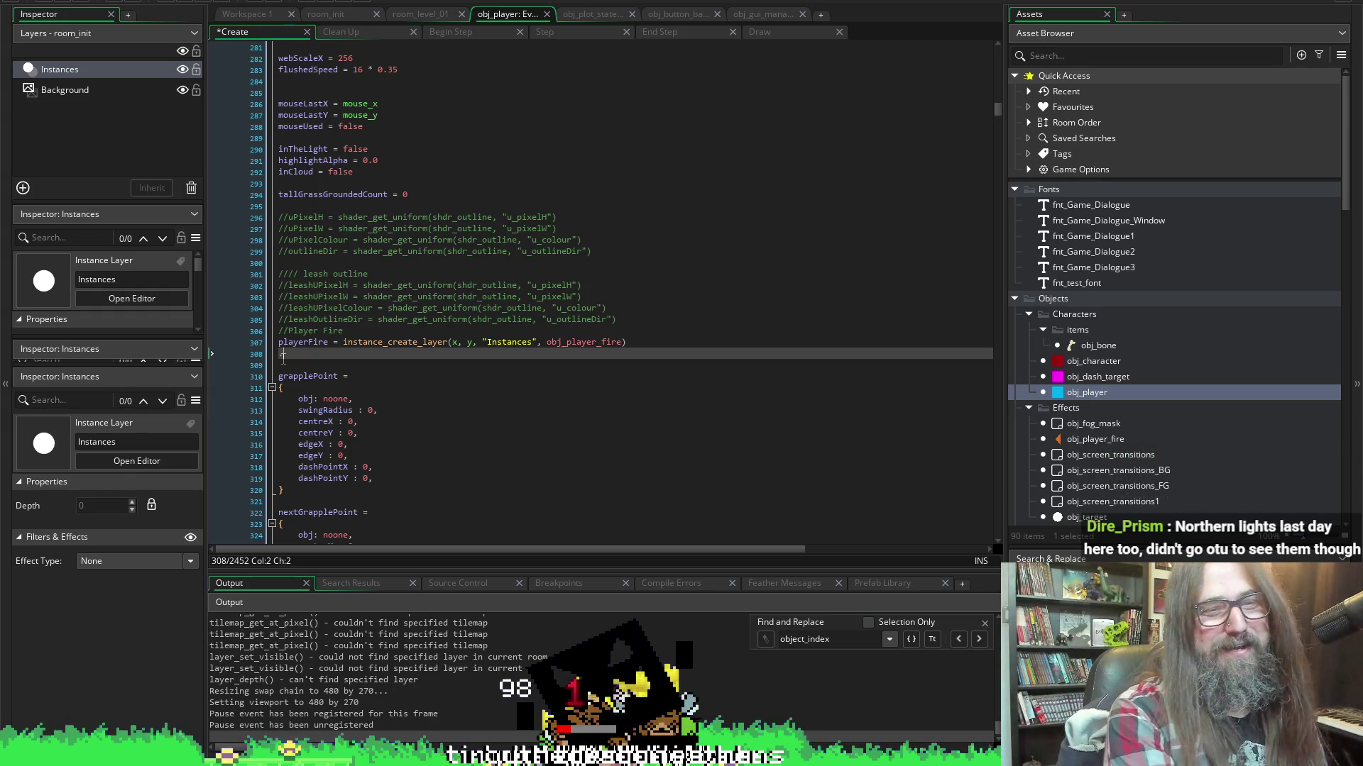
type("playerFire.de")
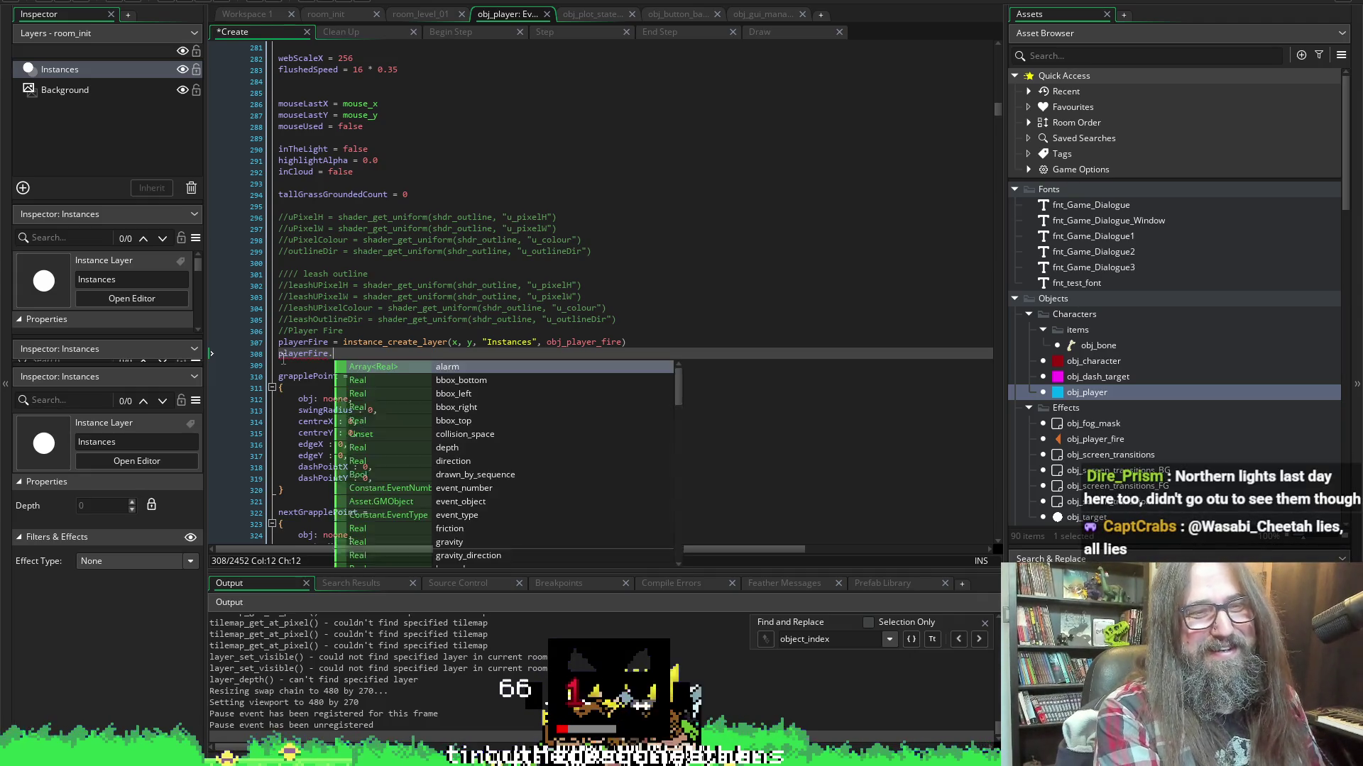
key("BackSpace")
key("BackSpace")
key("BackSpace")
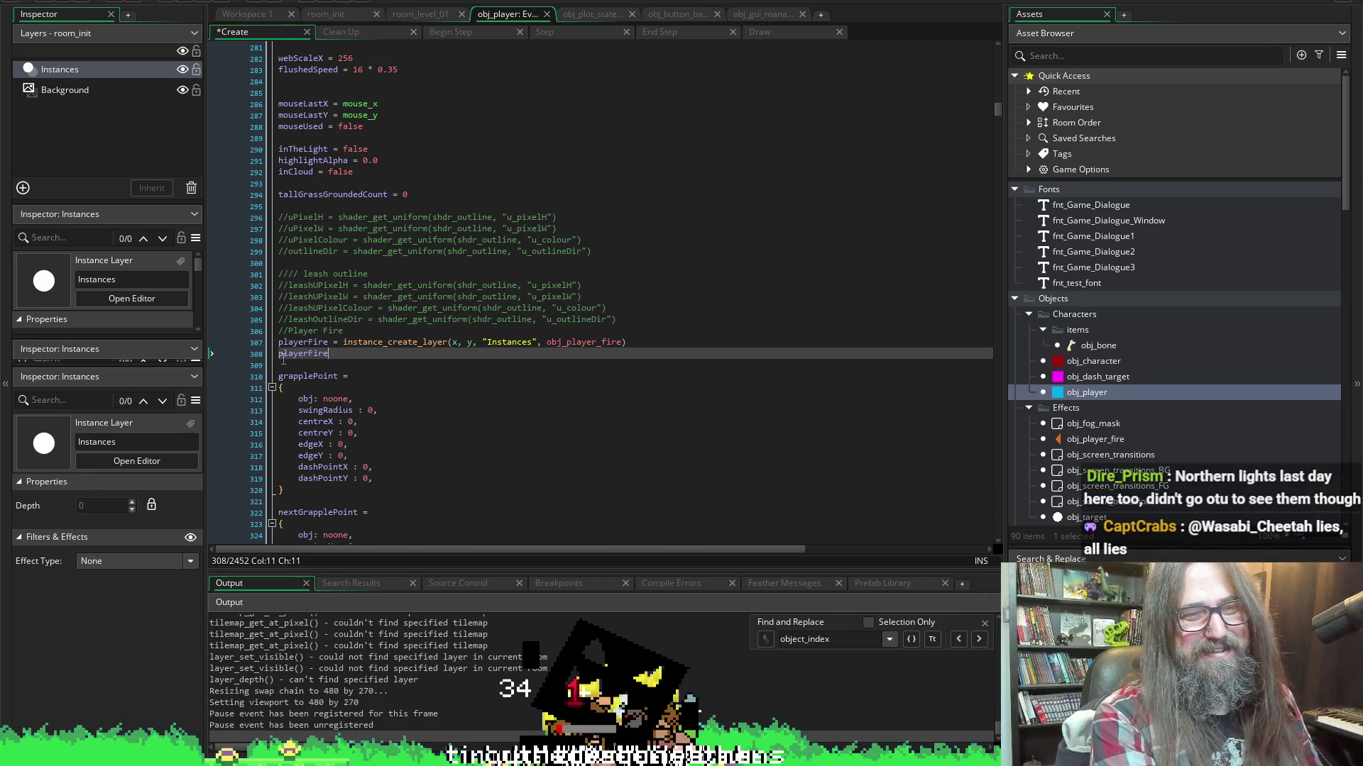
key("Home")
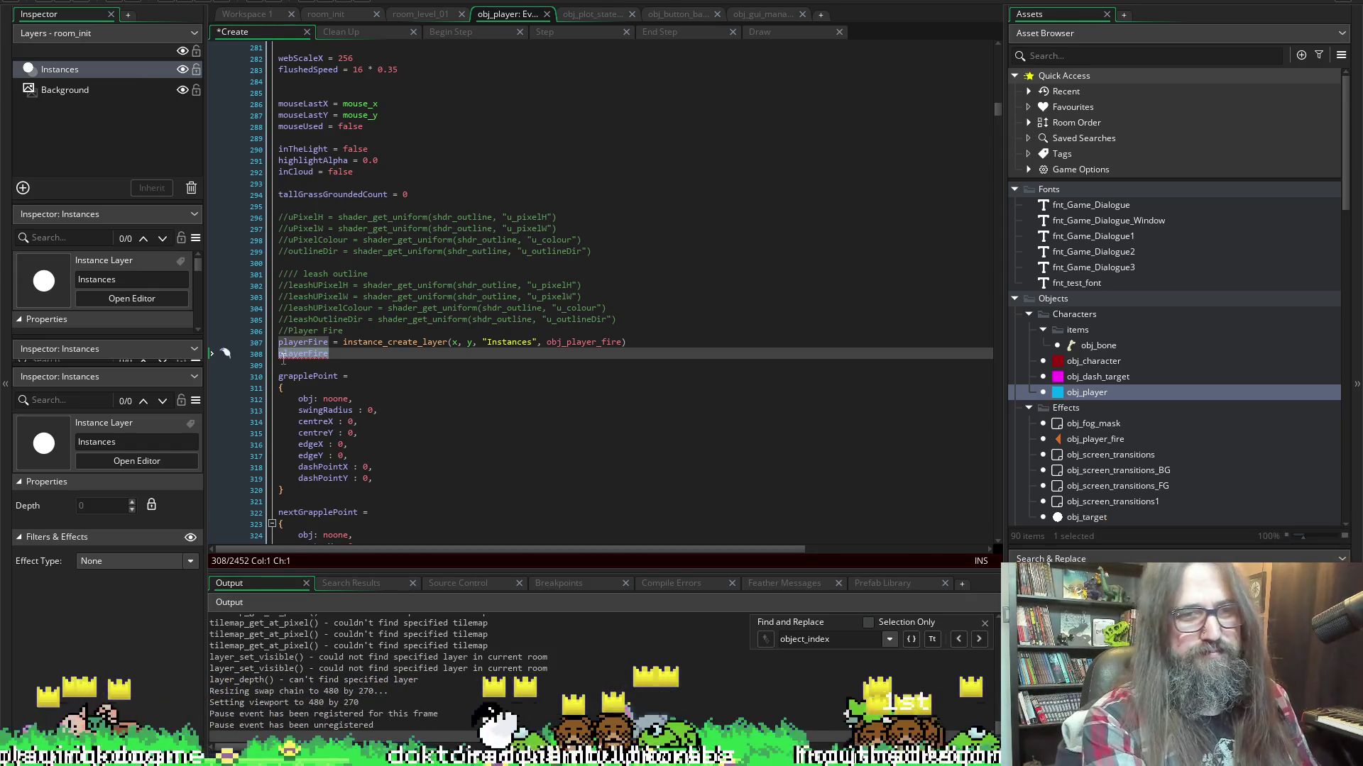
key("BackSpace")
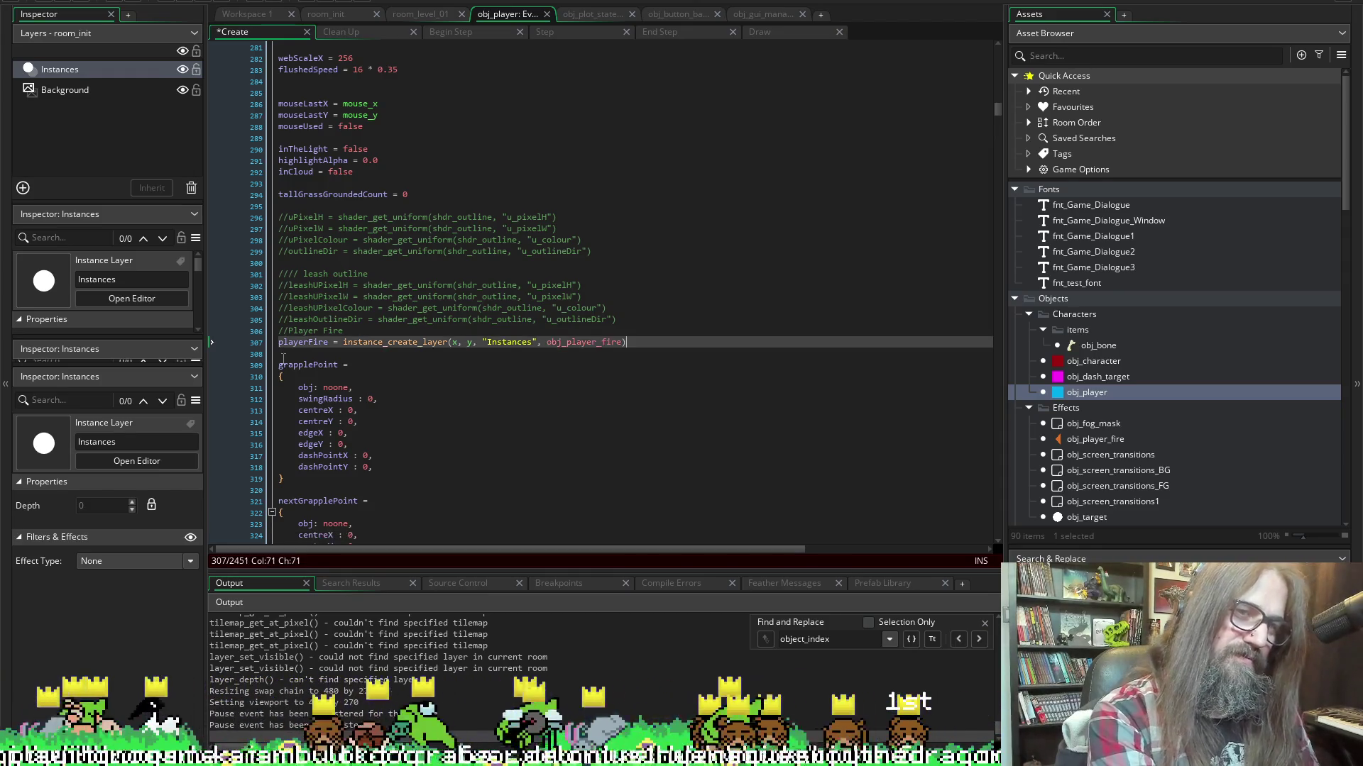
type("obj")
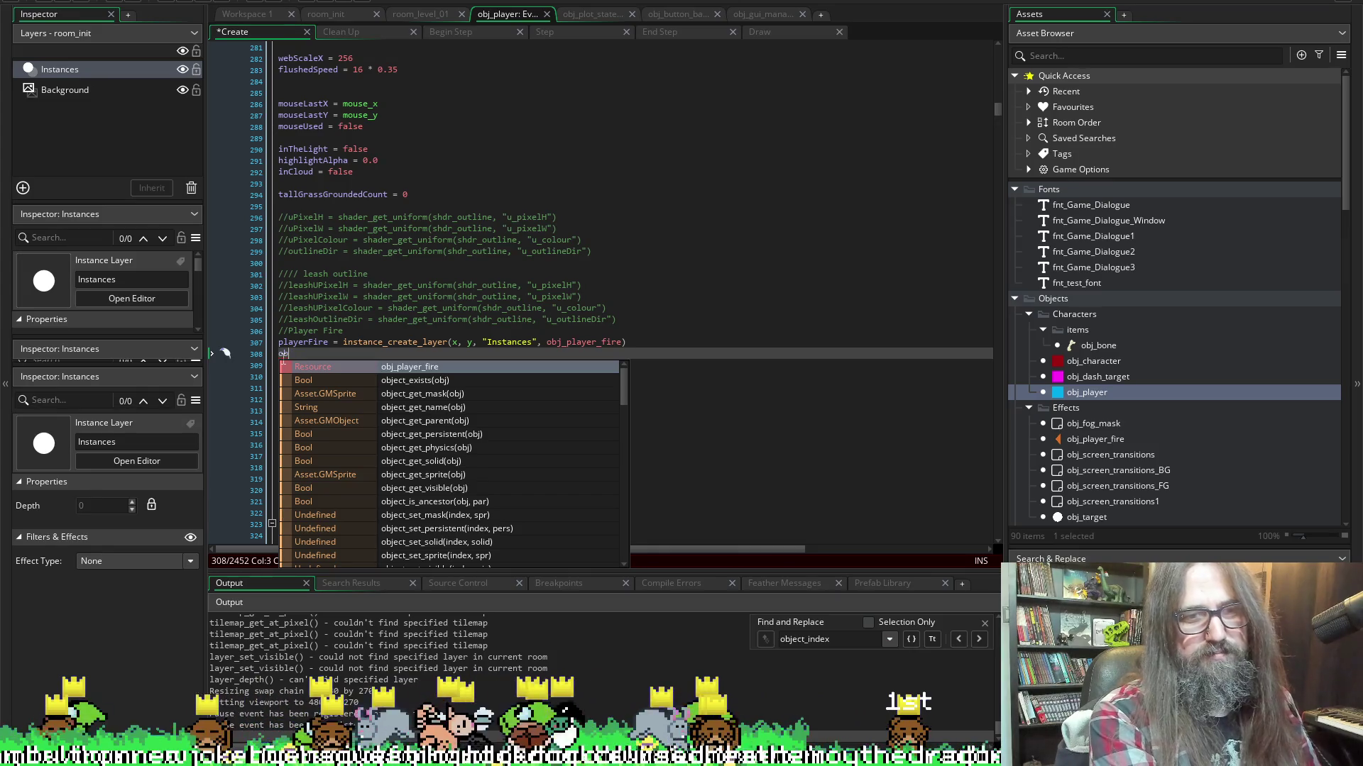
key("BackSpace")
key("BackSpace")
key("BackSpace")
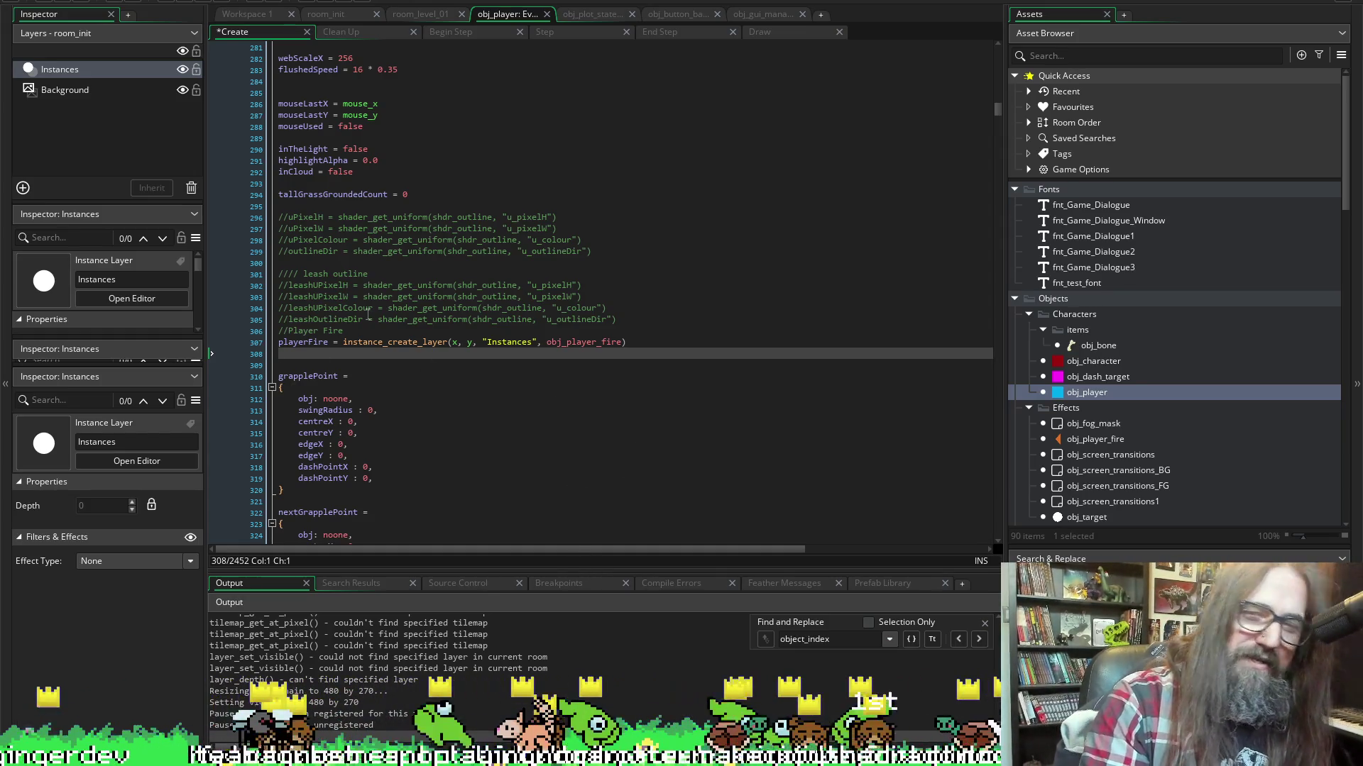
Review the Player Fire comment and playerFire line, then save the obj_player Create event
left_click(308, 331)
left_click(313, 343)
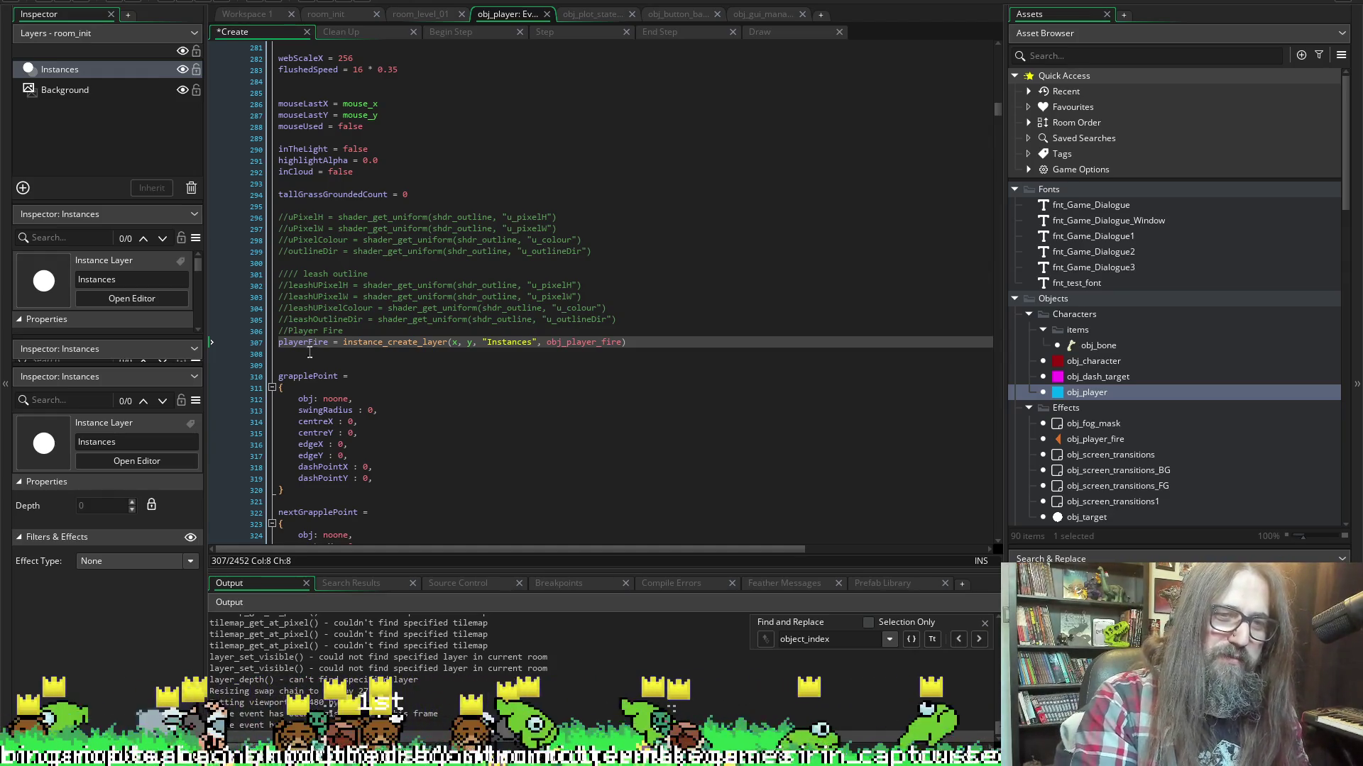
double_click(306, 331)
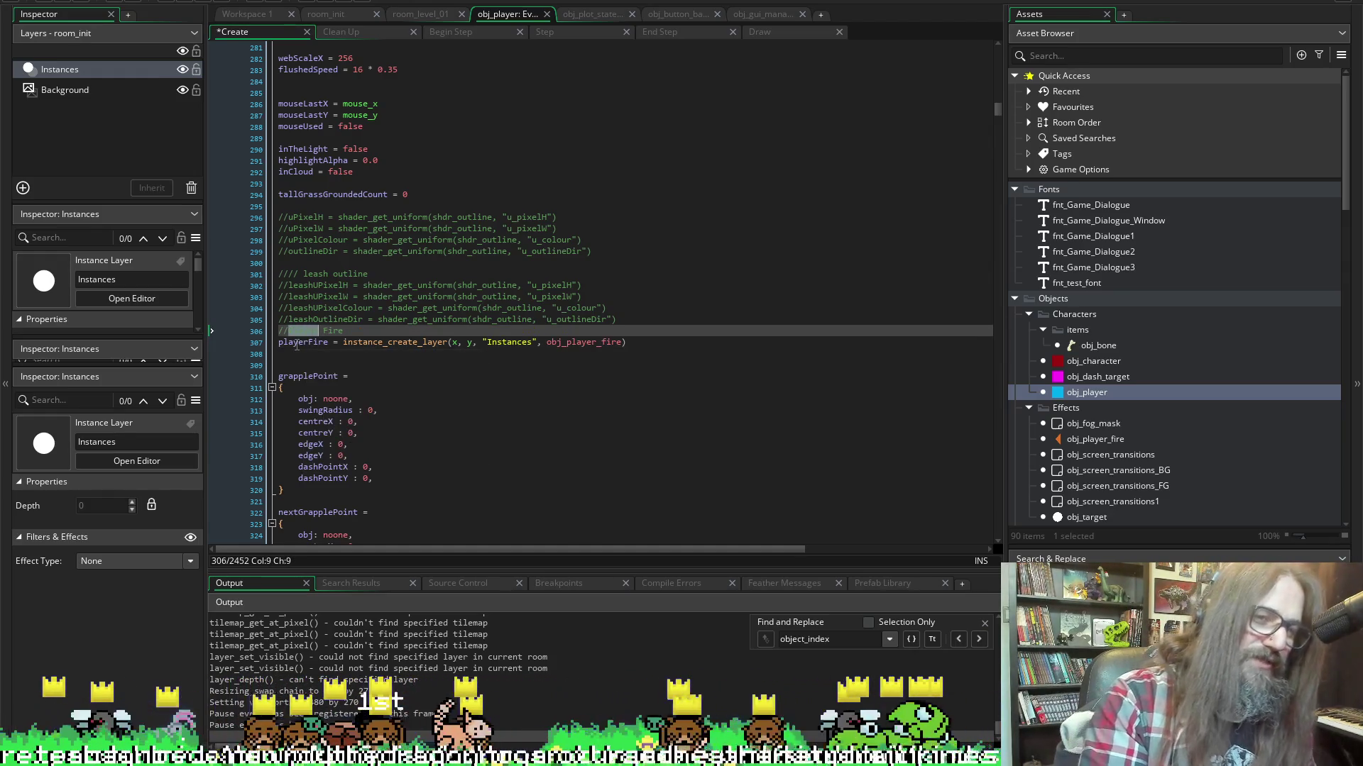
double_click(297, 344)
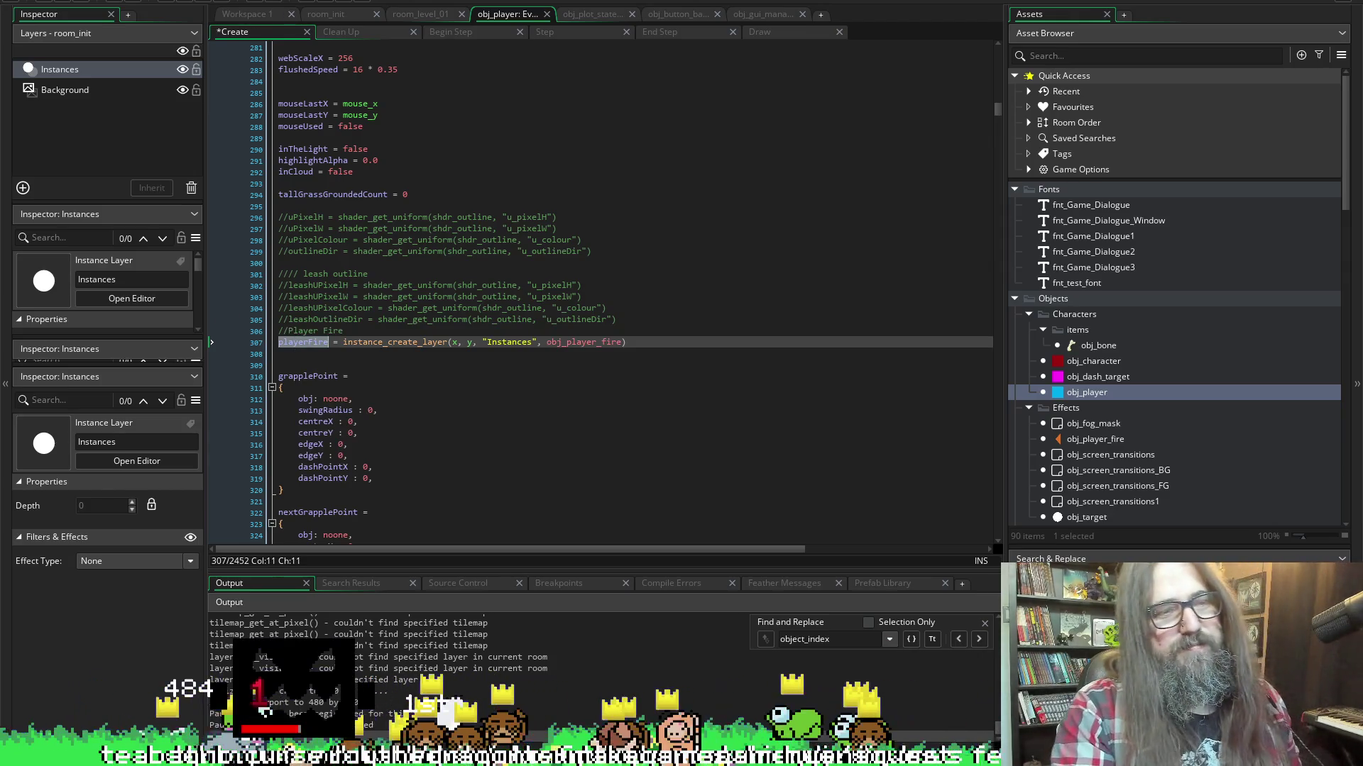
key("ctrl+s")
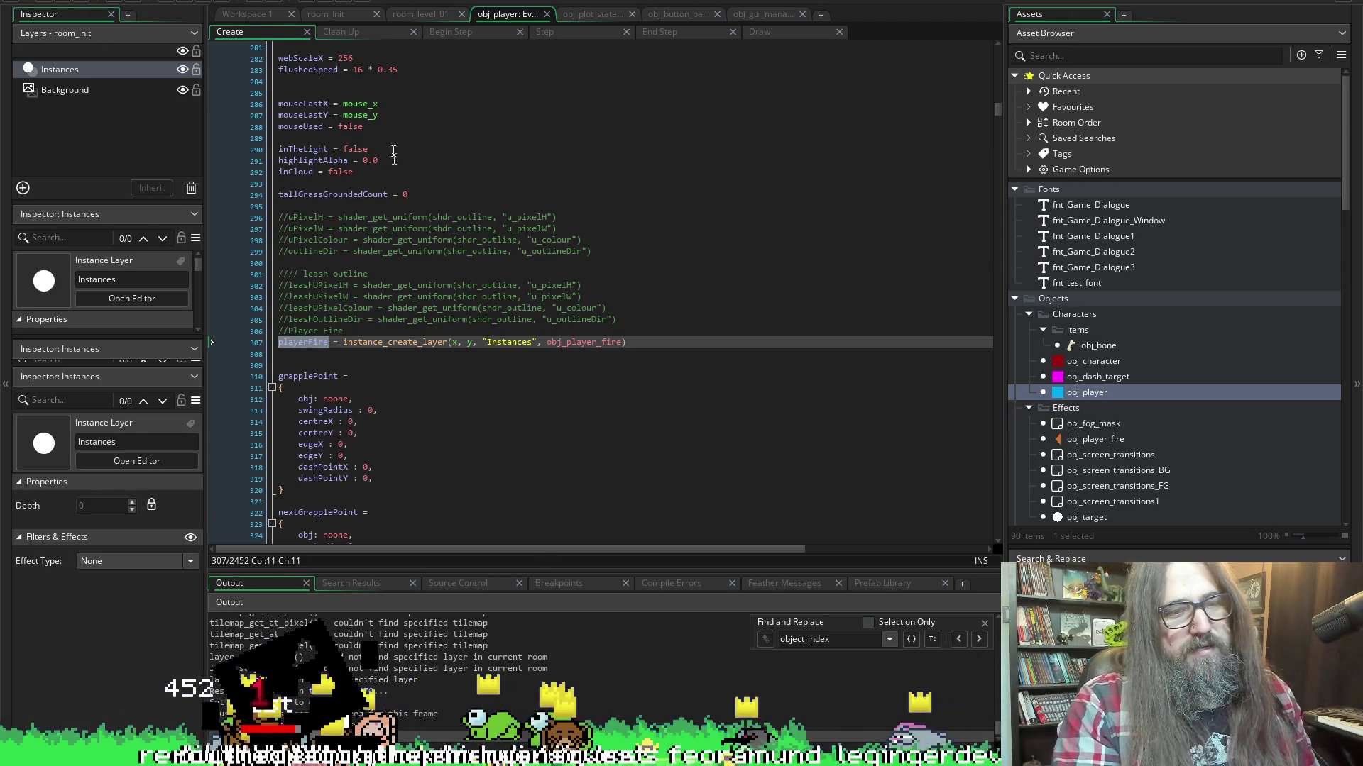
scroll(470, 365, "down", 10)
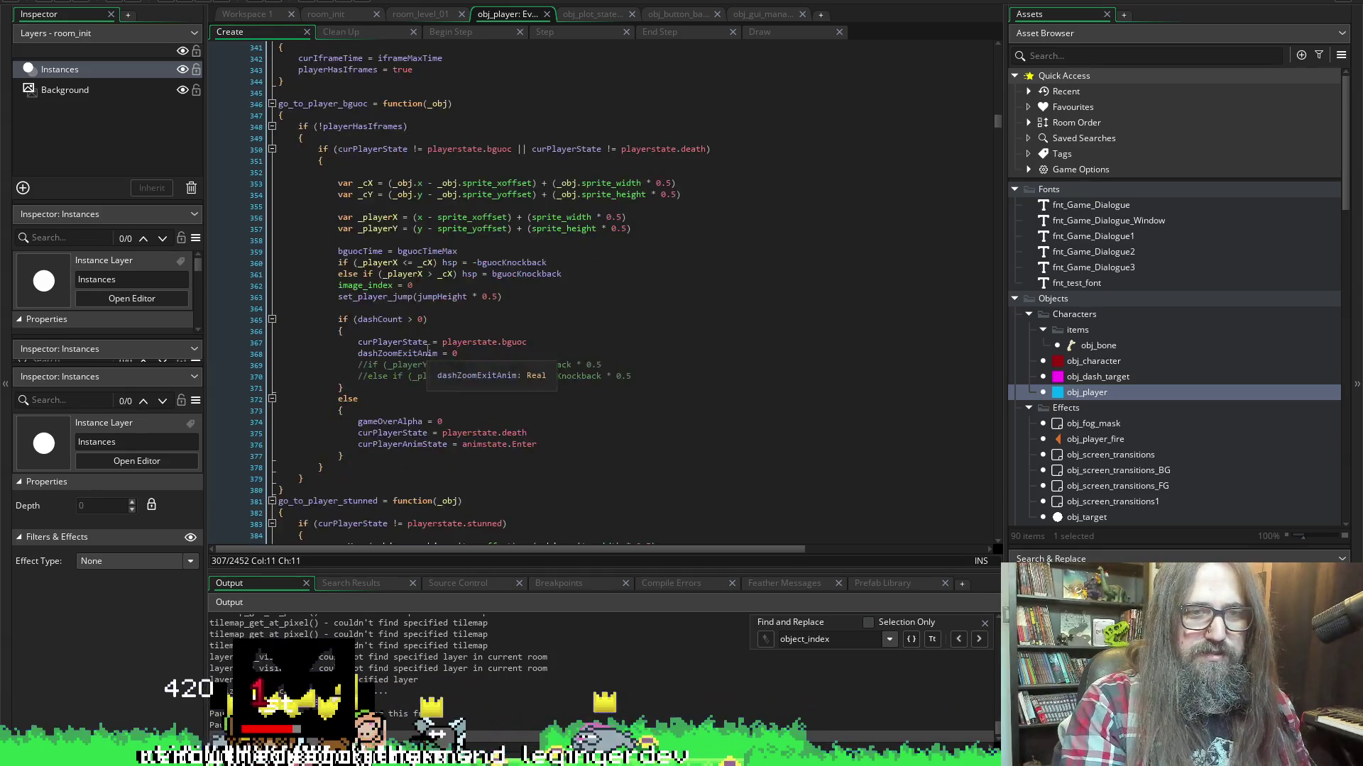
scroll(400, 260, "up", 5)
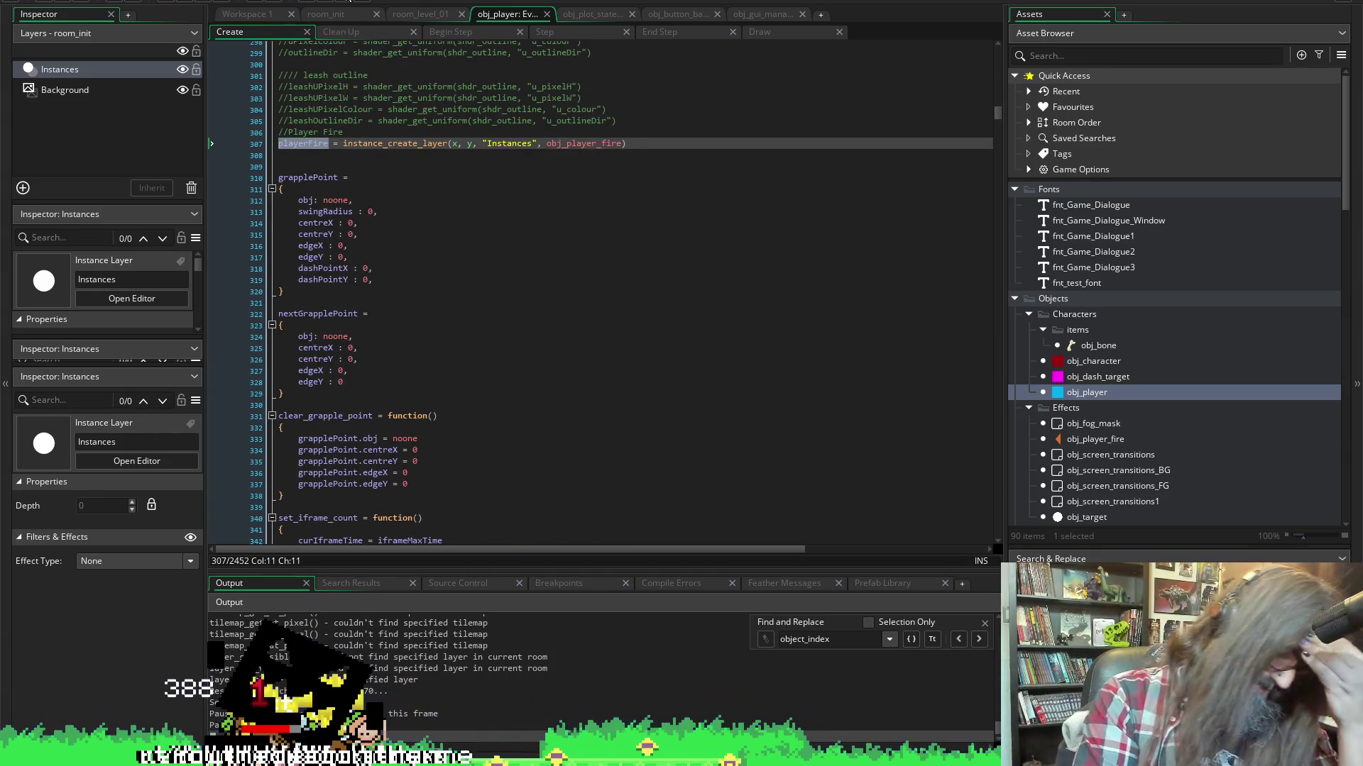
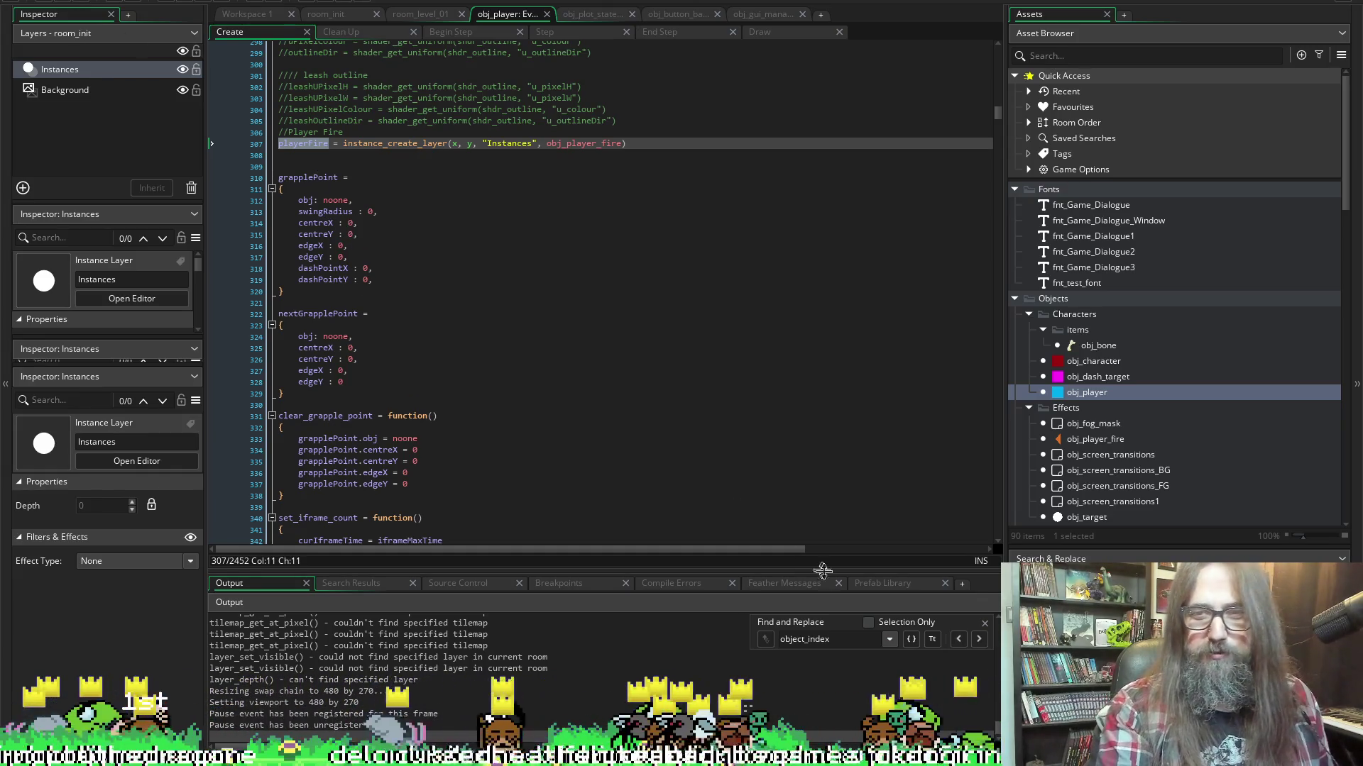
Uncomment line 37 in obj_player's Step event
mouse_move(301, 137)
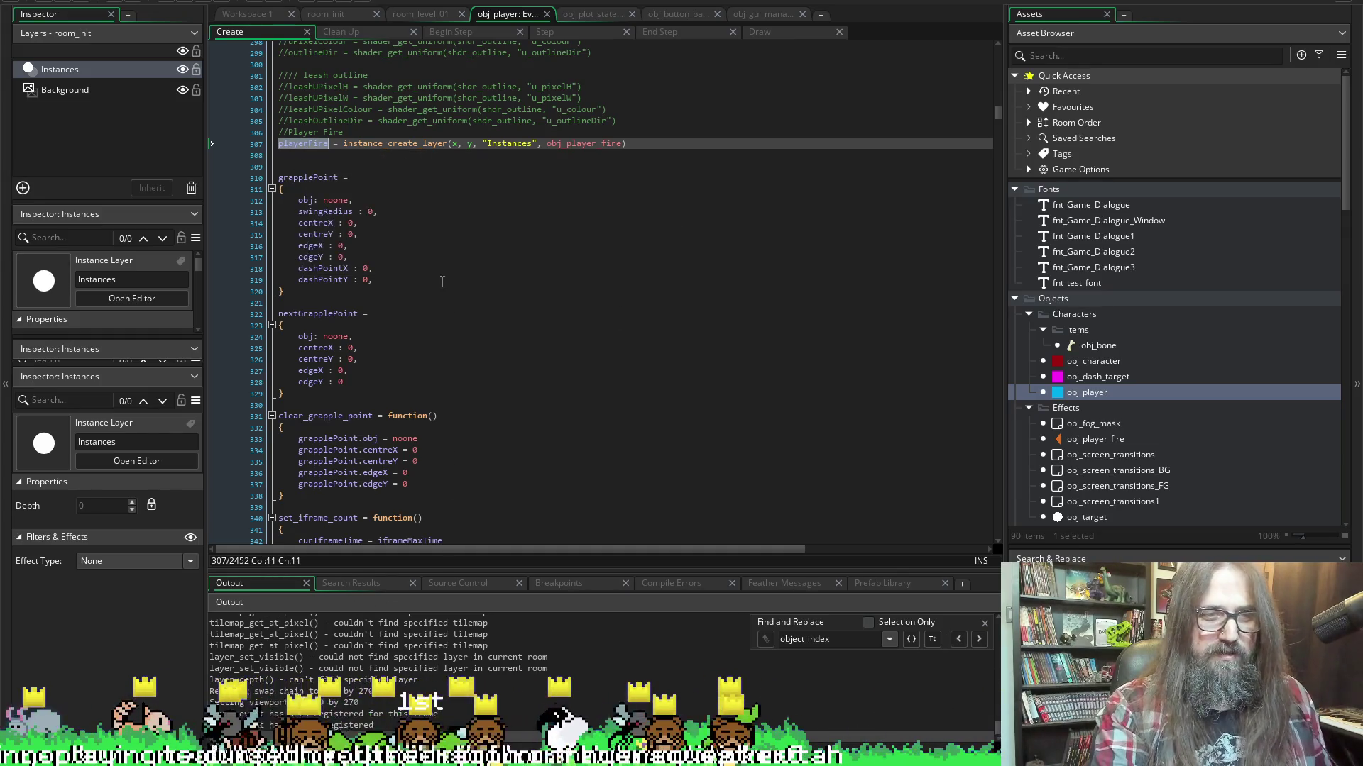
scroll(442, 282, "down", 12)
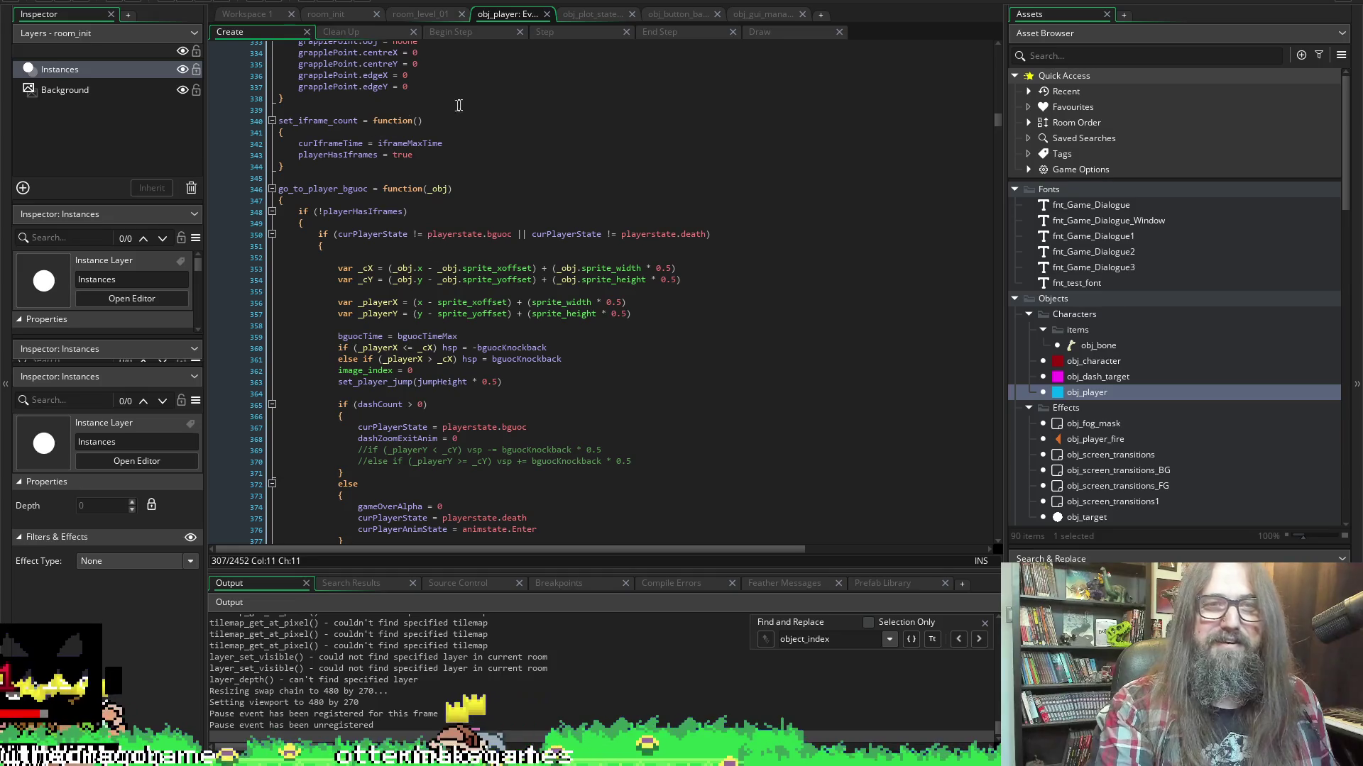
scroll(412, 185, "up", 5)
scroll(377, 243, "down", 5)
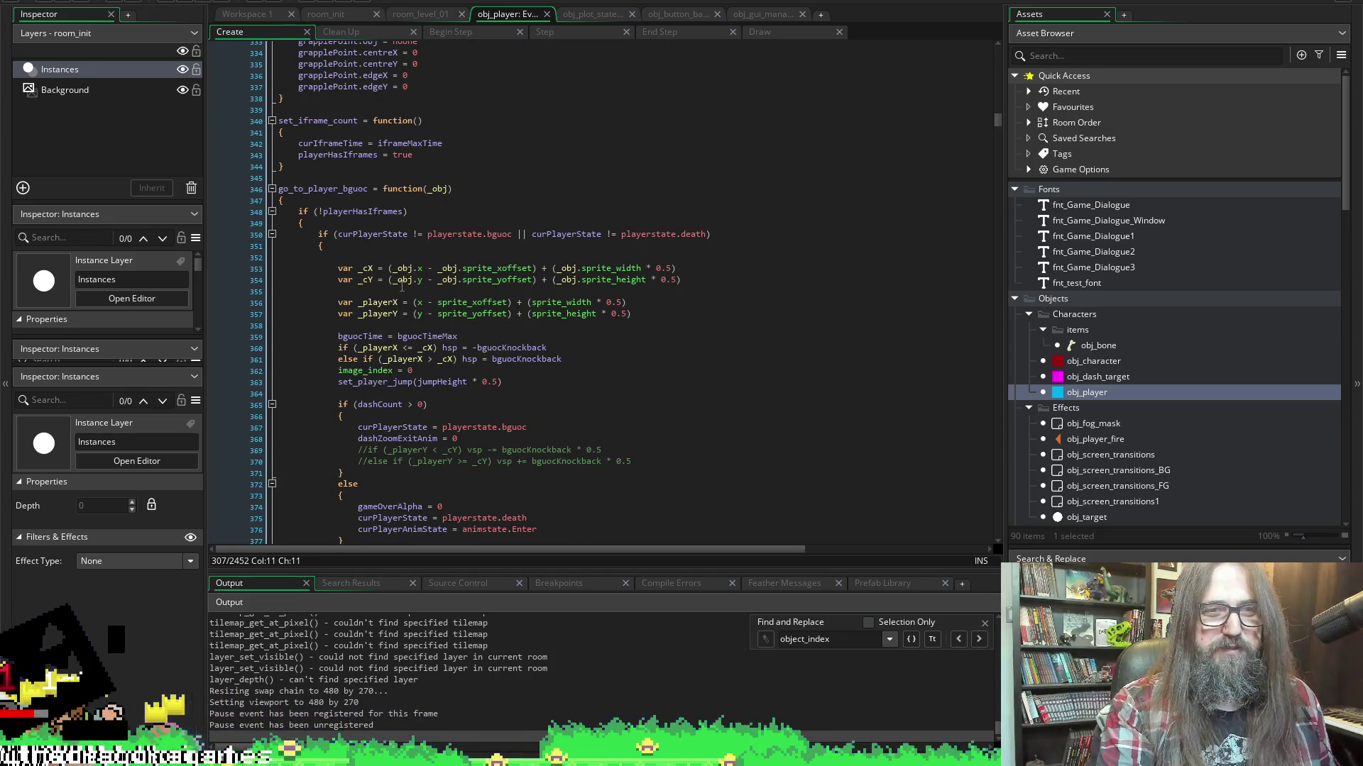
scroll(402, 286, "up", 7)
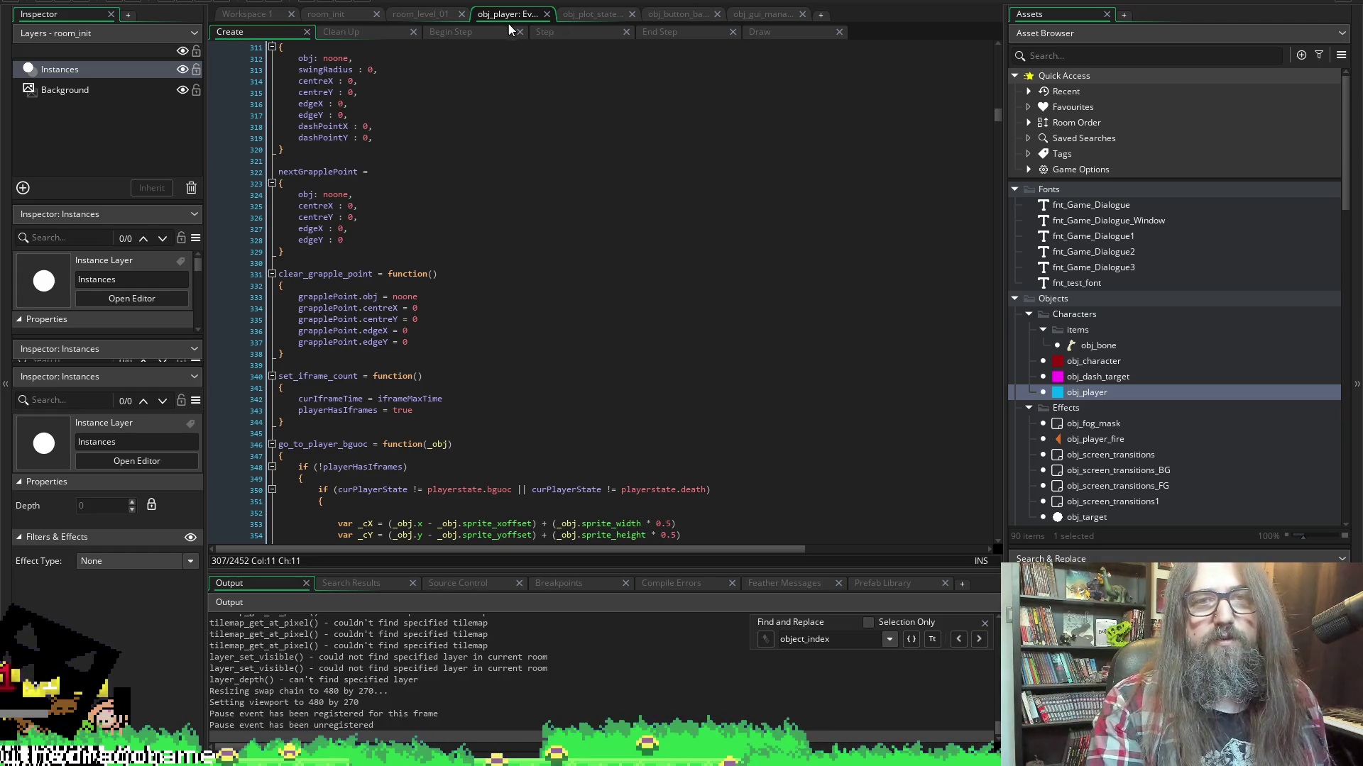
left_click(579, 32)
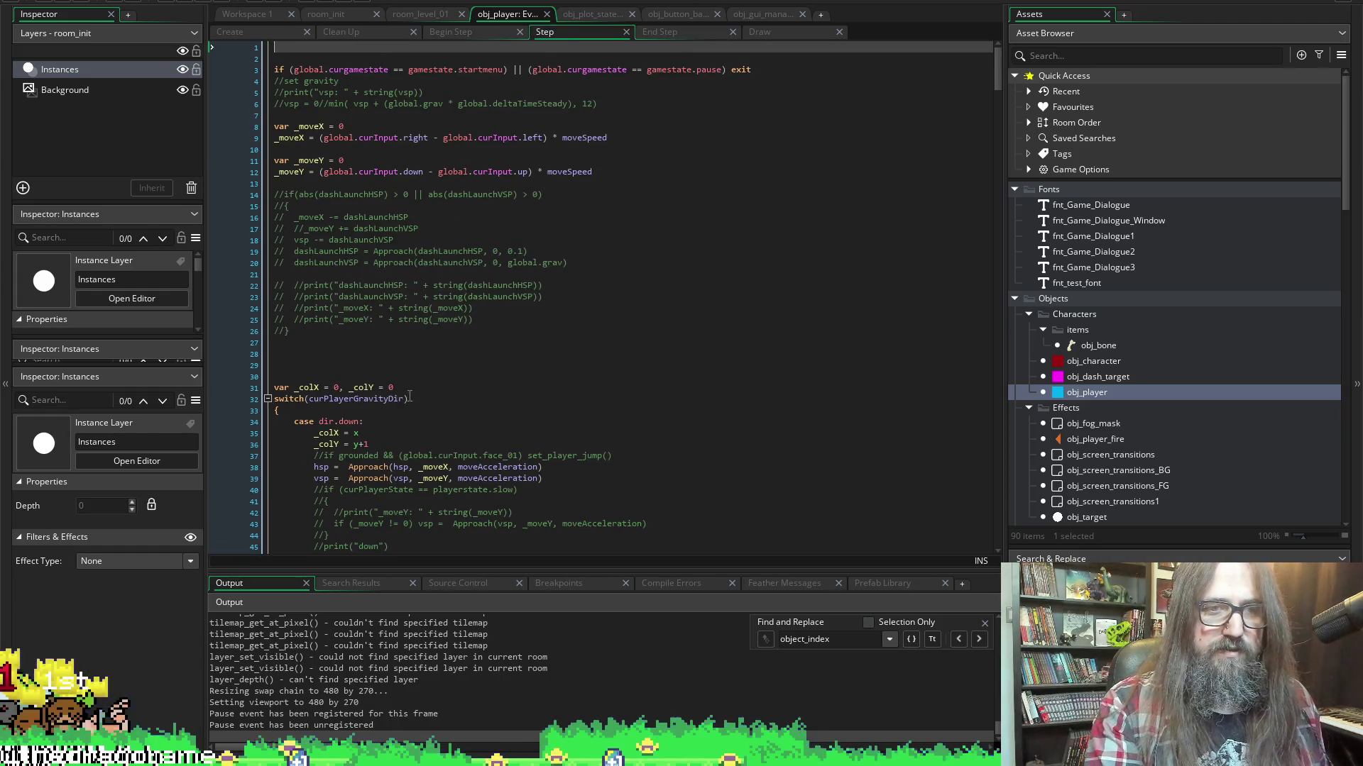
scroll(394, 362, "down", 5)
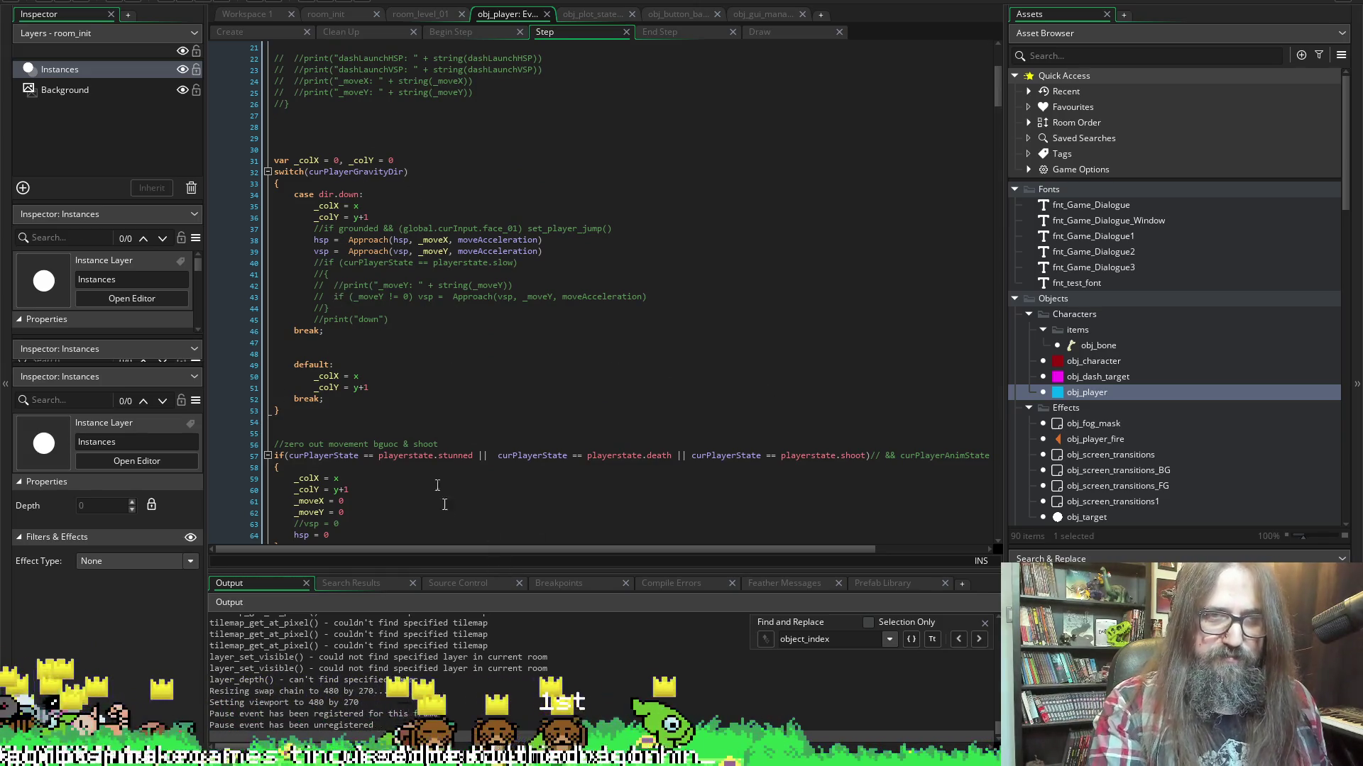
left_click(320, 229)
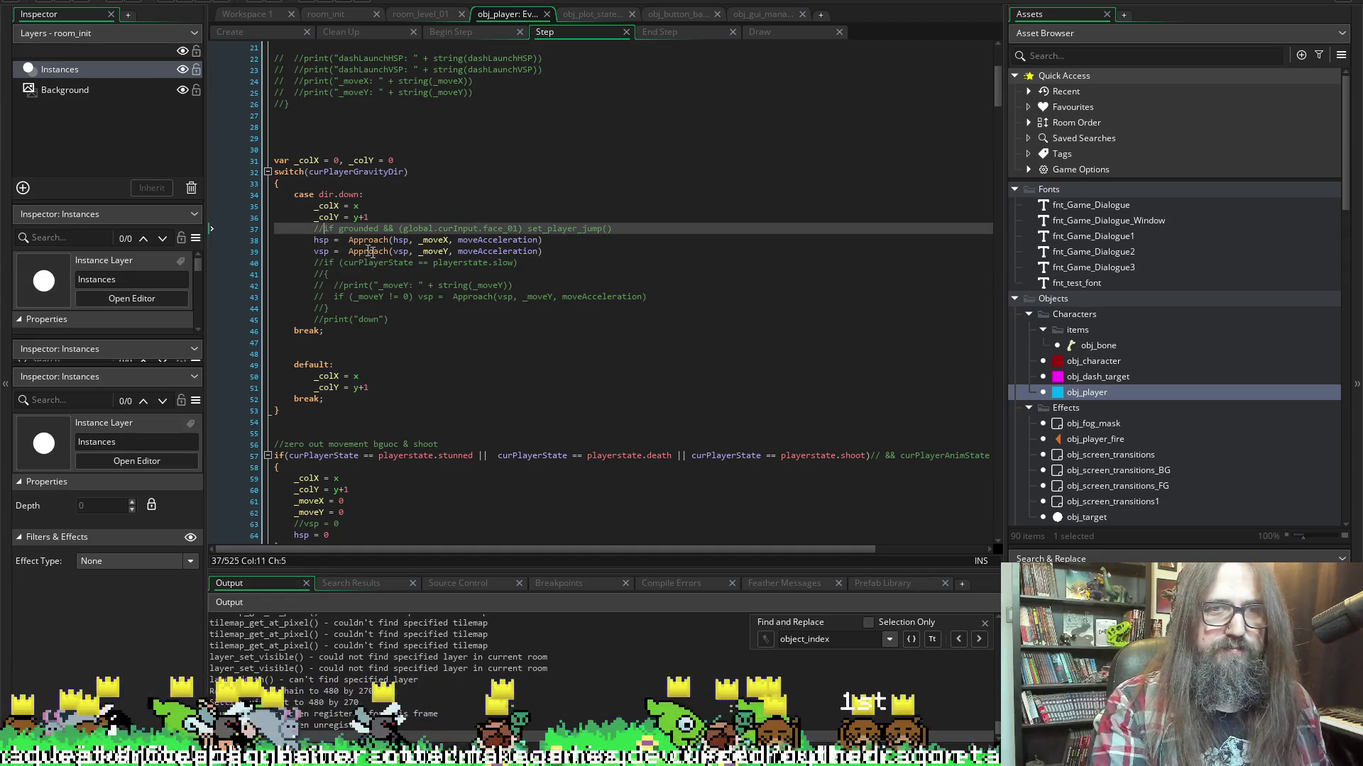
key("BackSpace")
key("BackSpace")
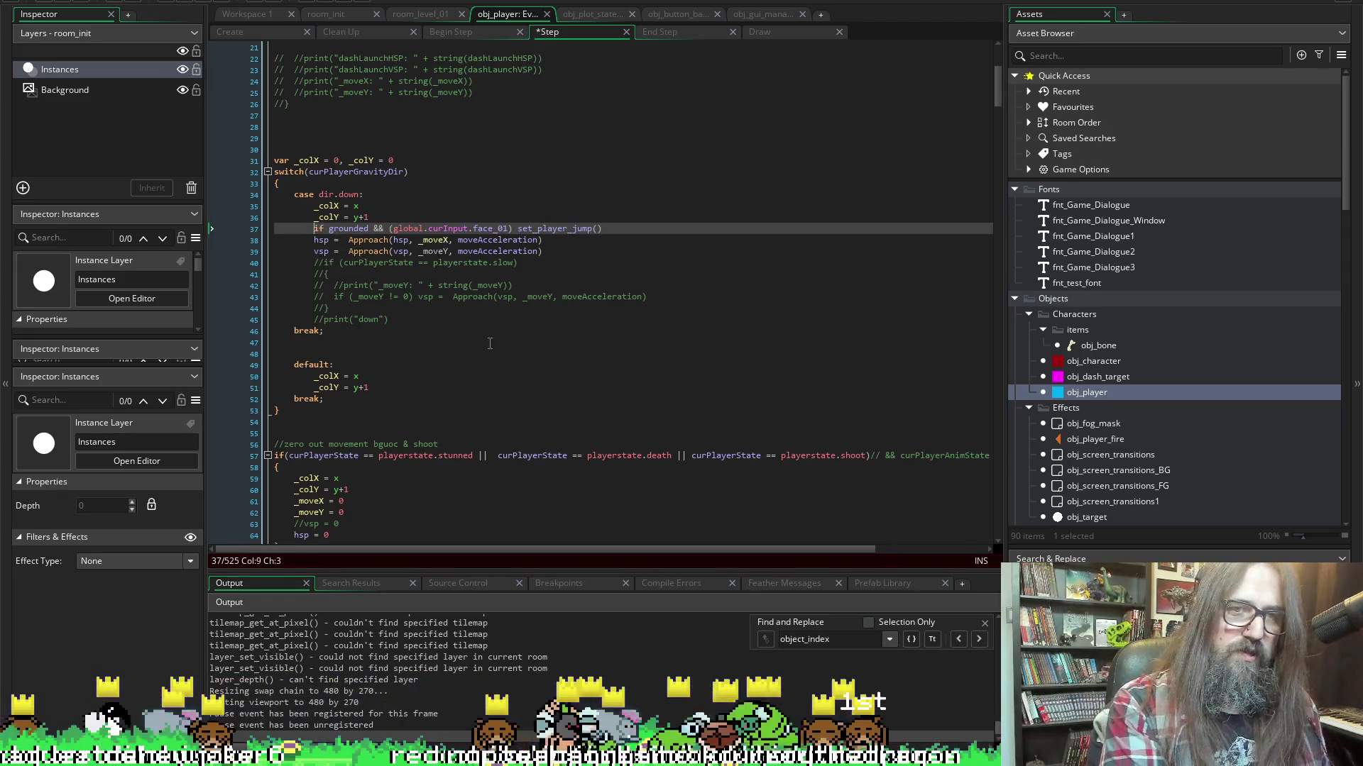
Strip set_player_jump(), 'grounded &&' and the extra space, leaving if (global.curInput.face_01)
left_click(524, 227)
key("shift+Right")
key("shift+Right")
key("shift+Right")
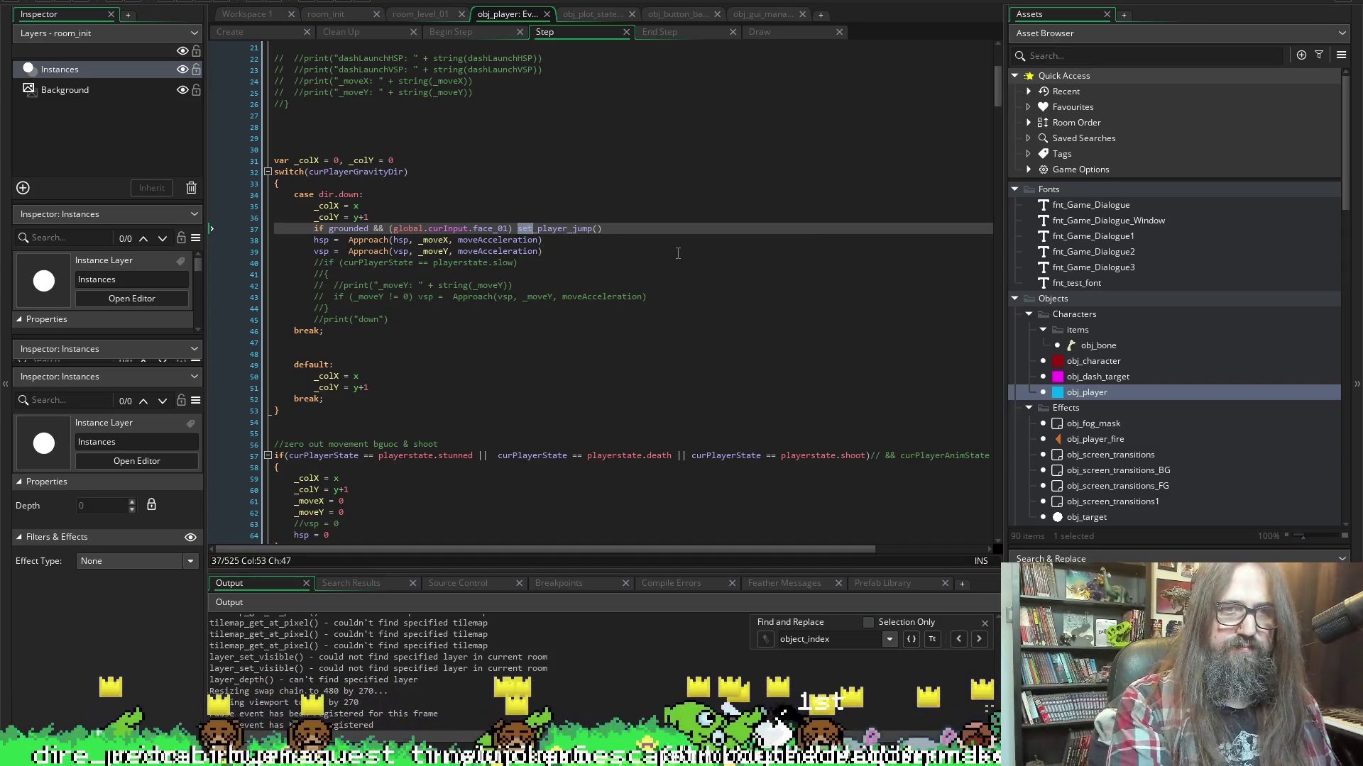
key("BackSpace")
key("shift+End")
key("Delete")
key("Escape")
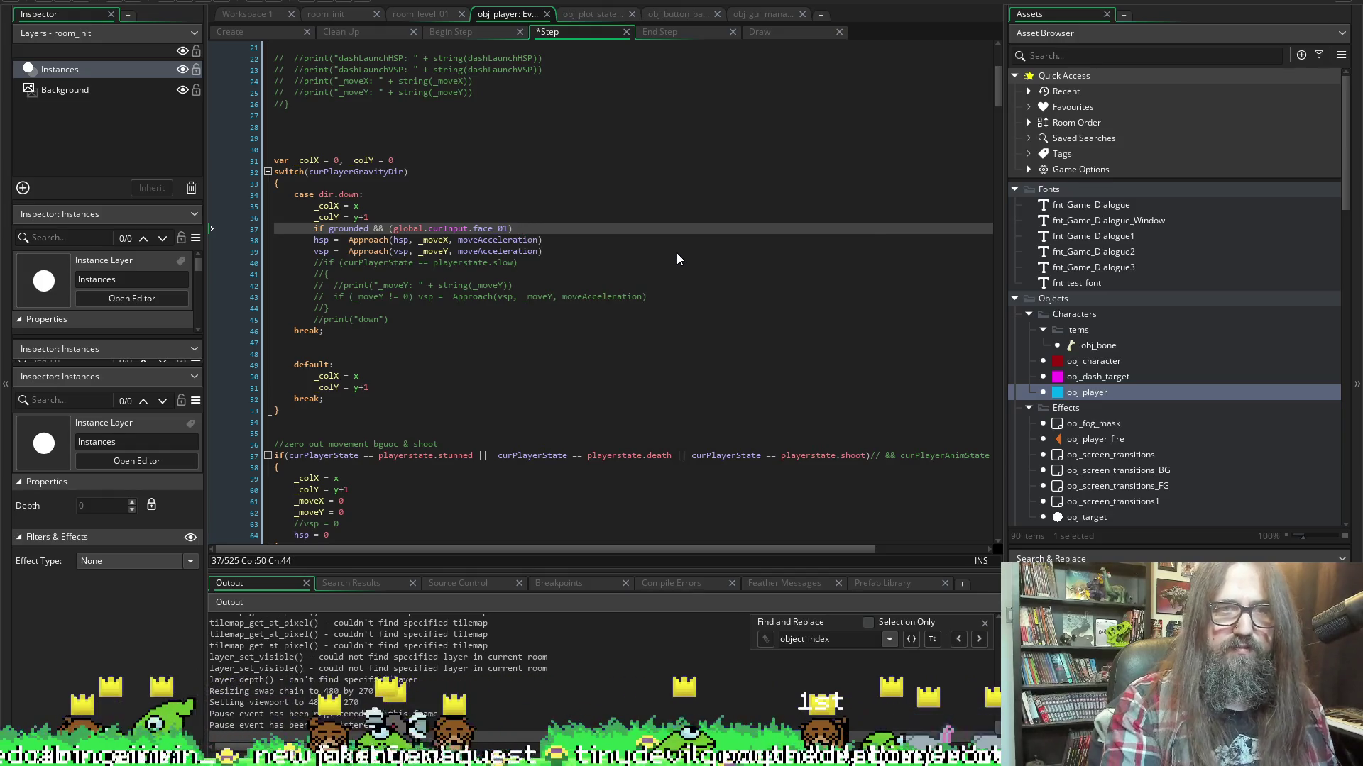
left_click_drag(384, 228, 368, 227)
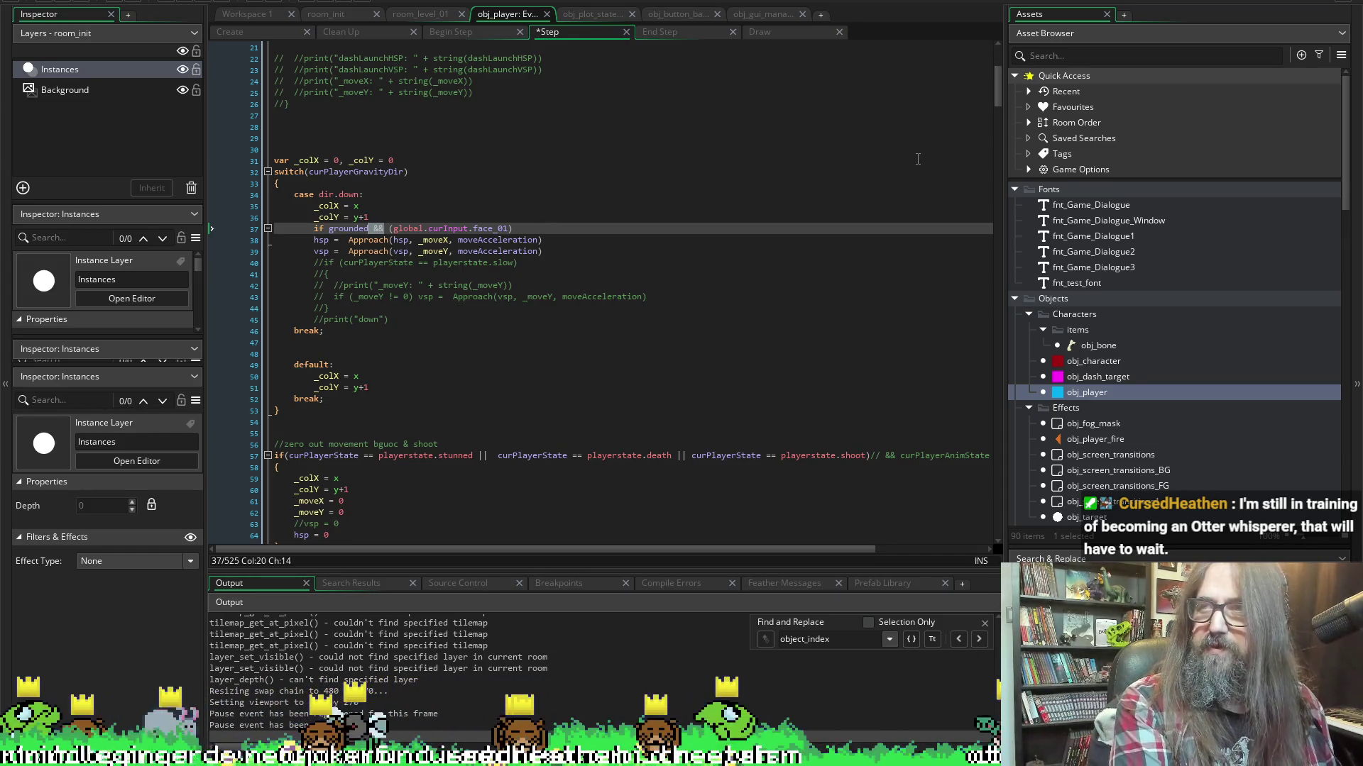
key("BackSpace")
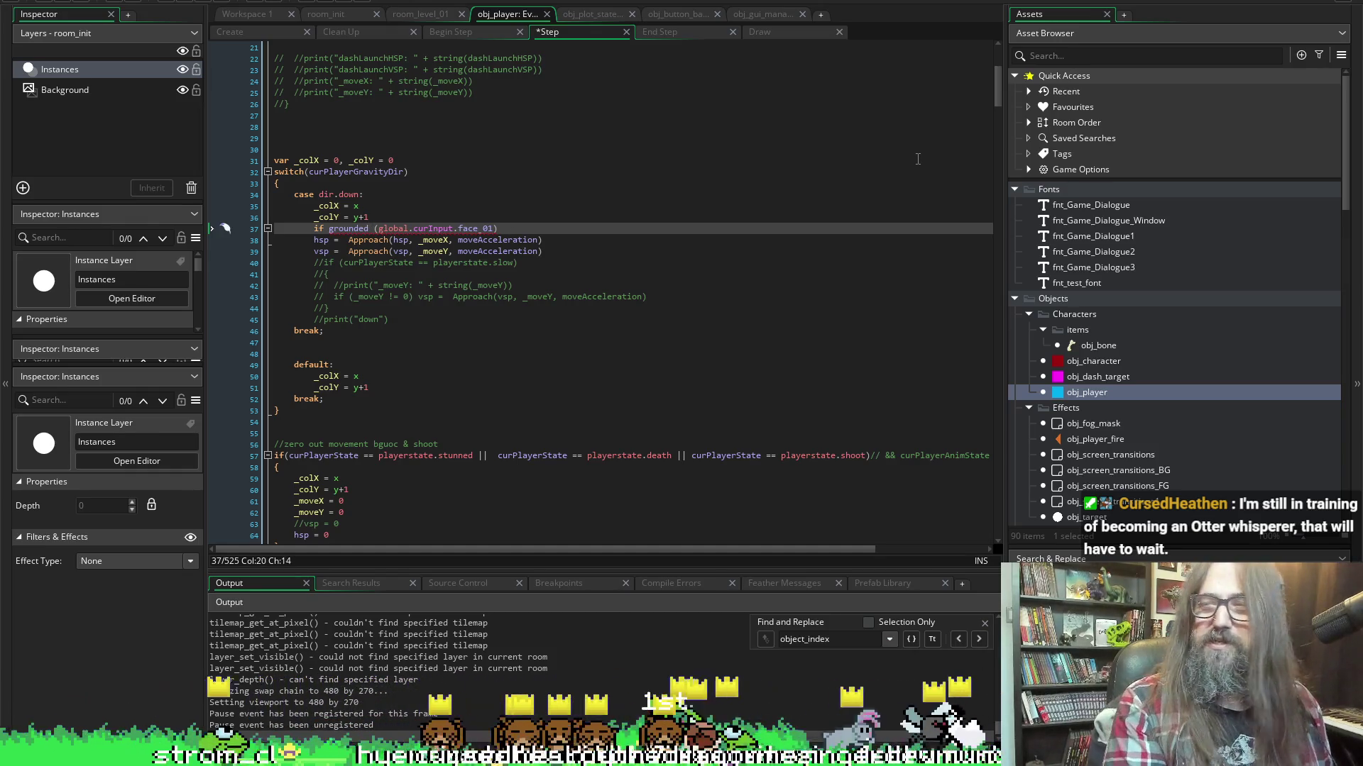
key("ctrl+shift+Left")
key("BackSpace")
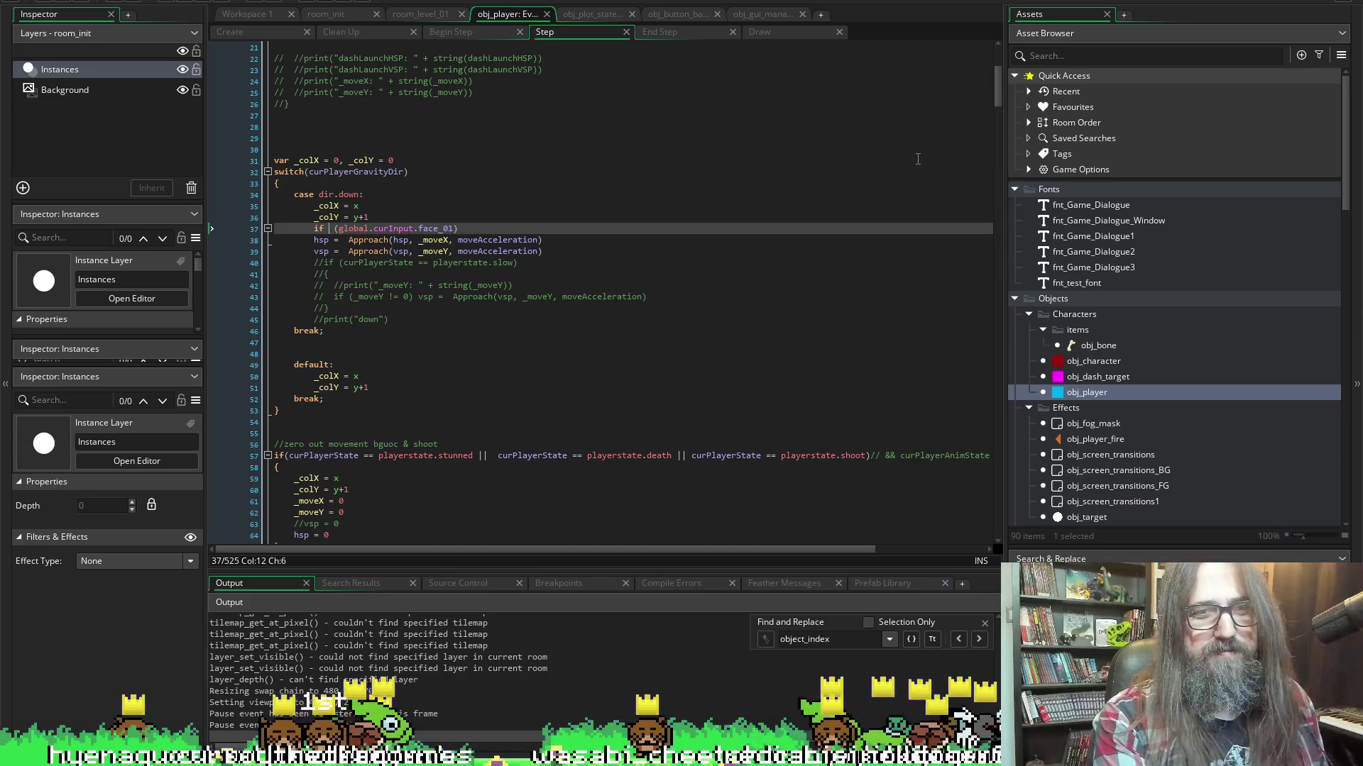
key("Right")
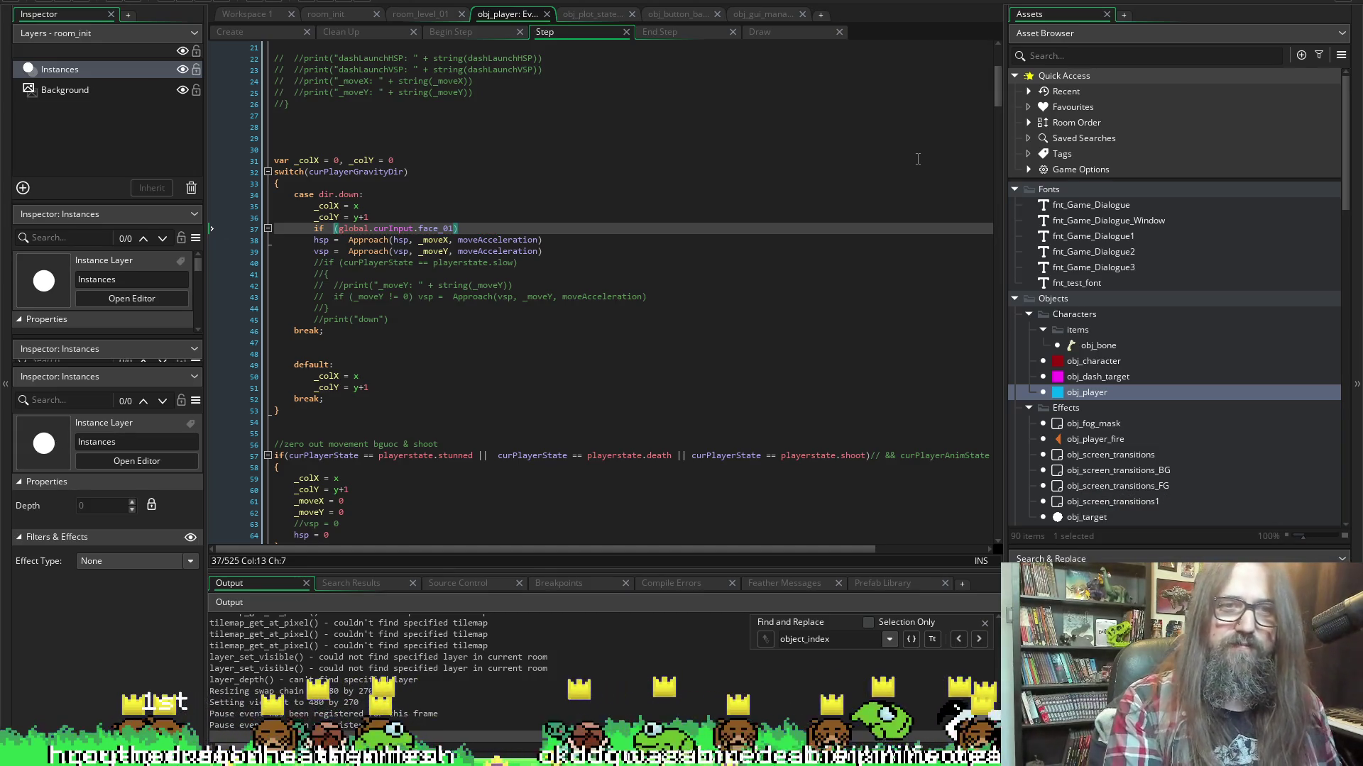
key("BackSpace")
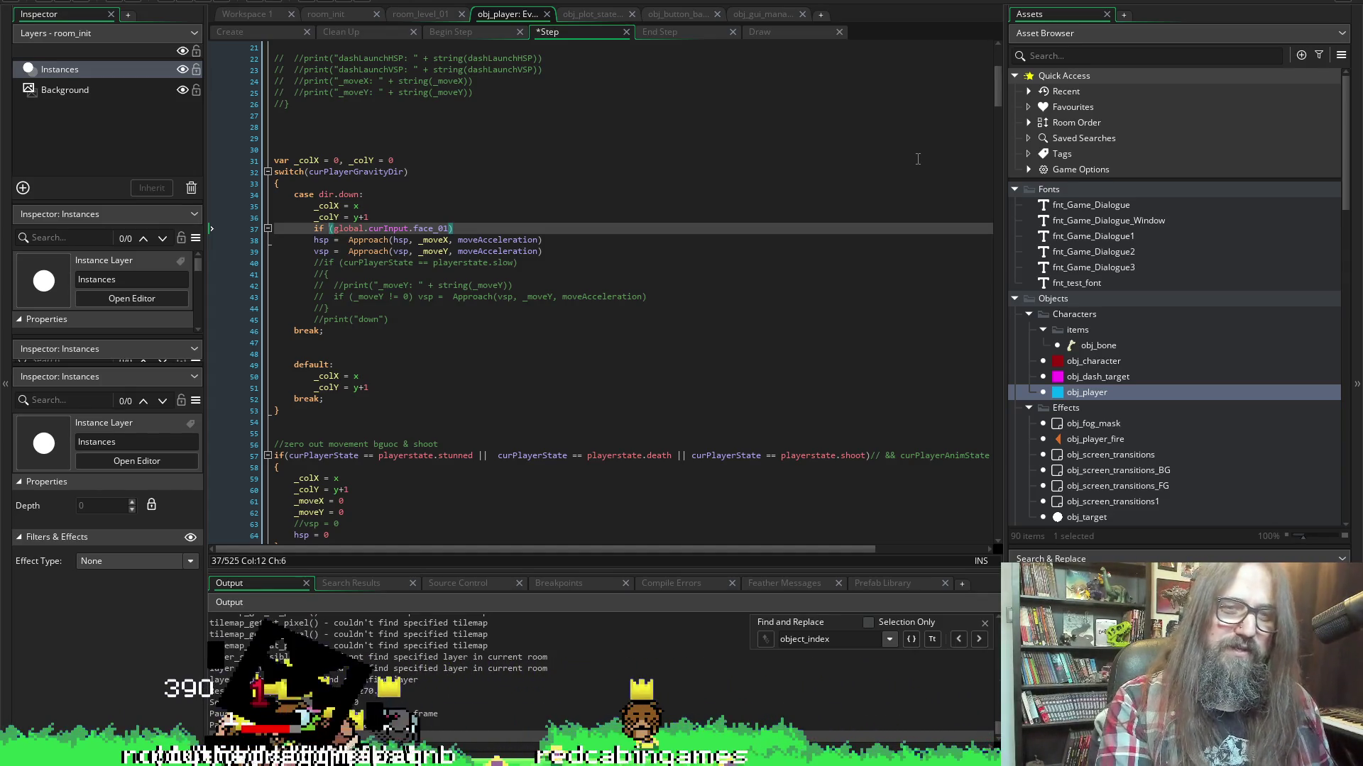
Briefly add playerFire at the end of line 37, then remove it again
key("End")
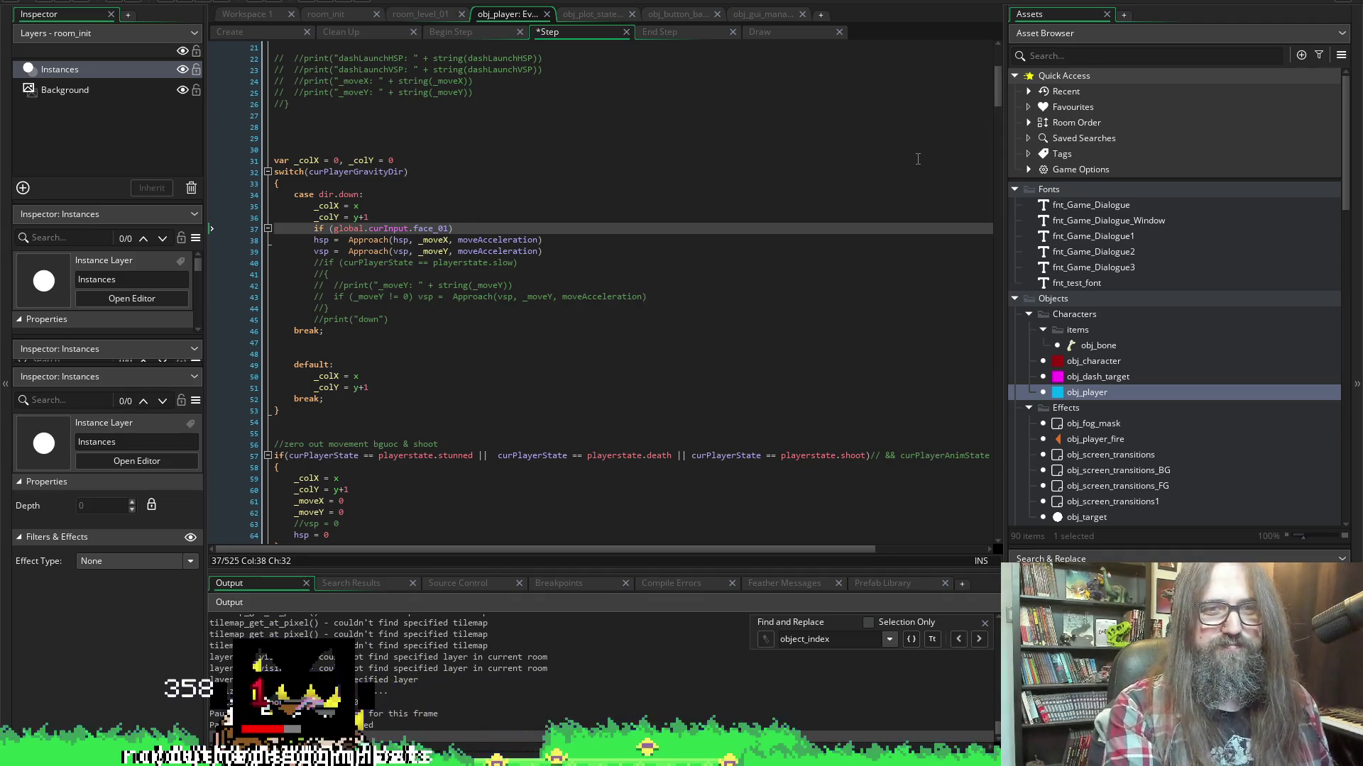
type("playerFire")
key("ctrl+BackSpace")
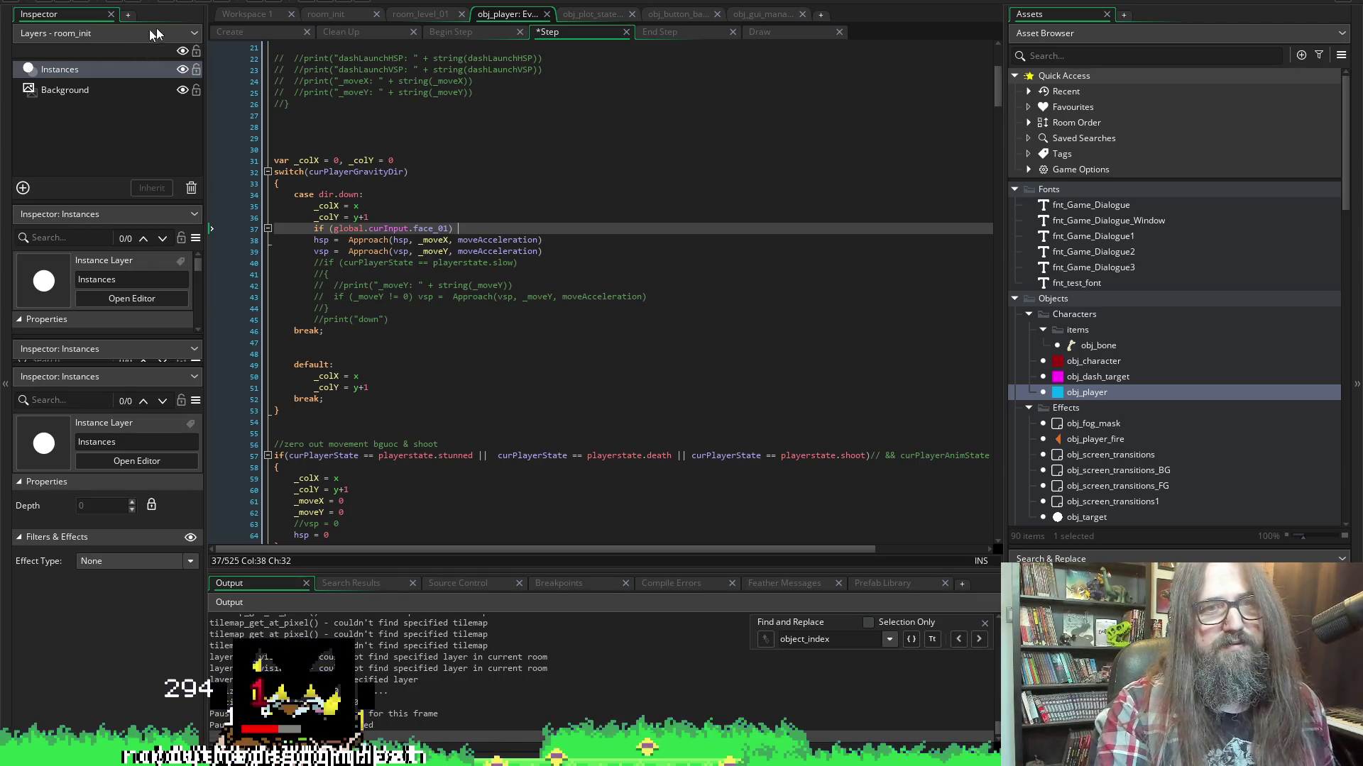
left_click(248, 32)
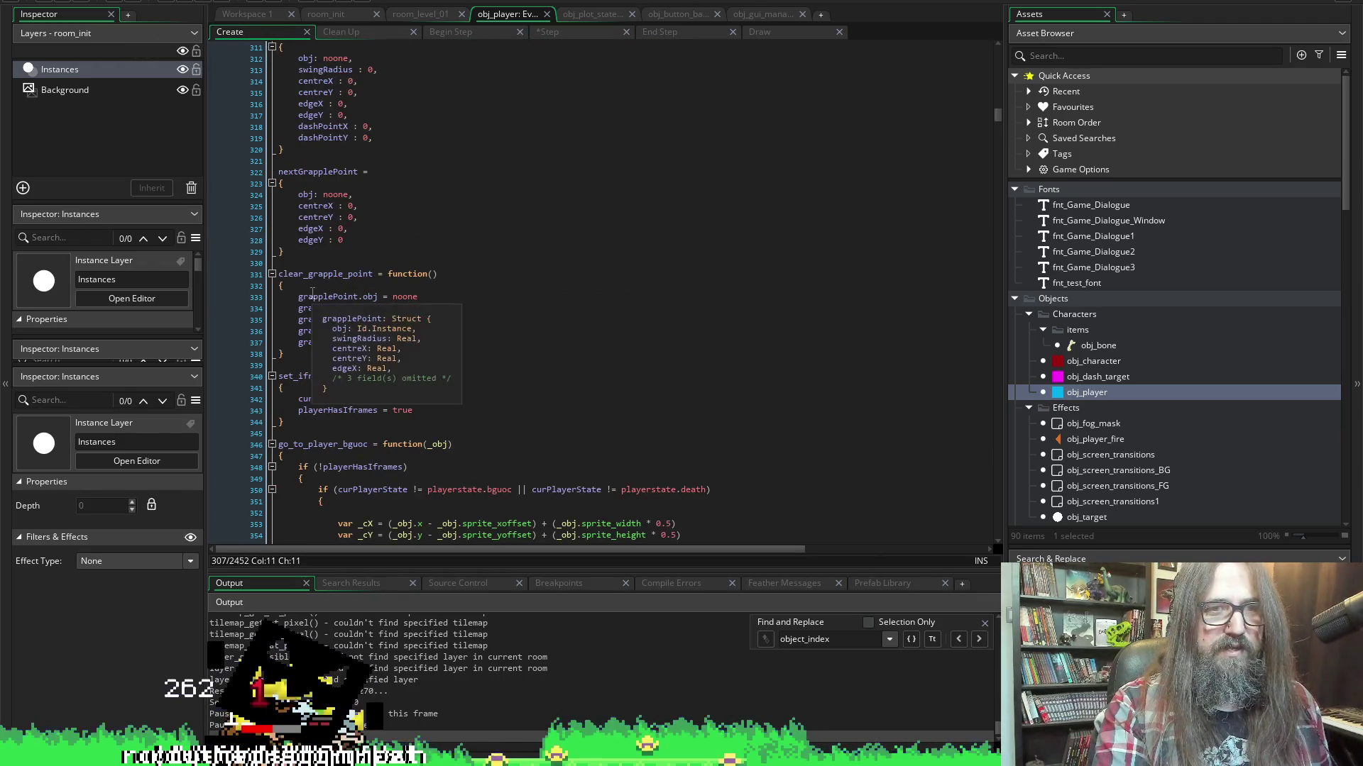
Insert blank lines below the playerFire creation line in obj_player's Create event
scroll(334, 343, "down", 5)
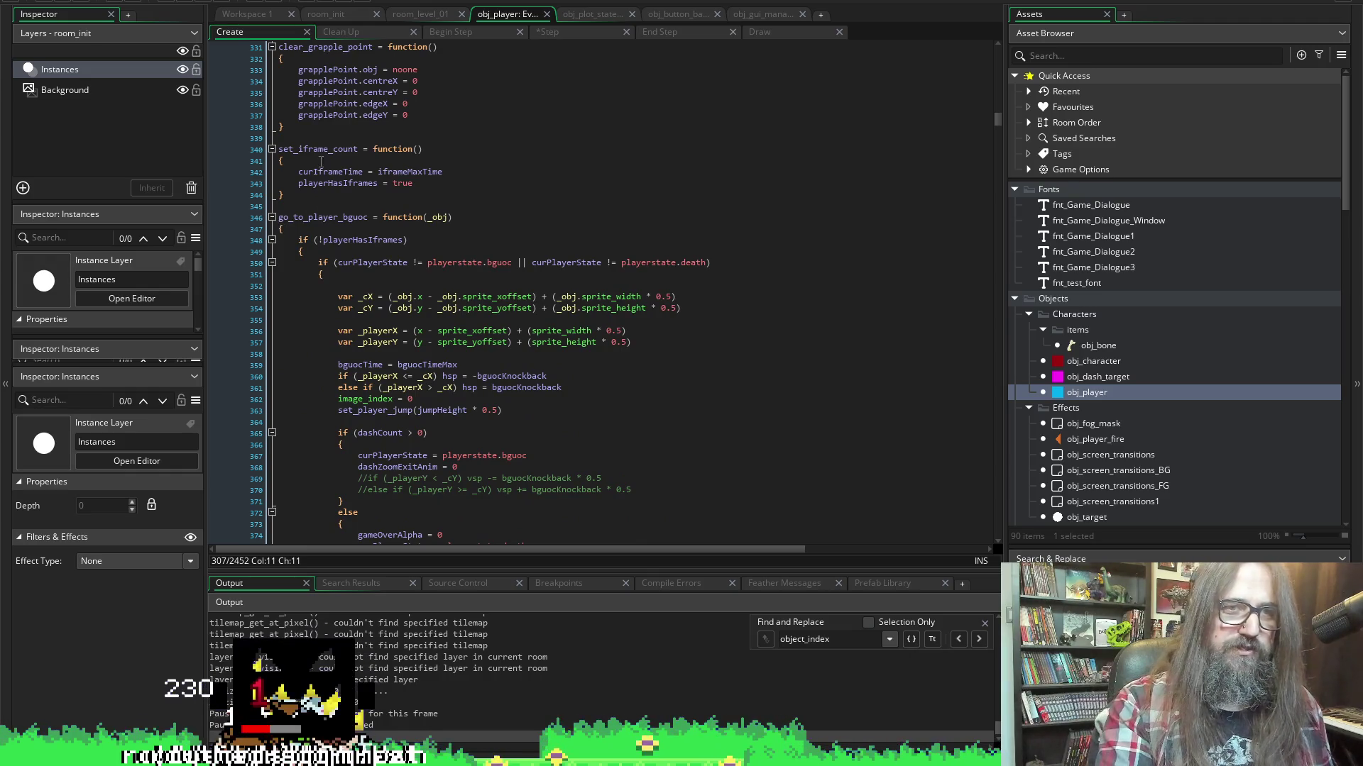
scroll(320, 161, "up", 3)
left_click(366, 149)
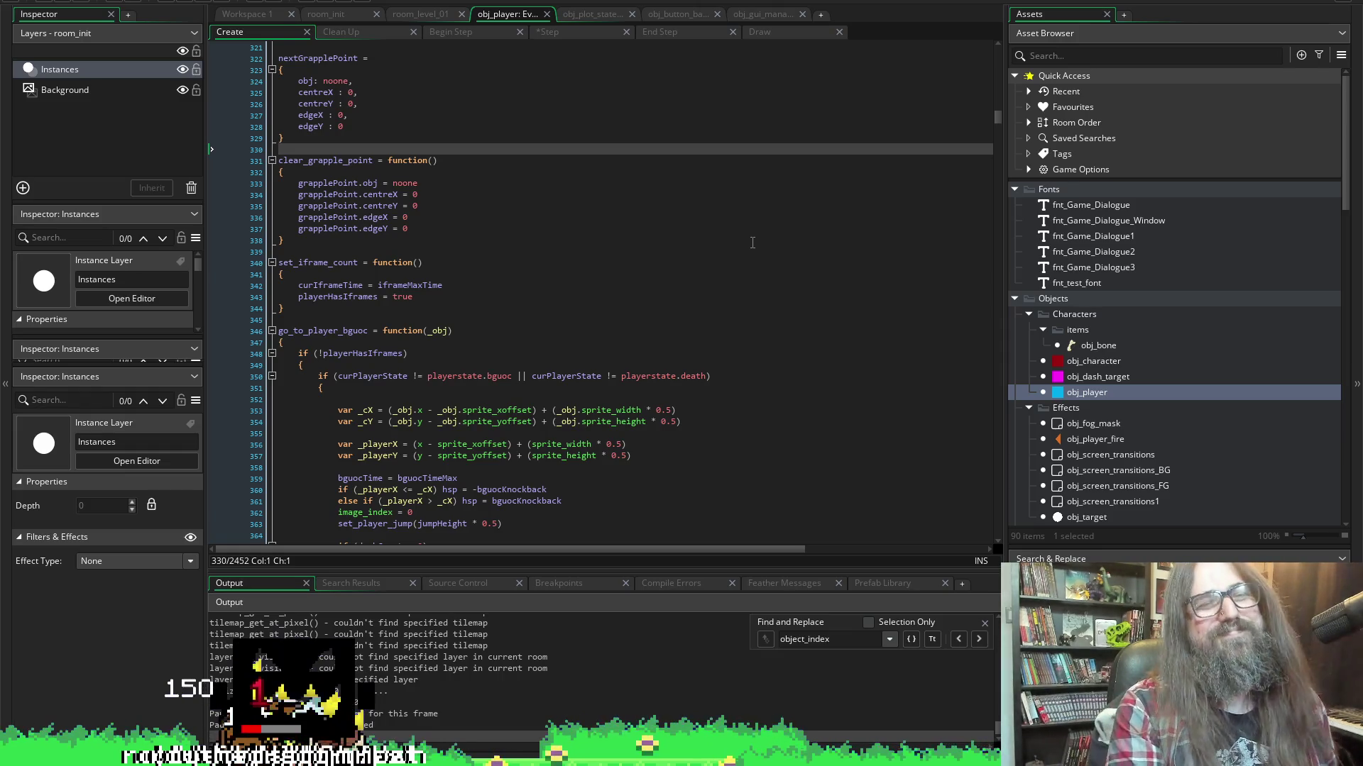
right_click(753, 242)
left_click(409, 206)
scroll(485, 297, "up", 5)
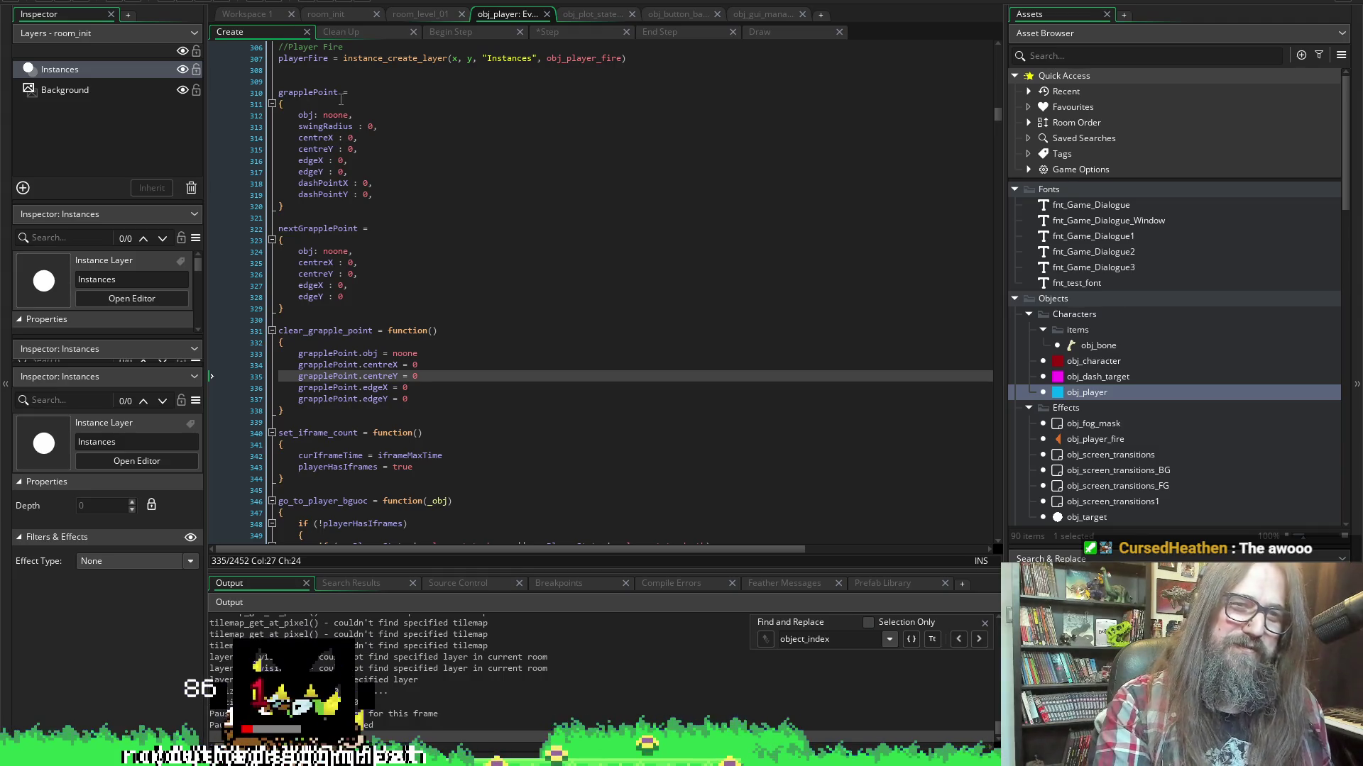
left_click(340, 70)
key("Return")
key("Return")
key("Up")
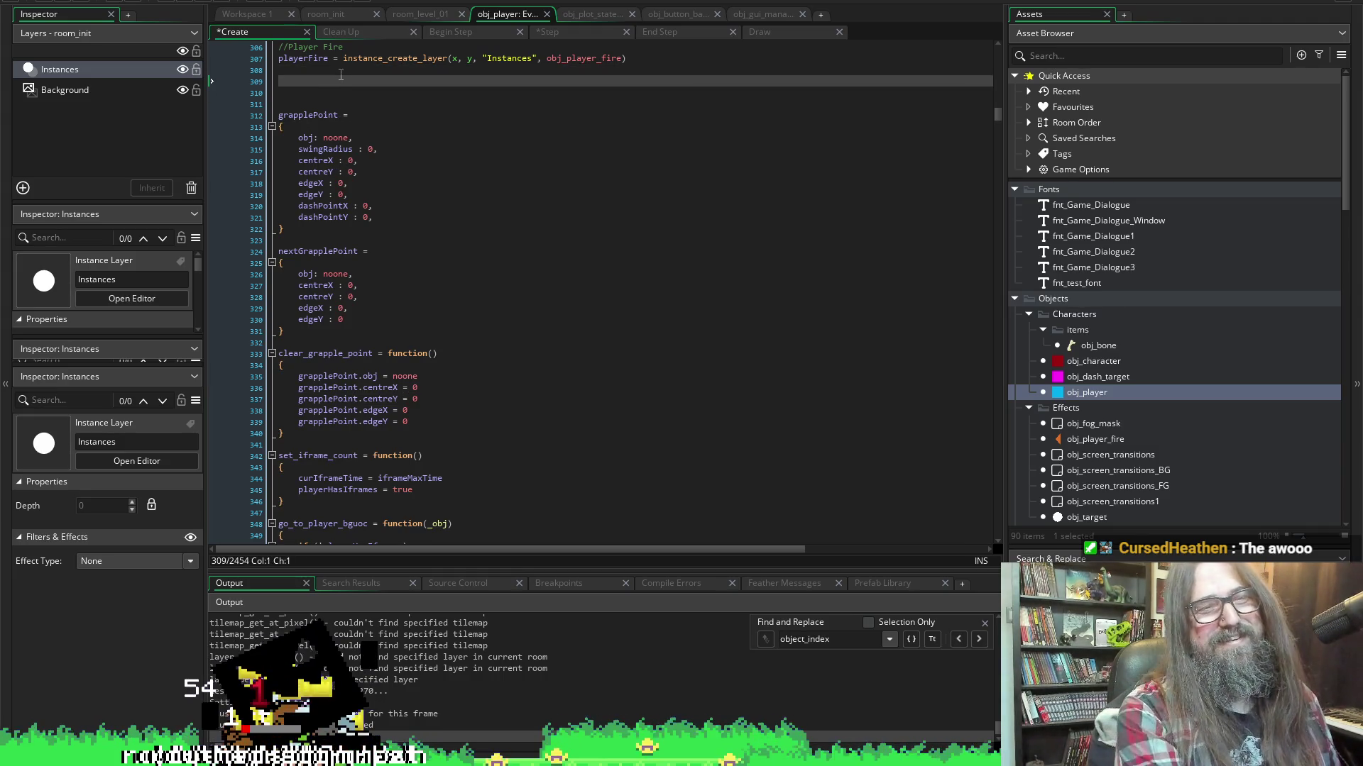
key("BackSpace")
key("BackSpace")
type("se")
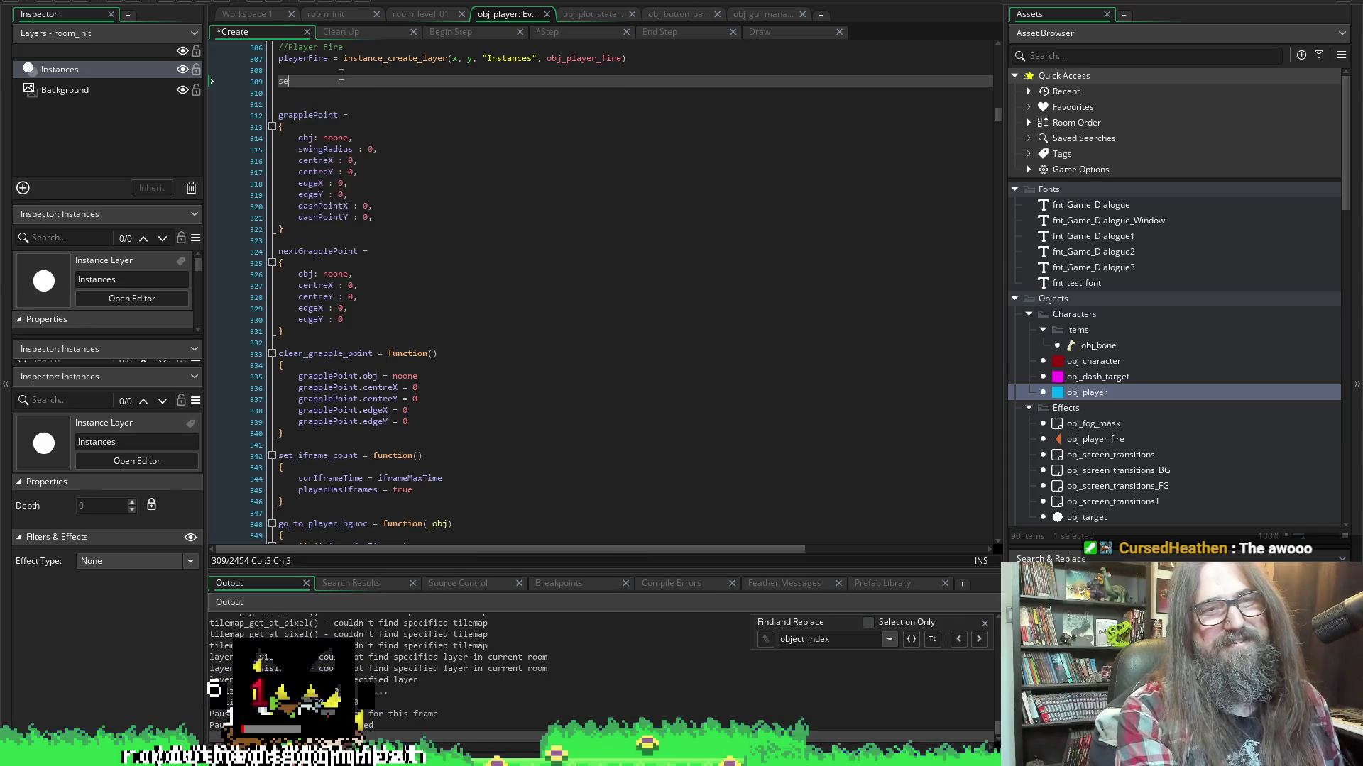
Write the set_player_fire_position = function() header with its braces, and save
type("t_")
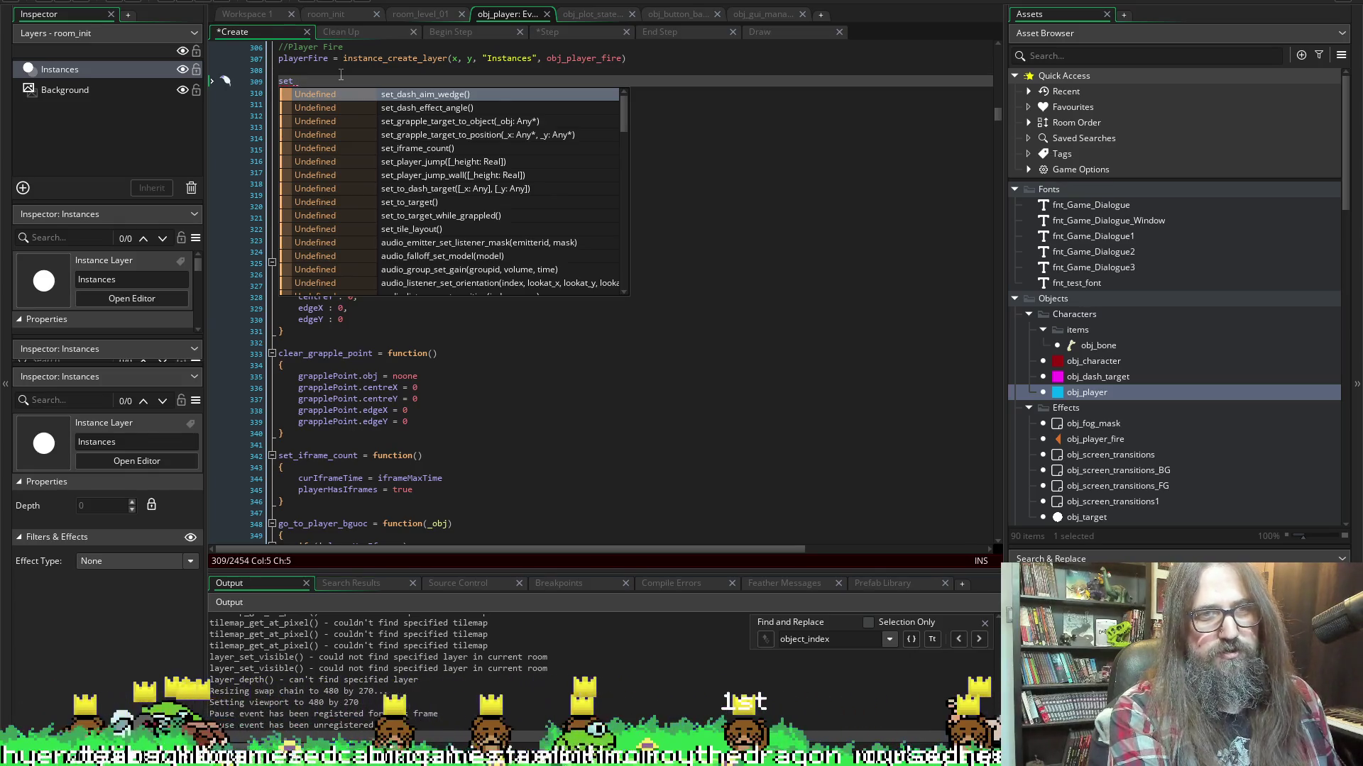
type("player_fi")
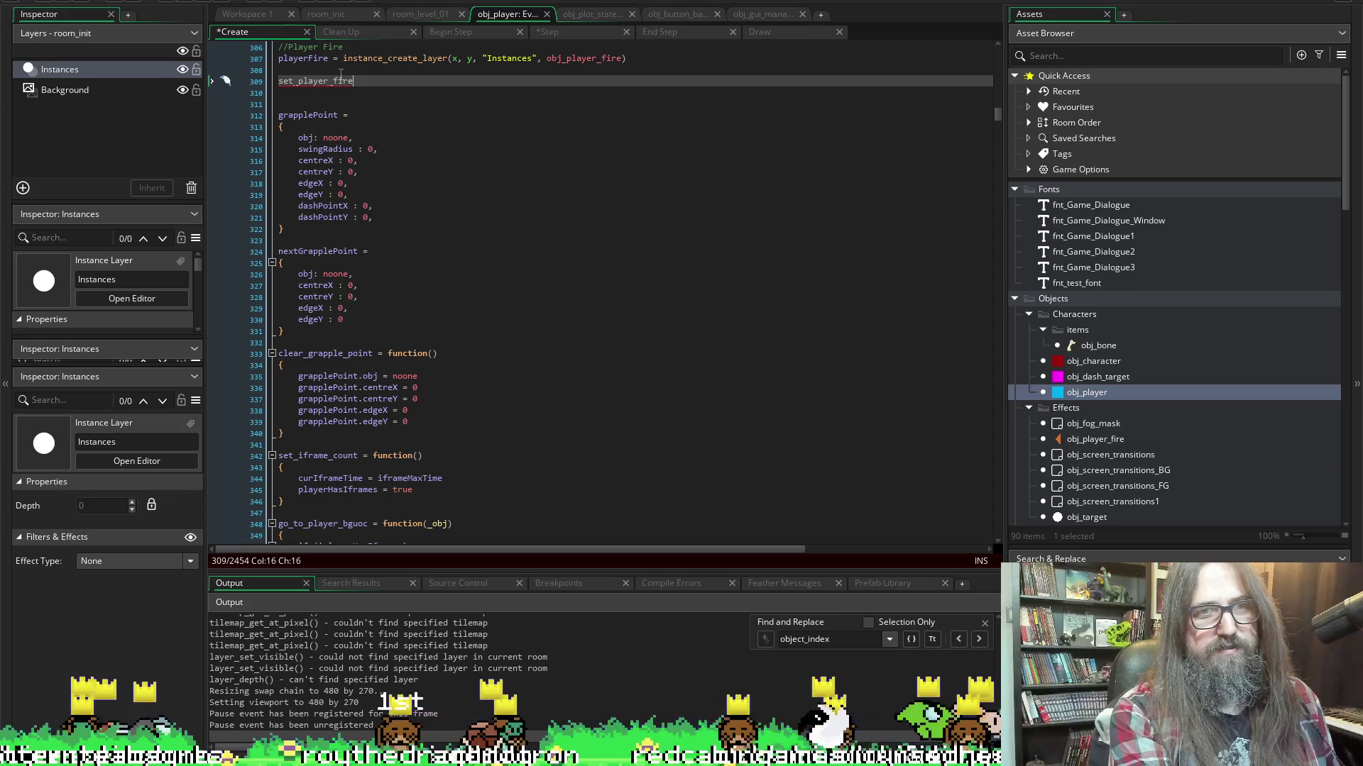
type("re")
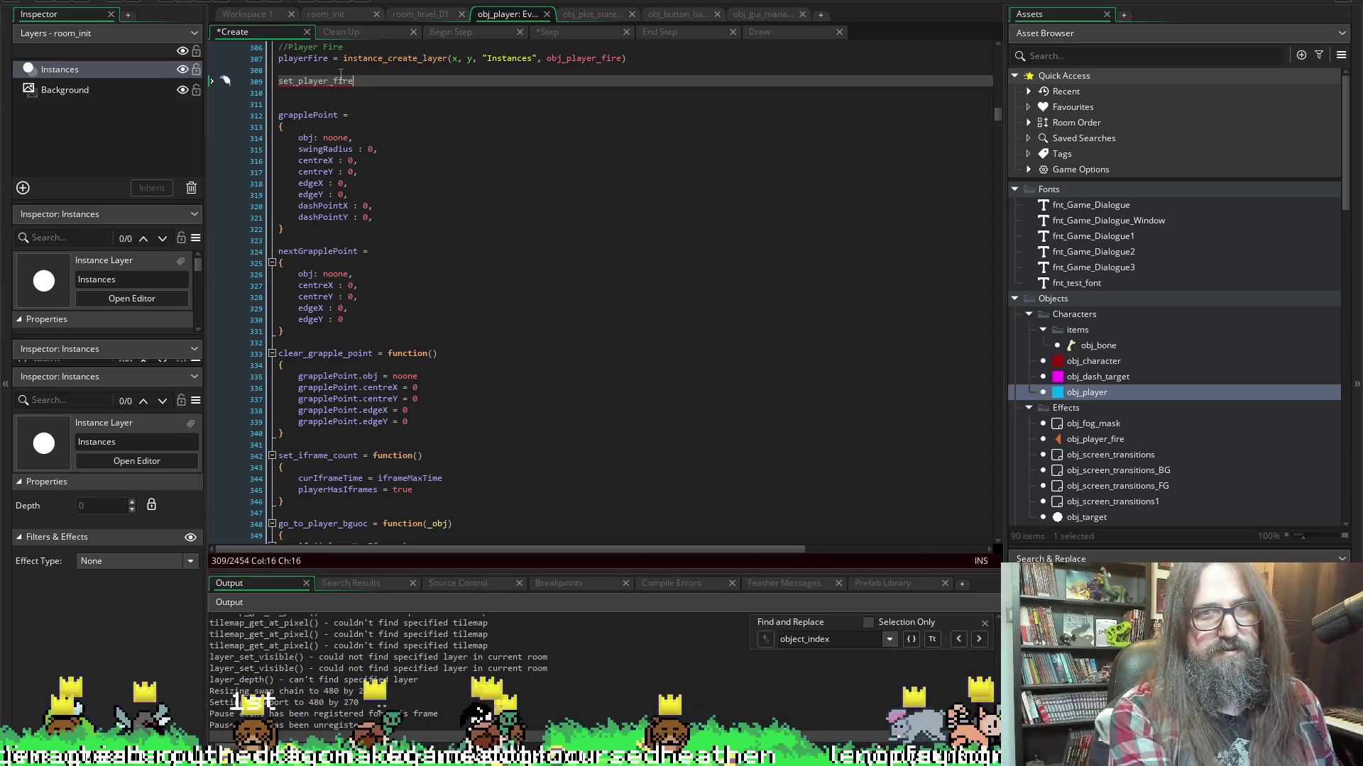
type("_")
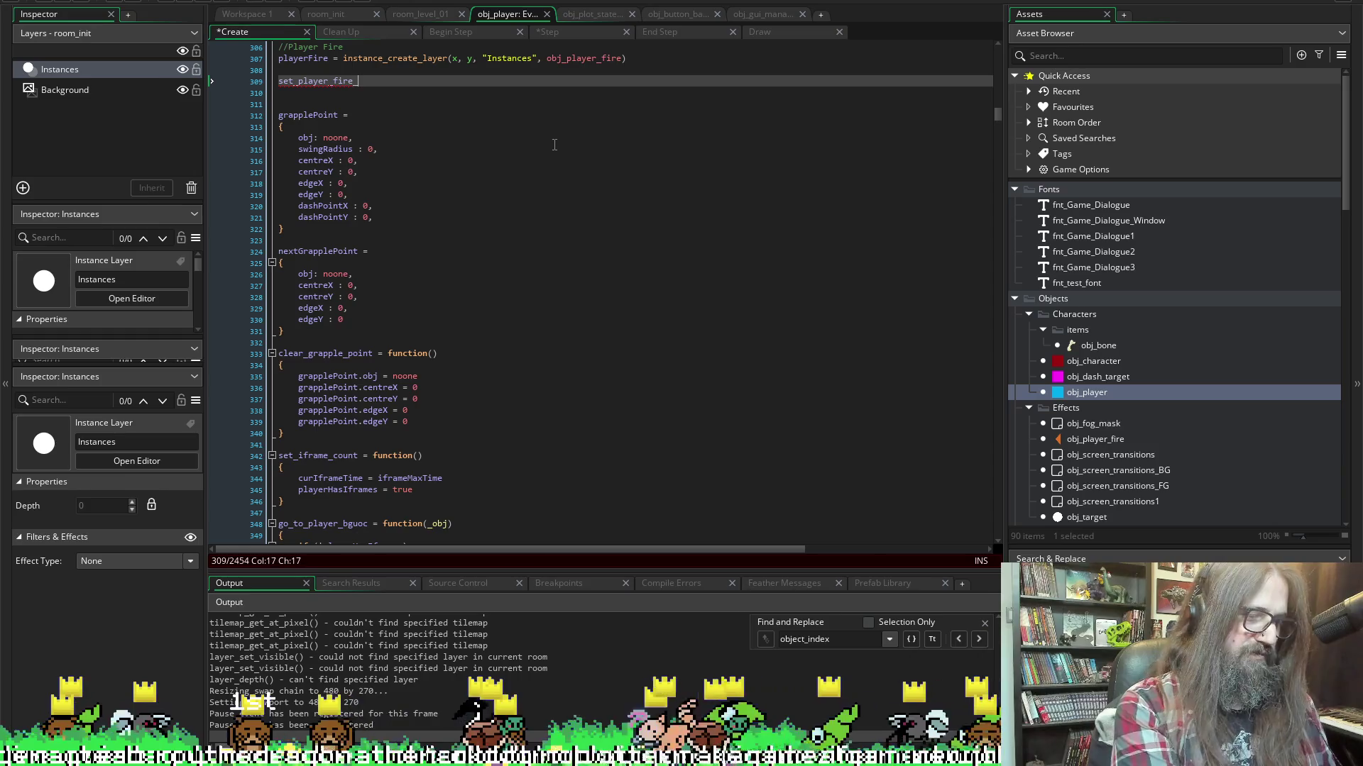
type("pos")
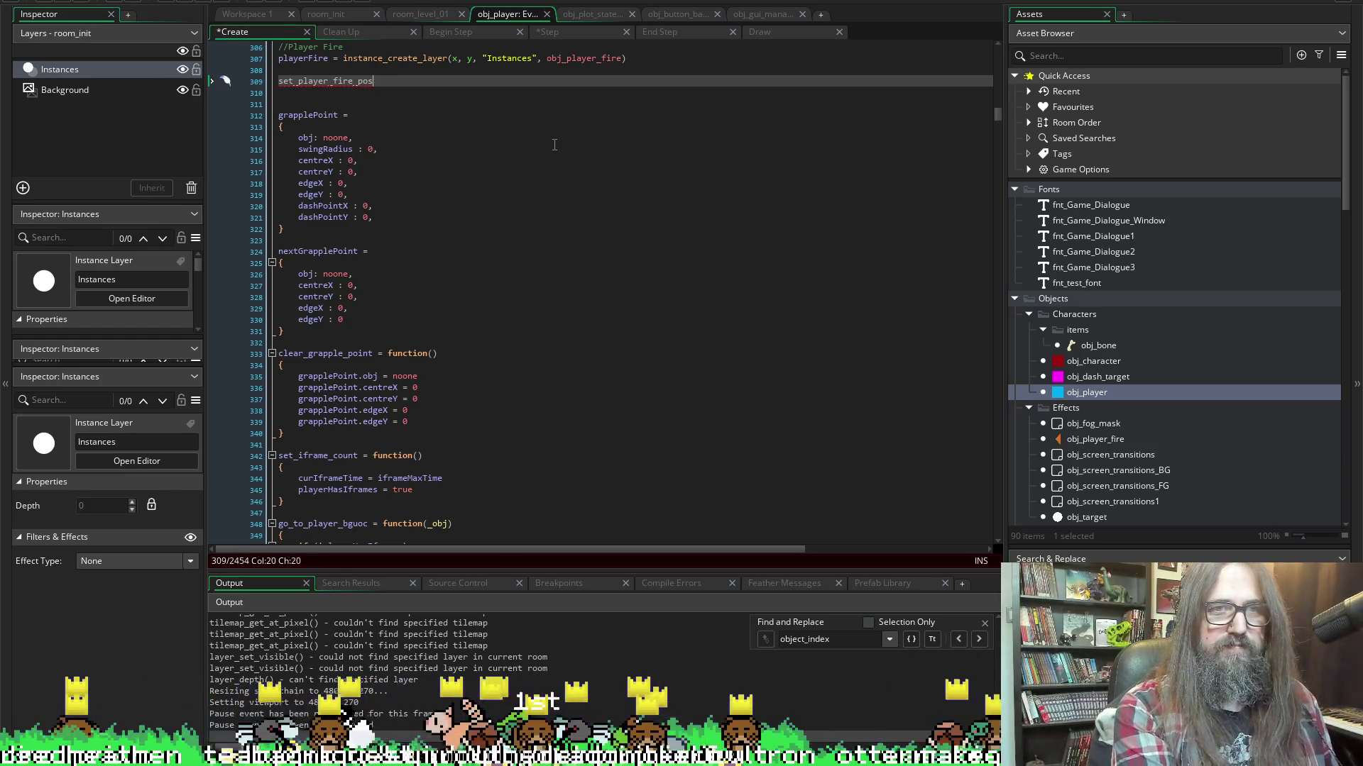
type("tition")
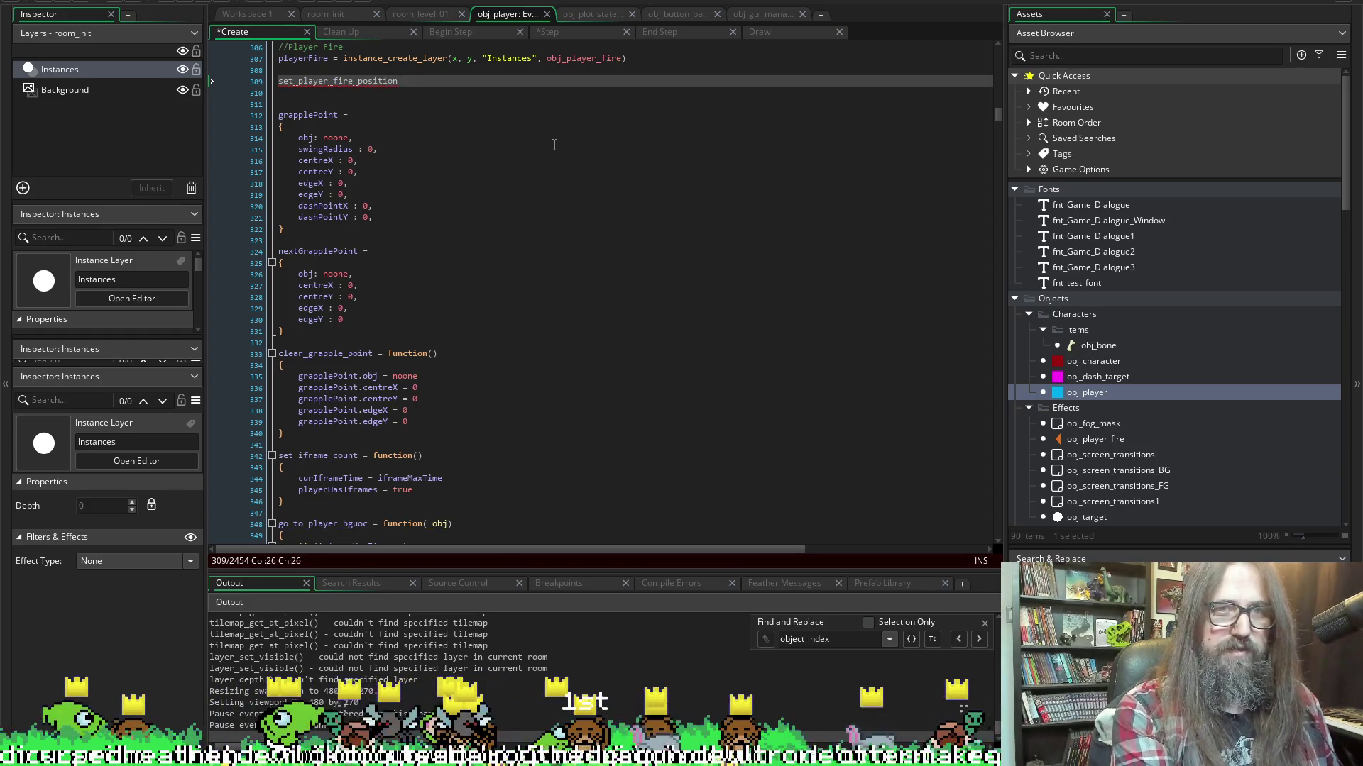
type("fu")
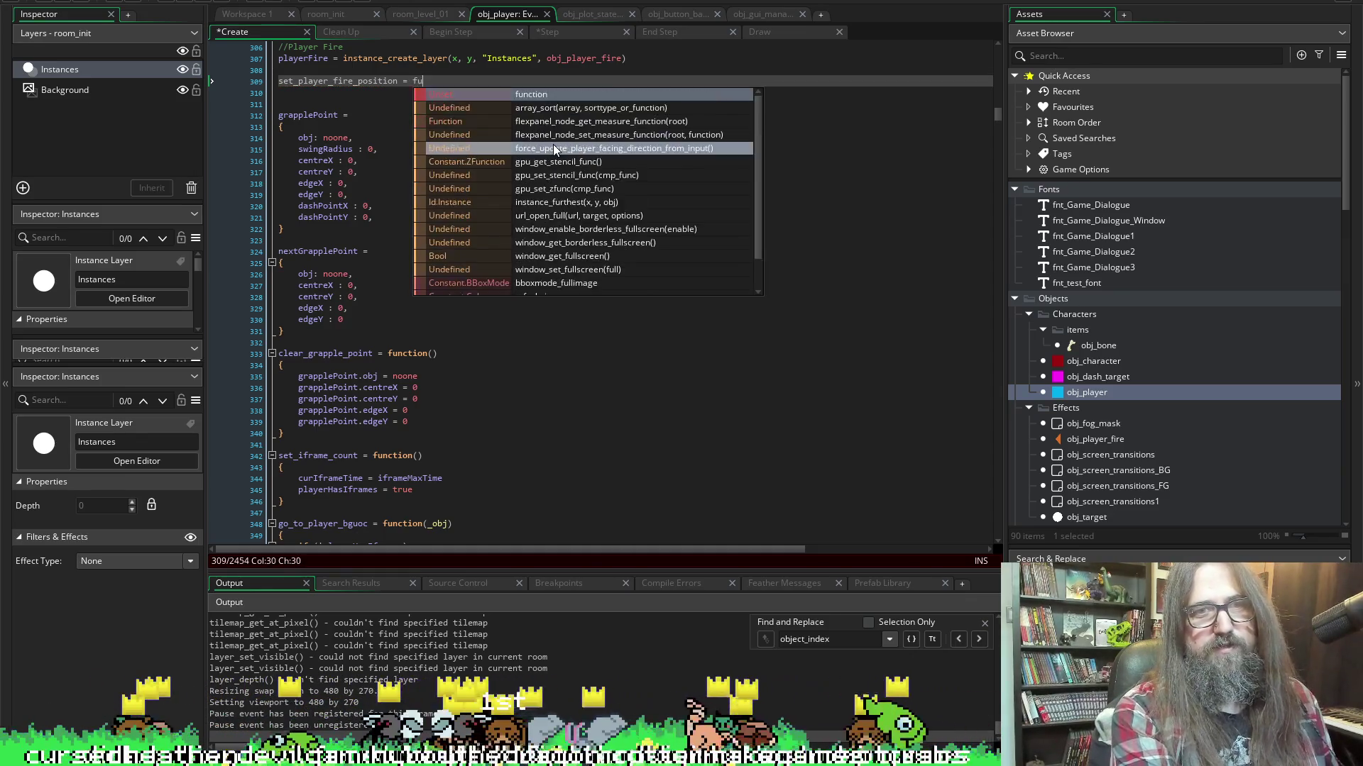
type("nction()")
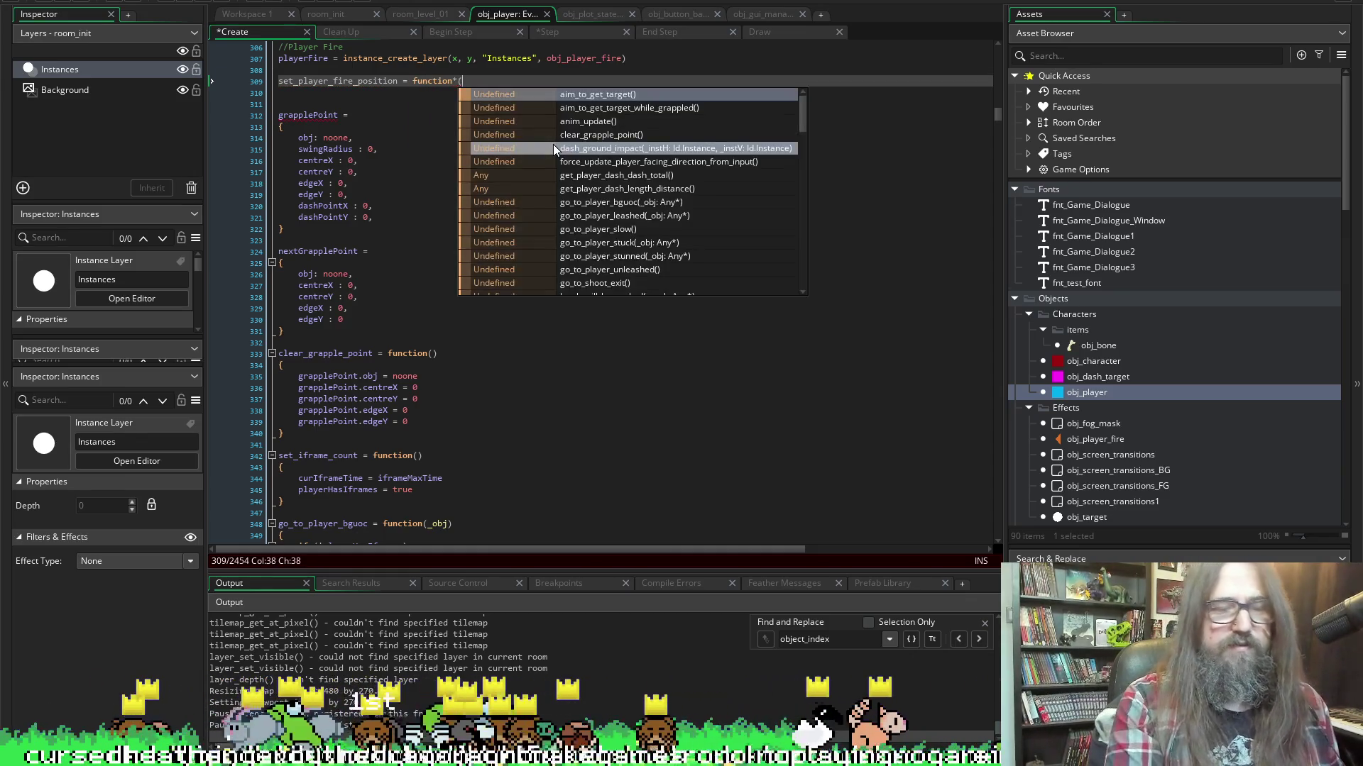
key("Return")
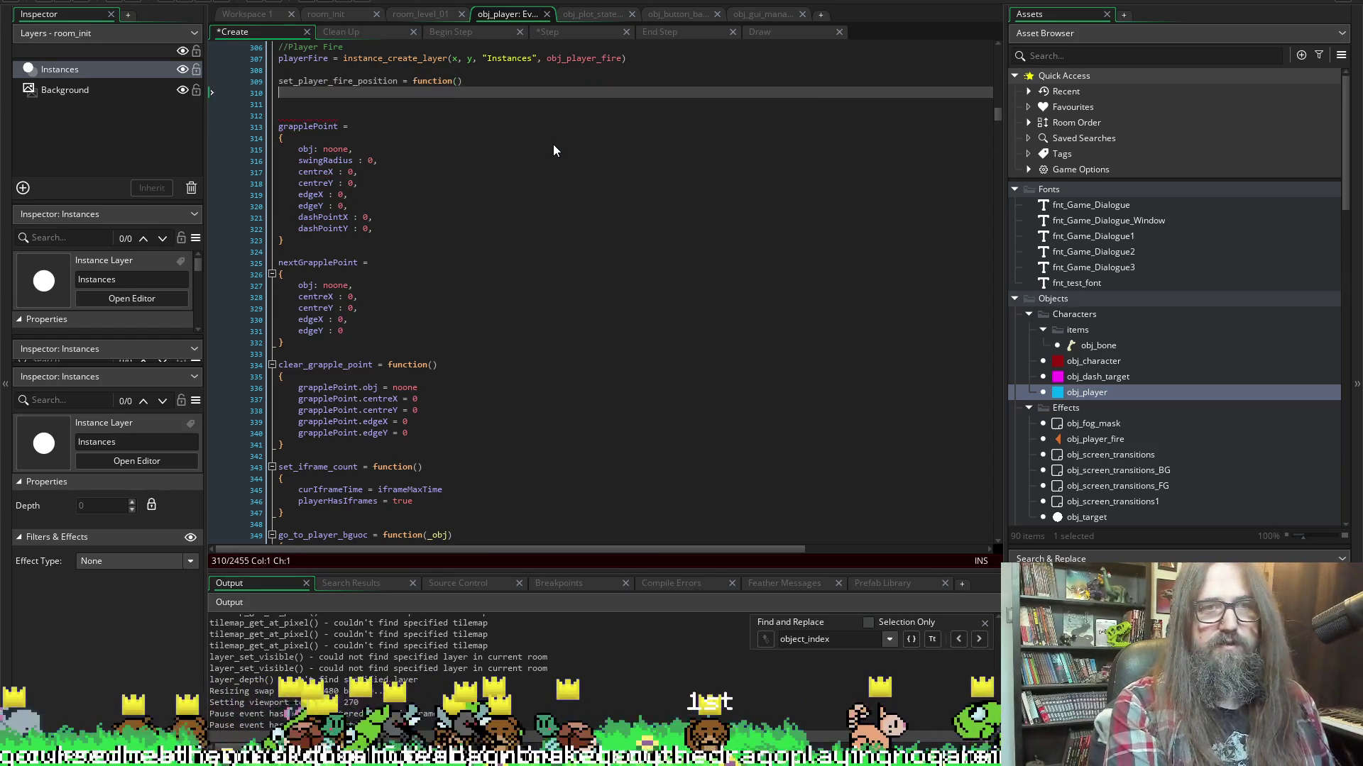
type("{}")
key("Return")
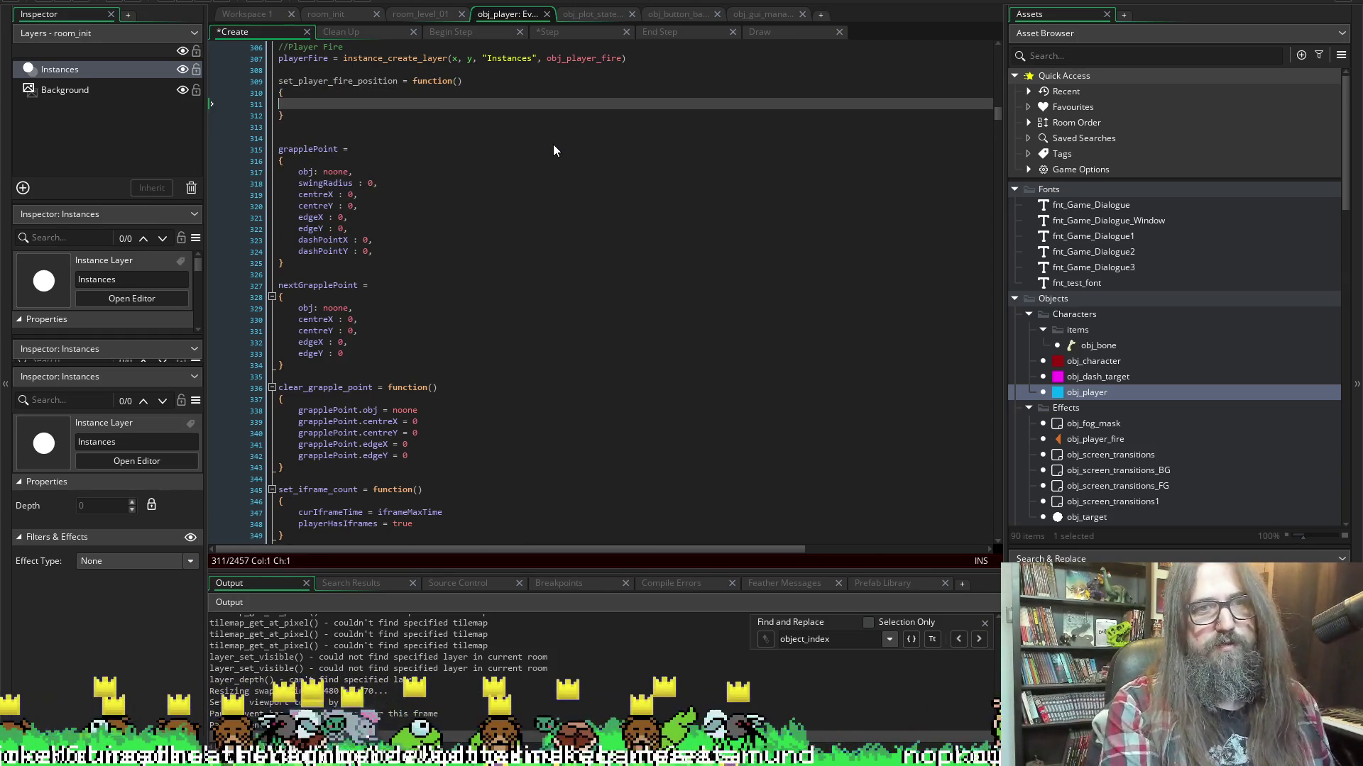
key("ctrl+s")
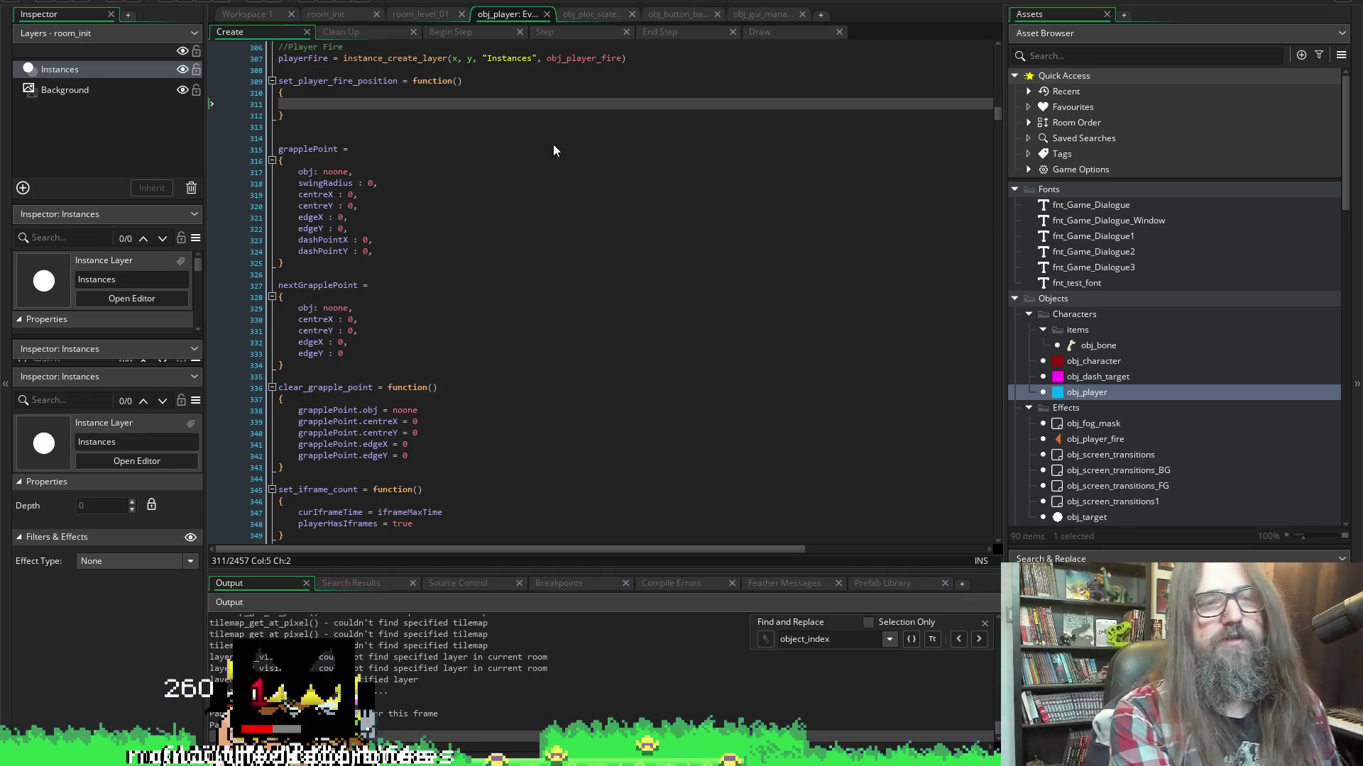
Fill the function body with playerFire.x = x and playerFire.y = y
type("playerFire")
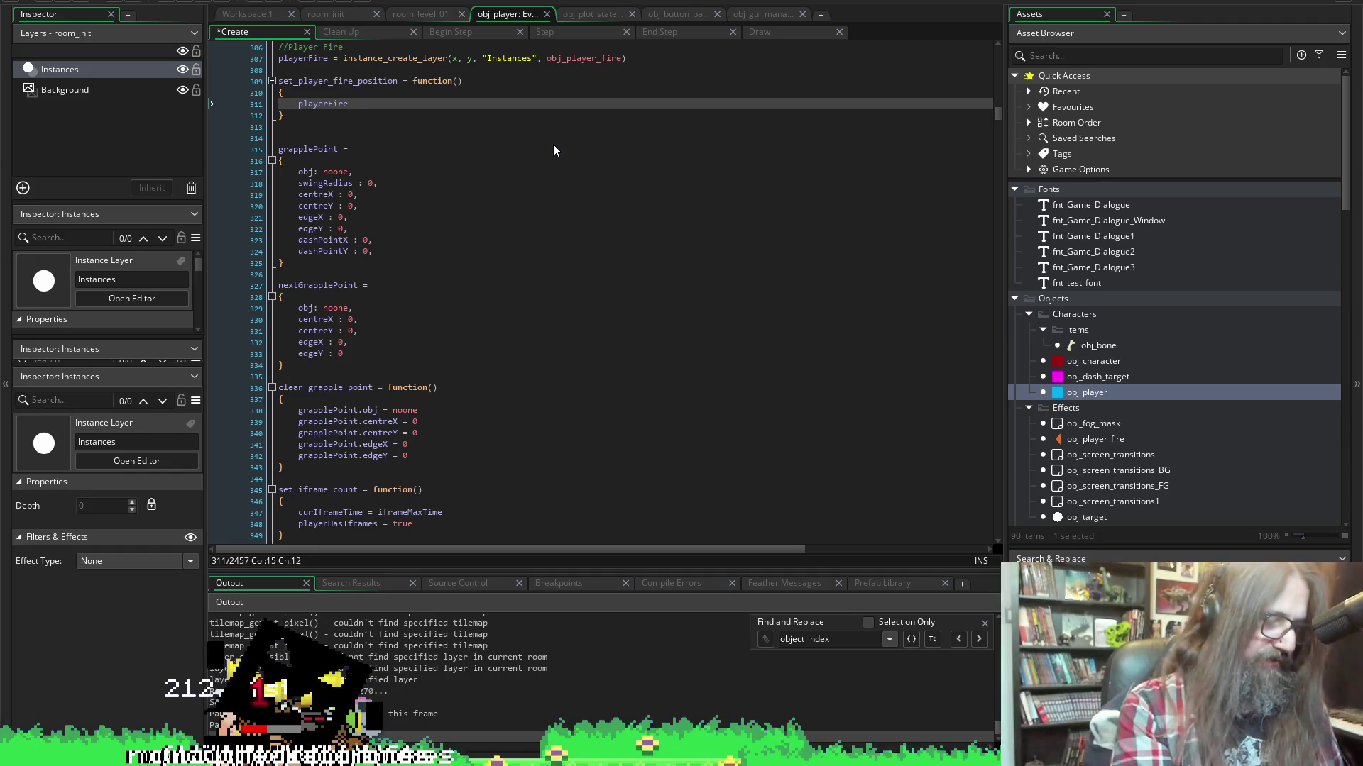
type(".x")
type(" -")
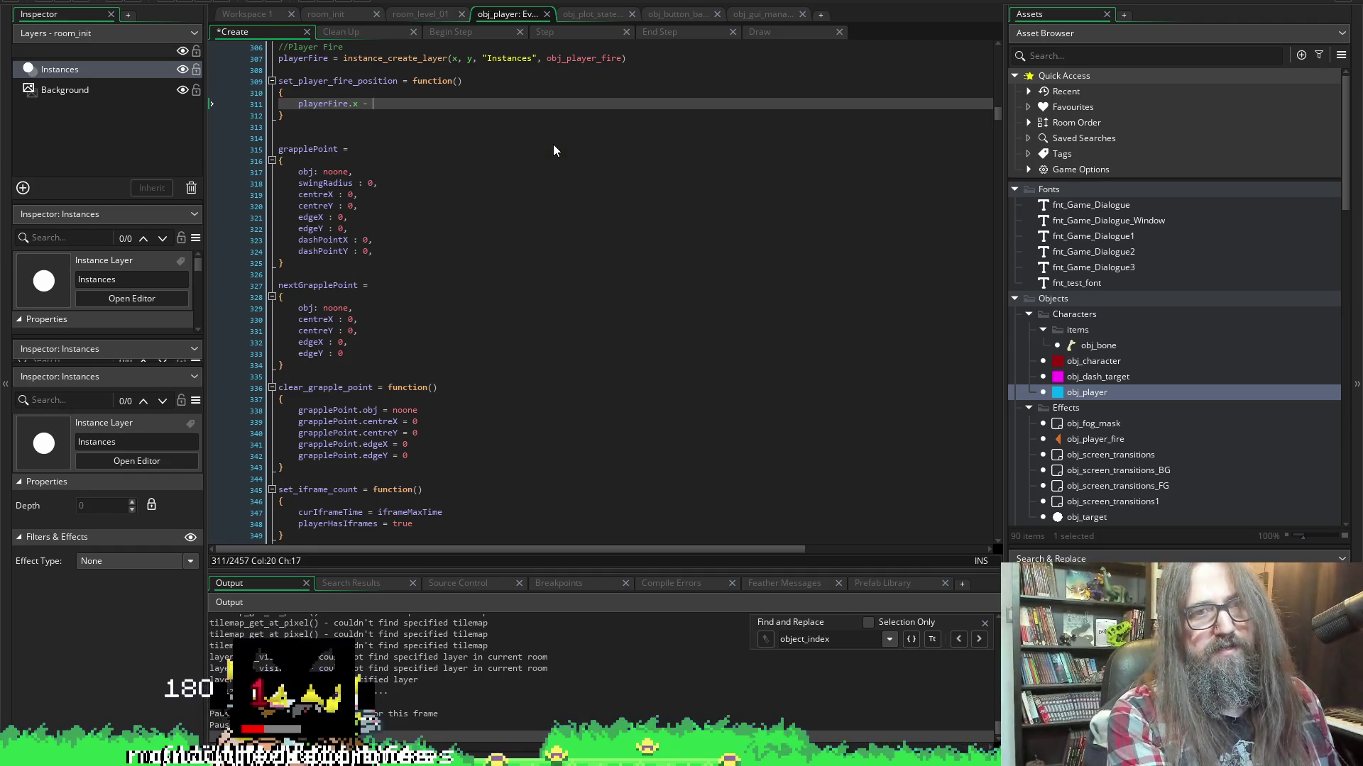
type("x")
key("Escape")
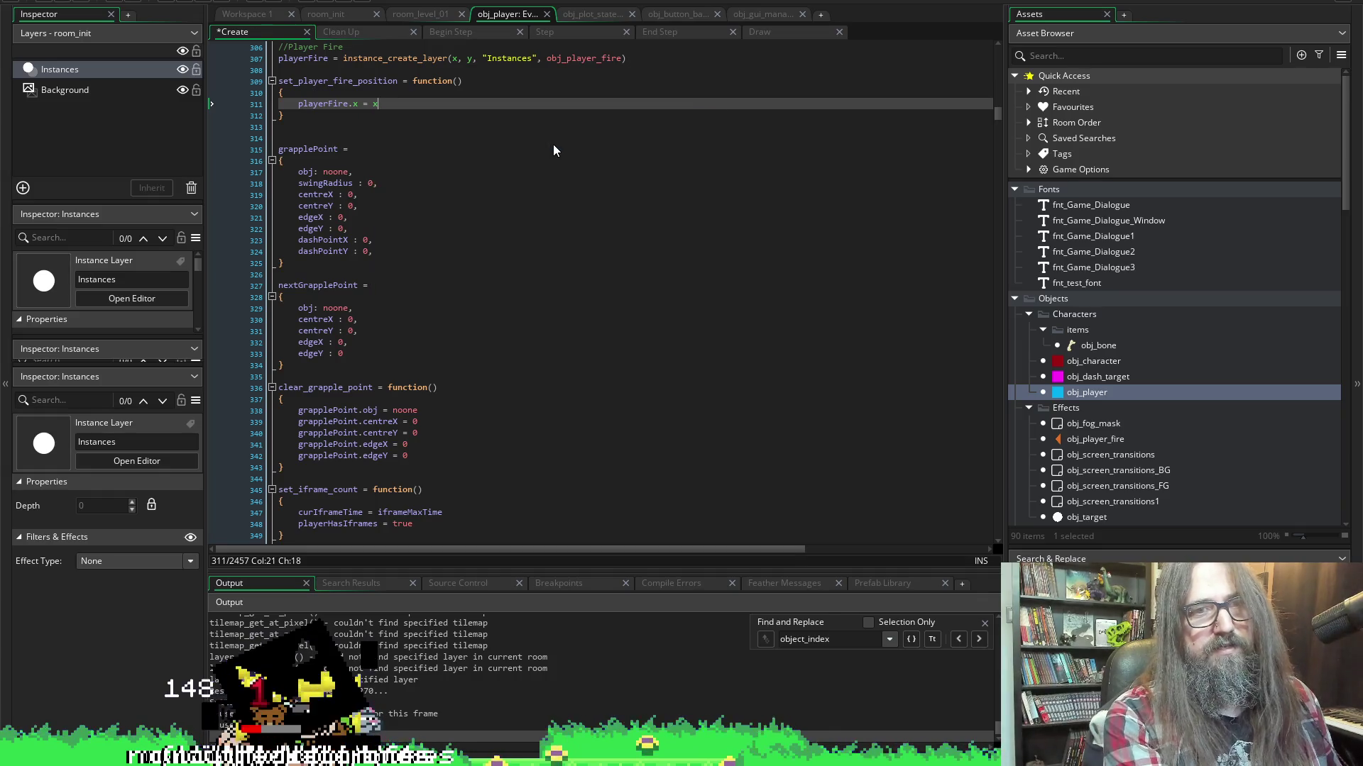
key("Return")
type("playerFire.y = y")
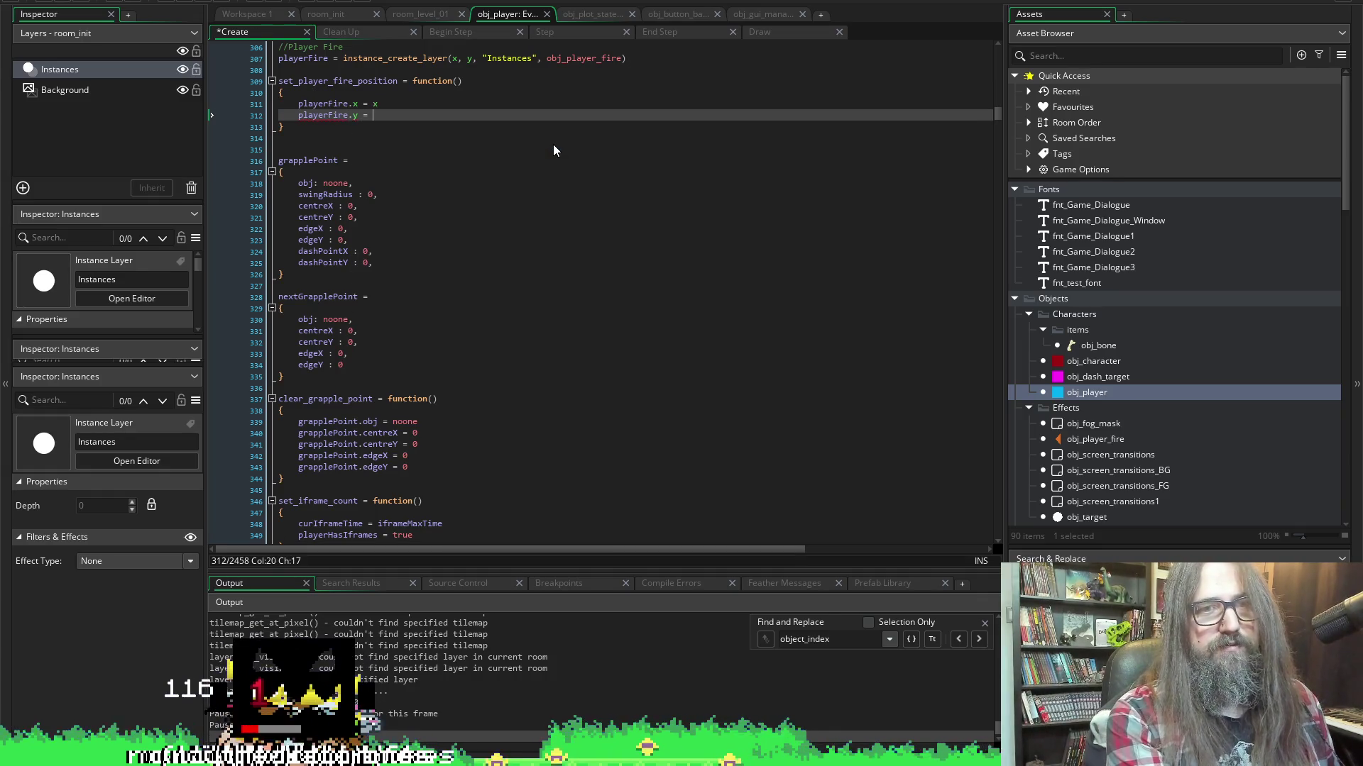
key("Return")
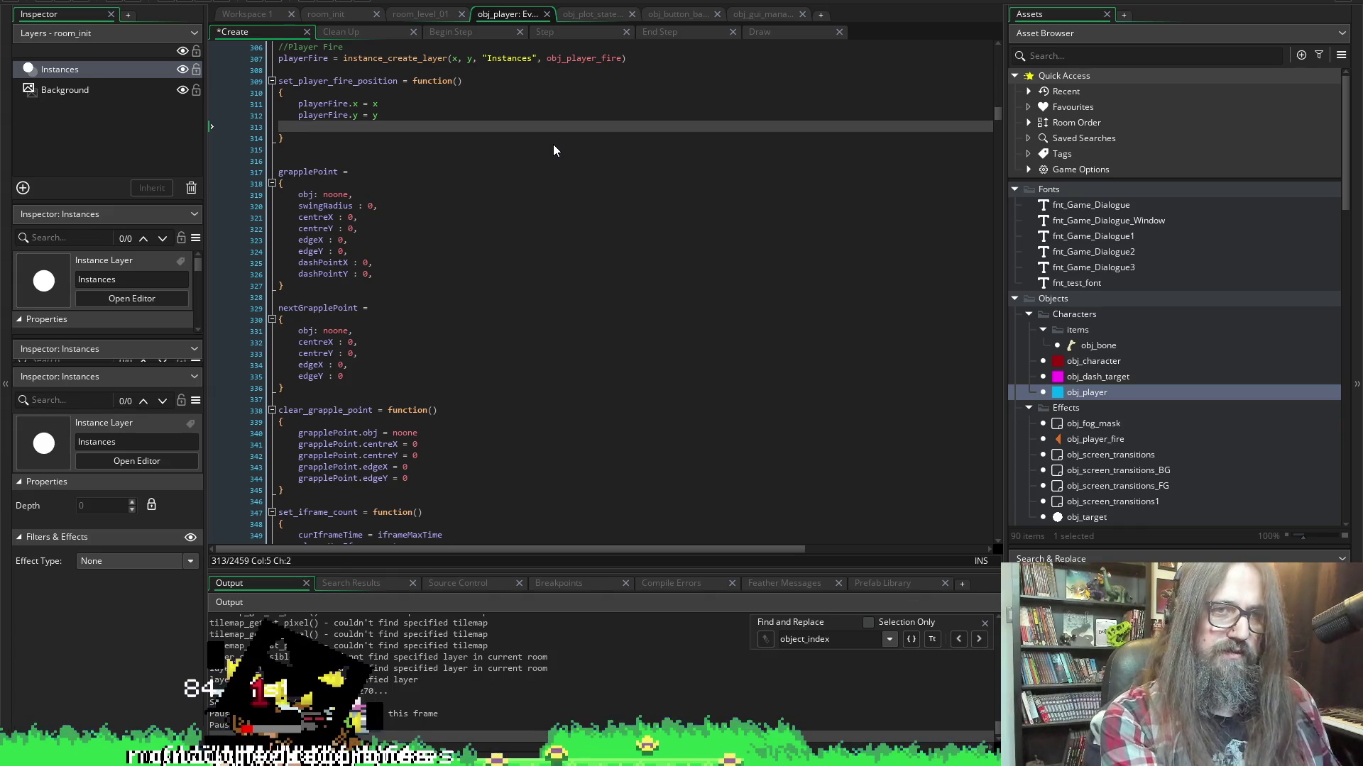
Add a playerFire.image_angle line after trying a rotation property
type("playerFire.image")
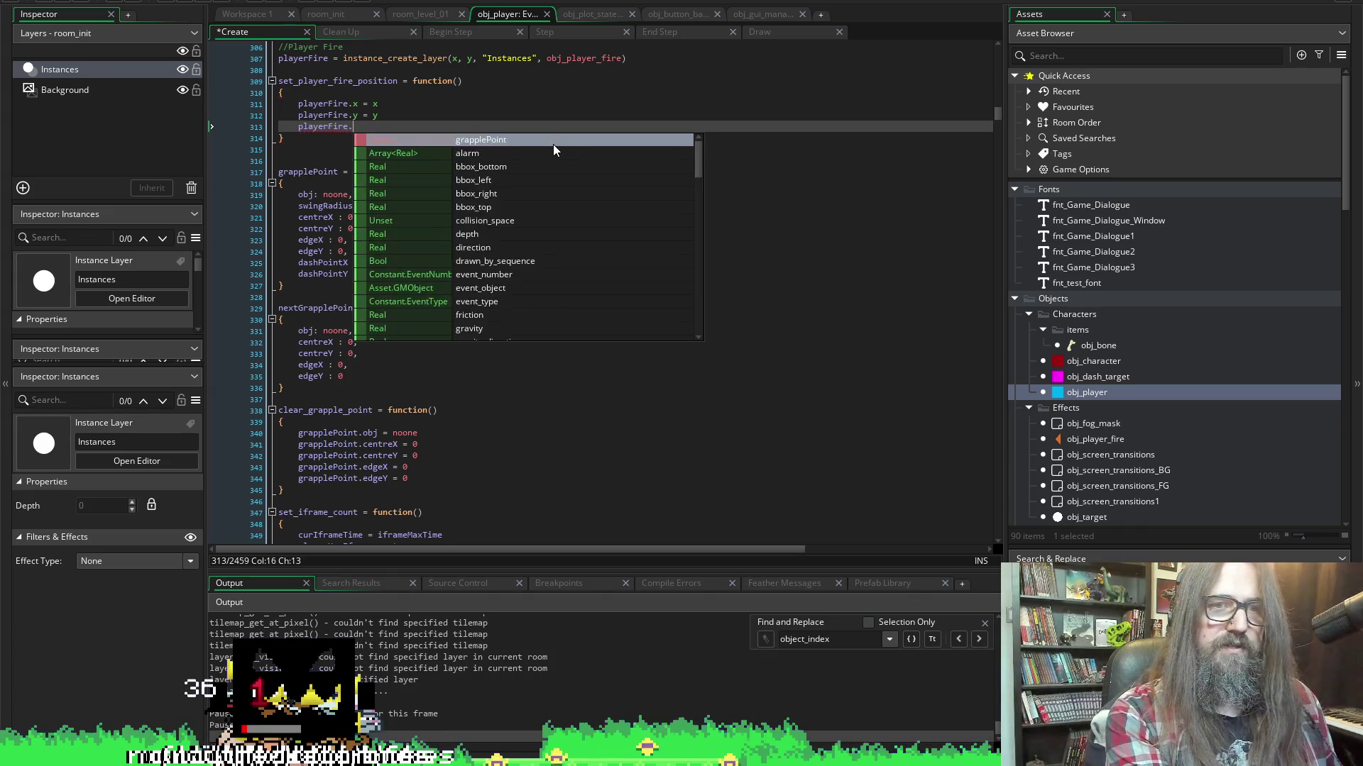
type("ing")
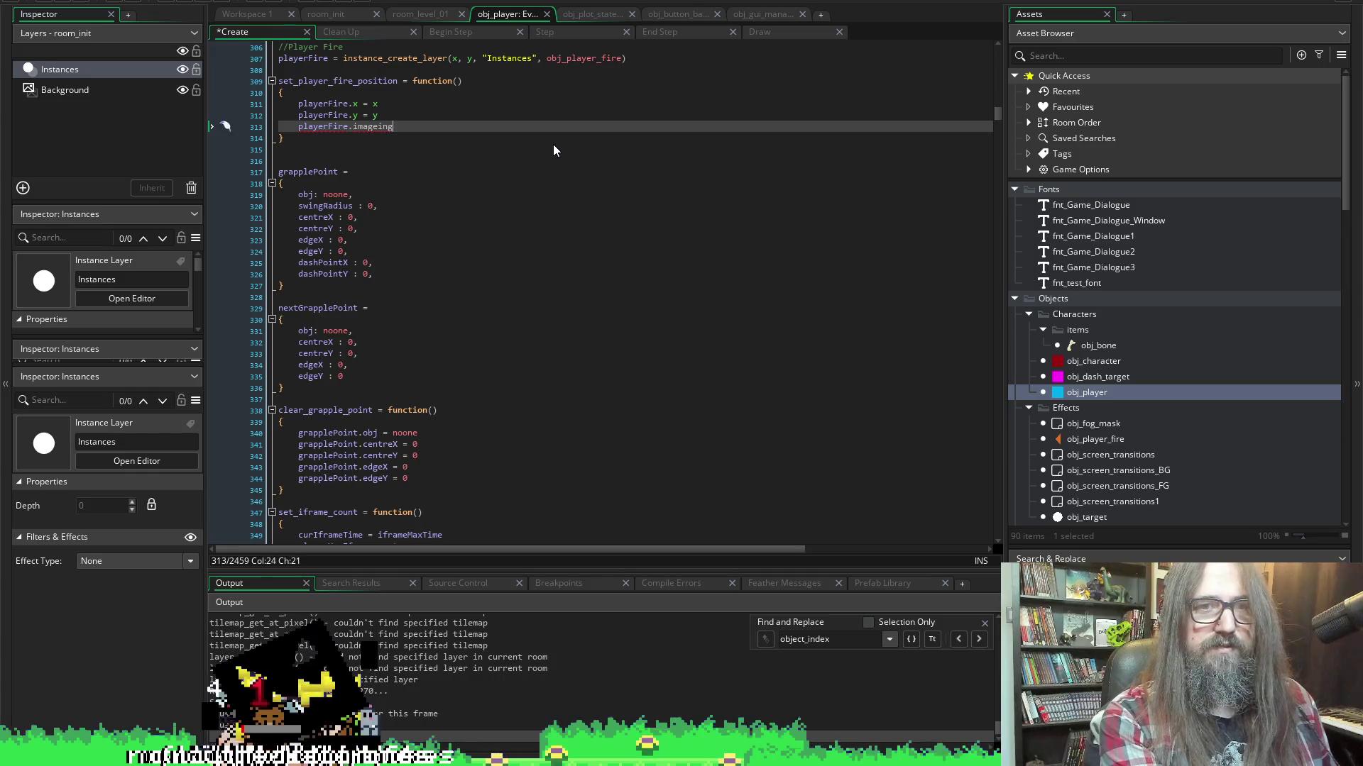
key("BackSpace")
key("BackSpace")
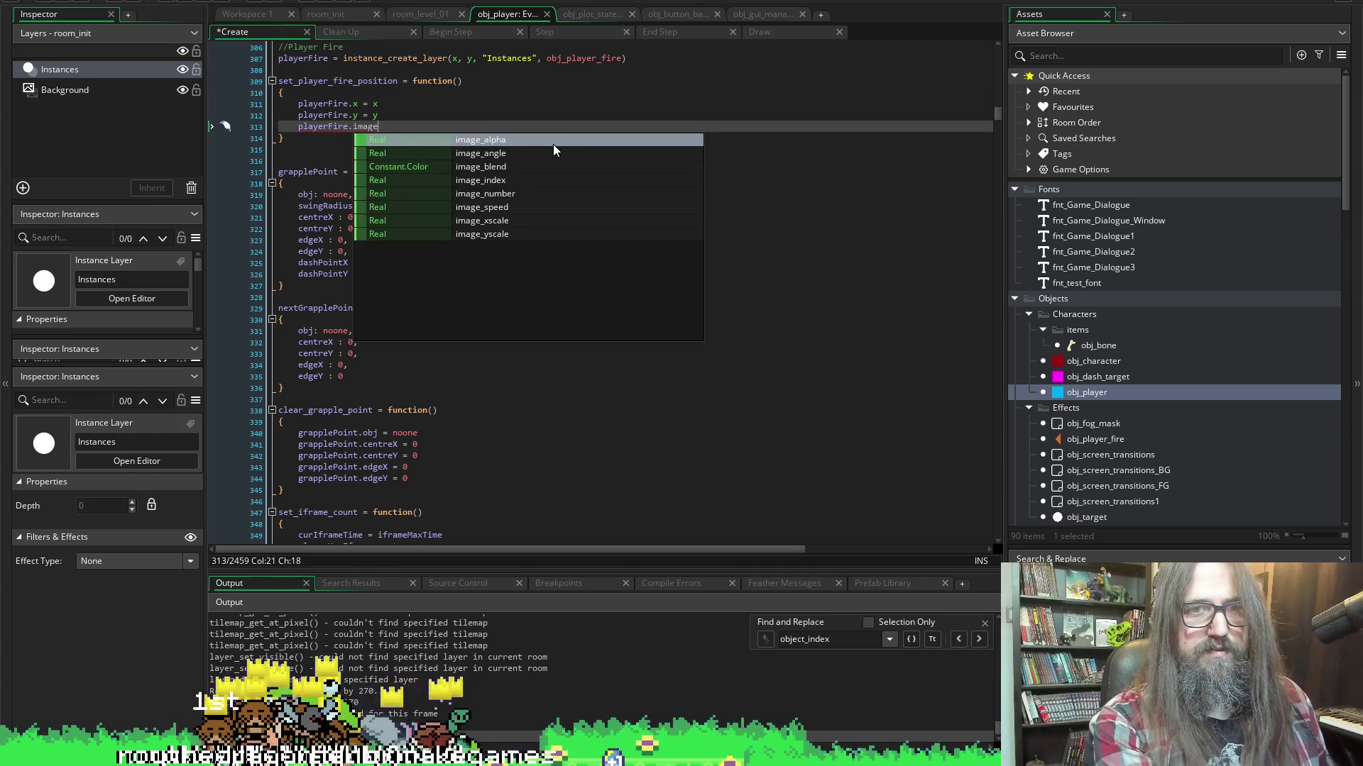
double_click(554, 150)
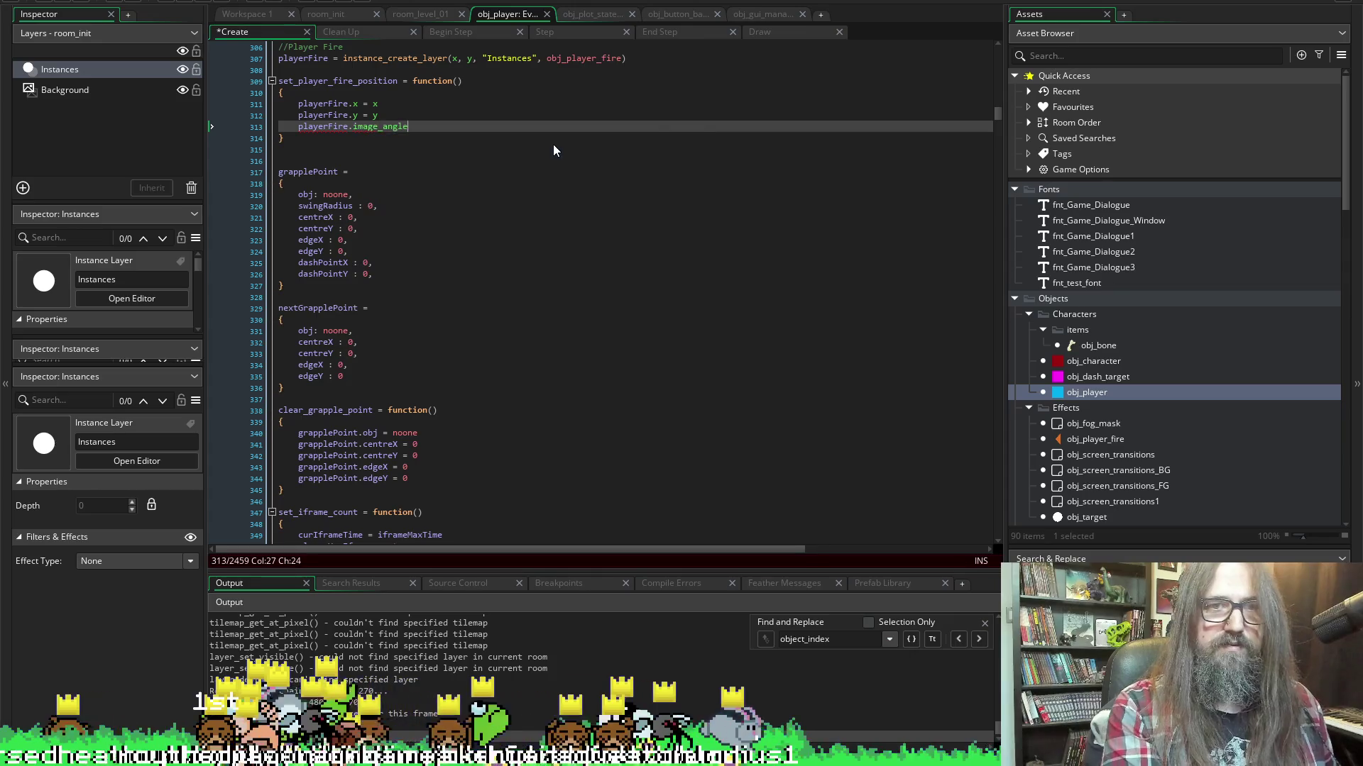
key("BackSpace")
key("BackSpace")
key("BackSpace")
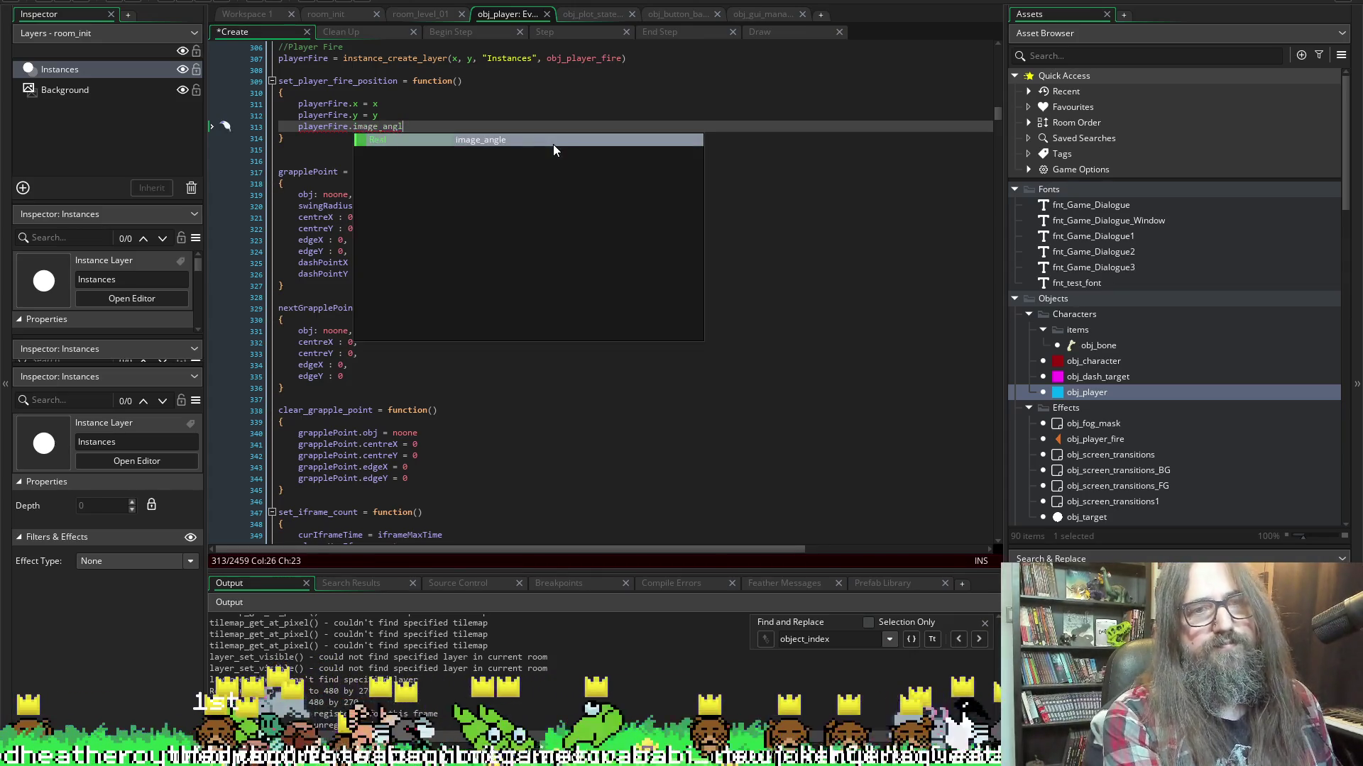
key("BackSpace")
key("BackSpace")
type("ro")
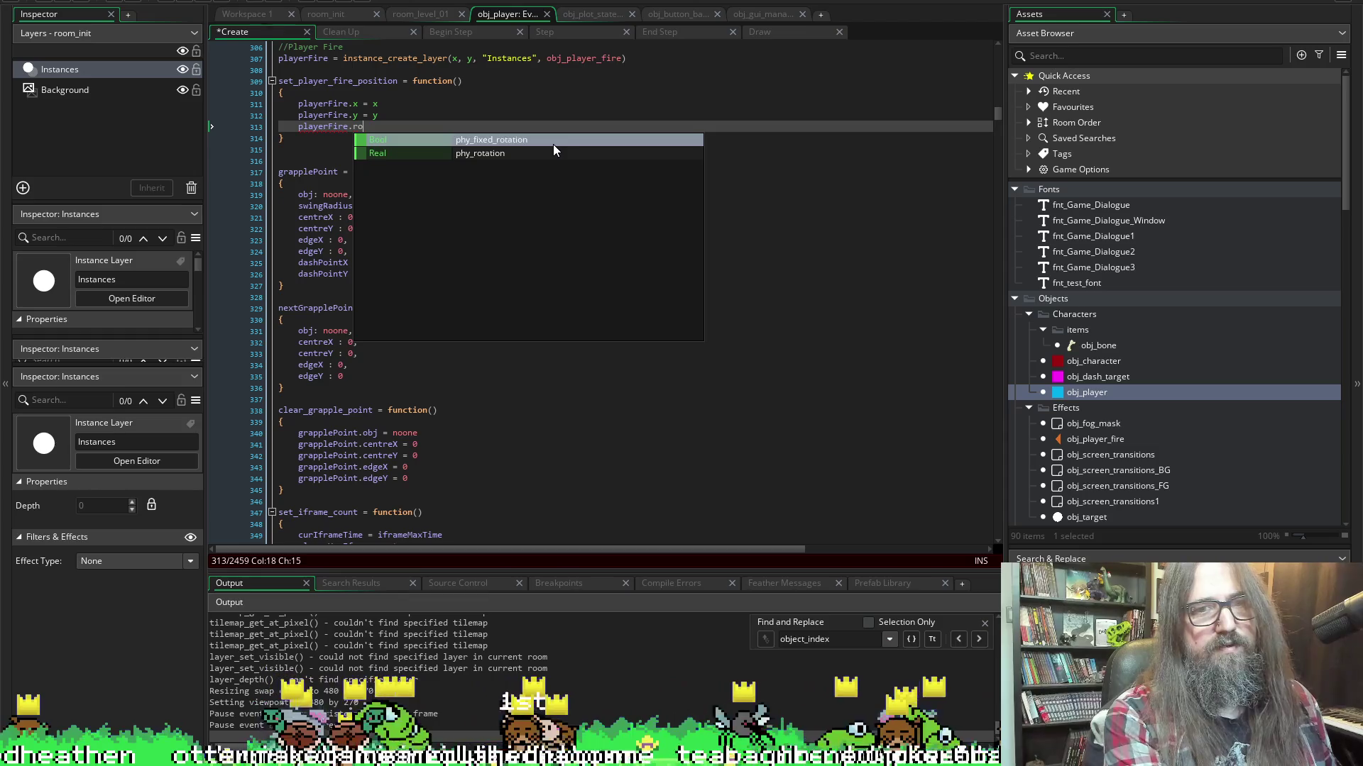
type("tation")
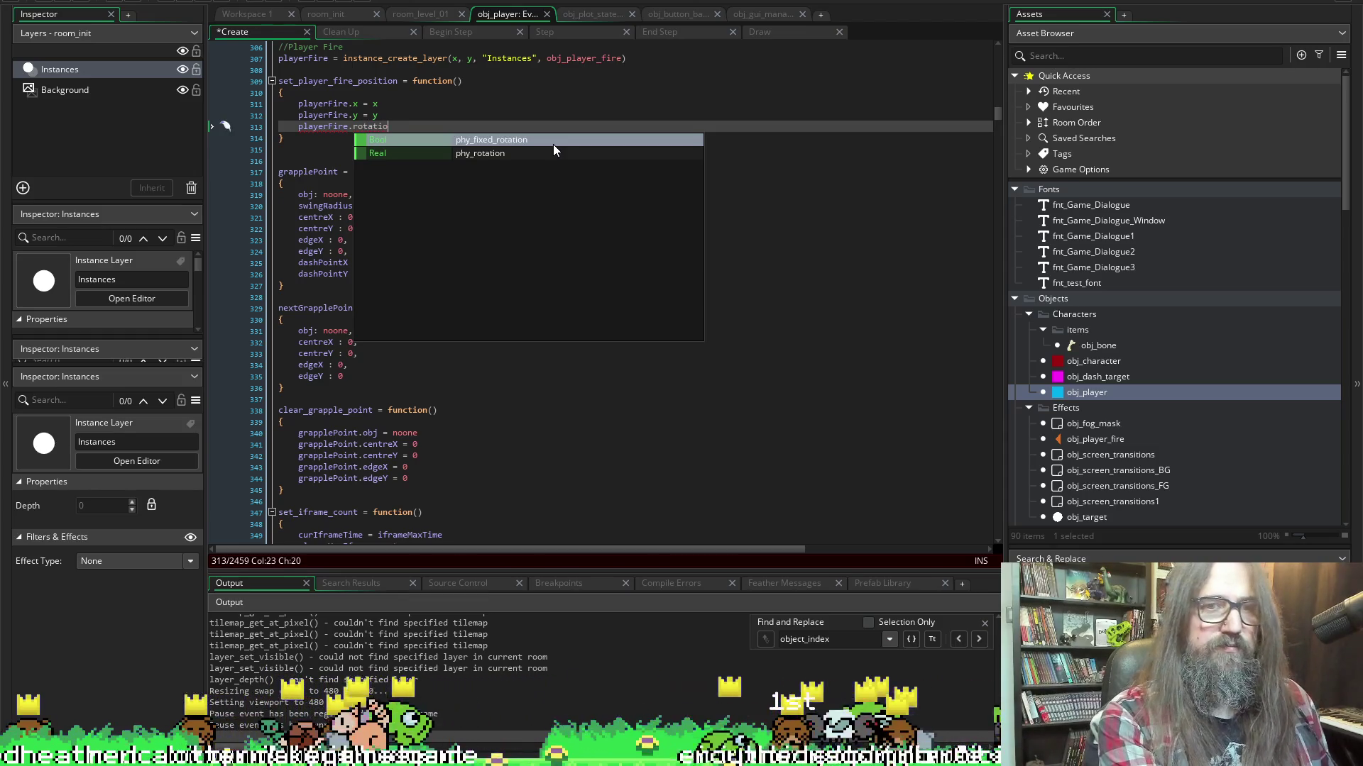
key("BackSpace")
key("BackSpace")
key("BackSpace")
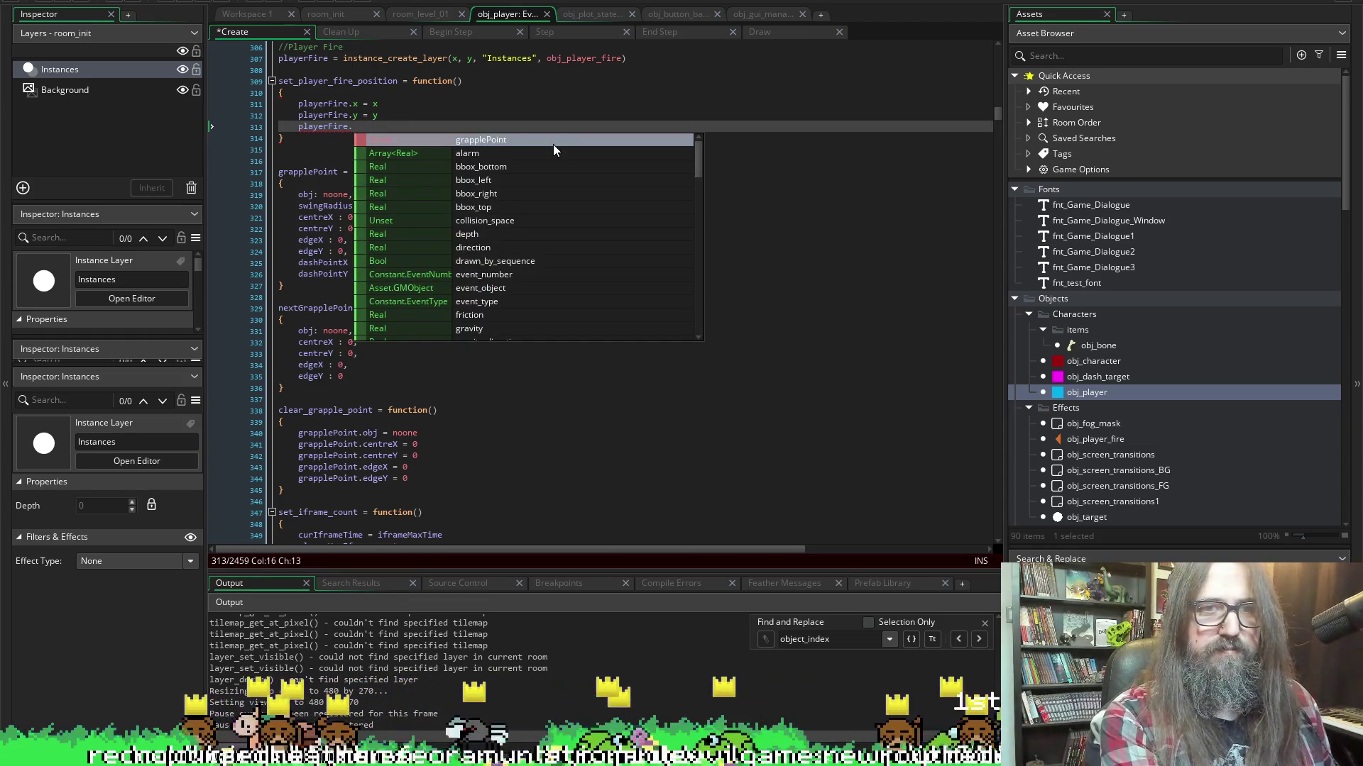
type("image_angle =")
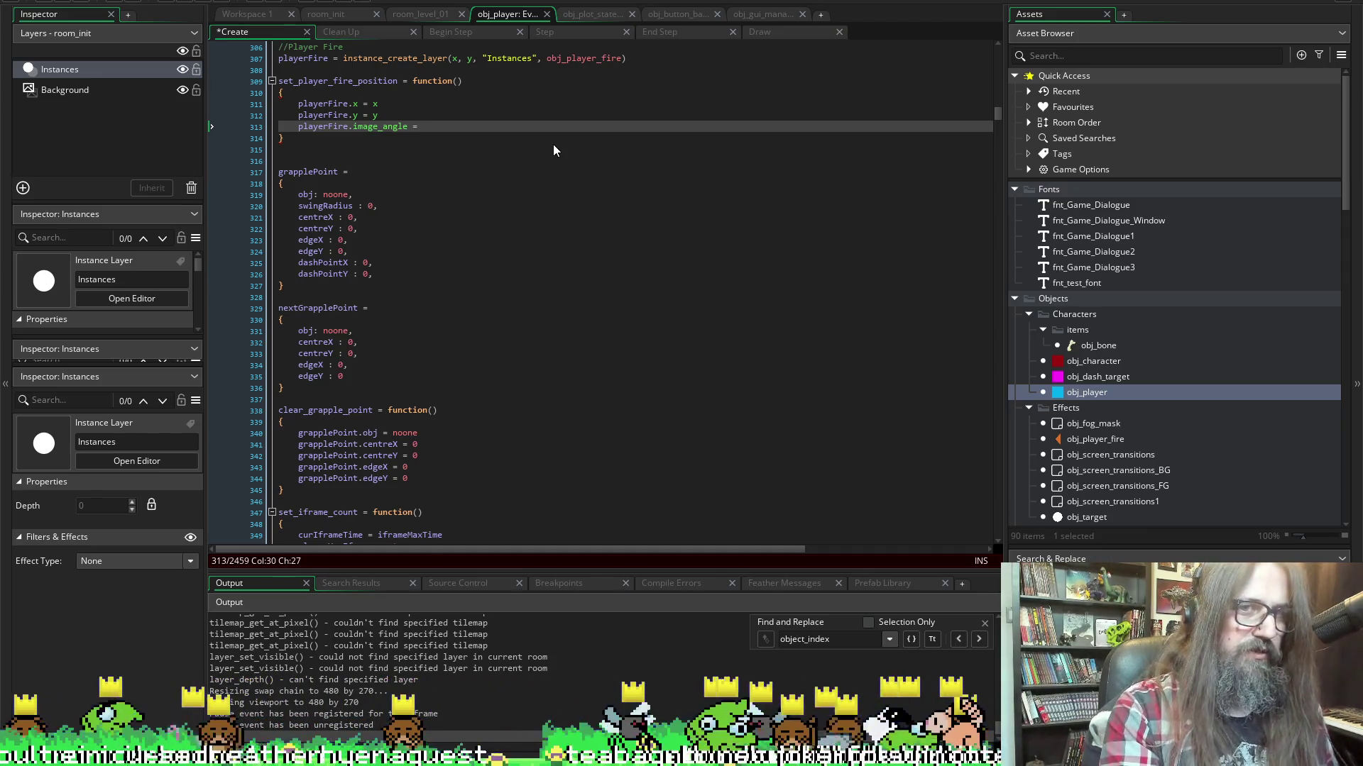
Comment out the playerFire.image_angle line with //
key("Home")
type("//")
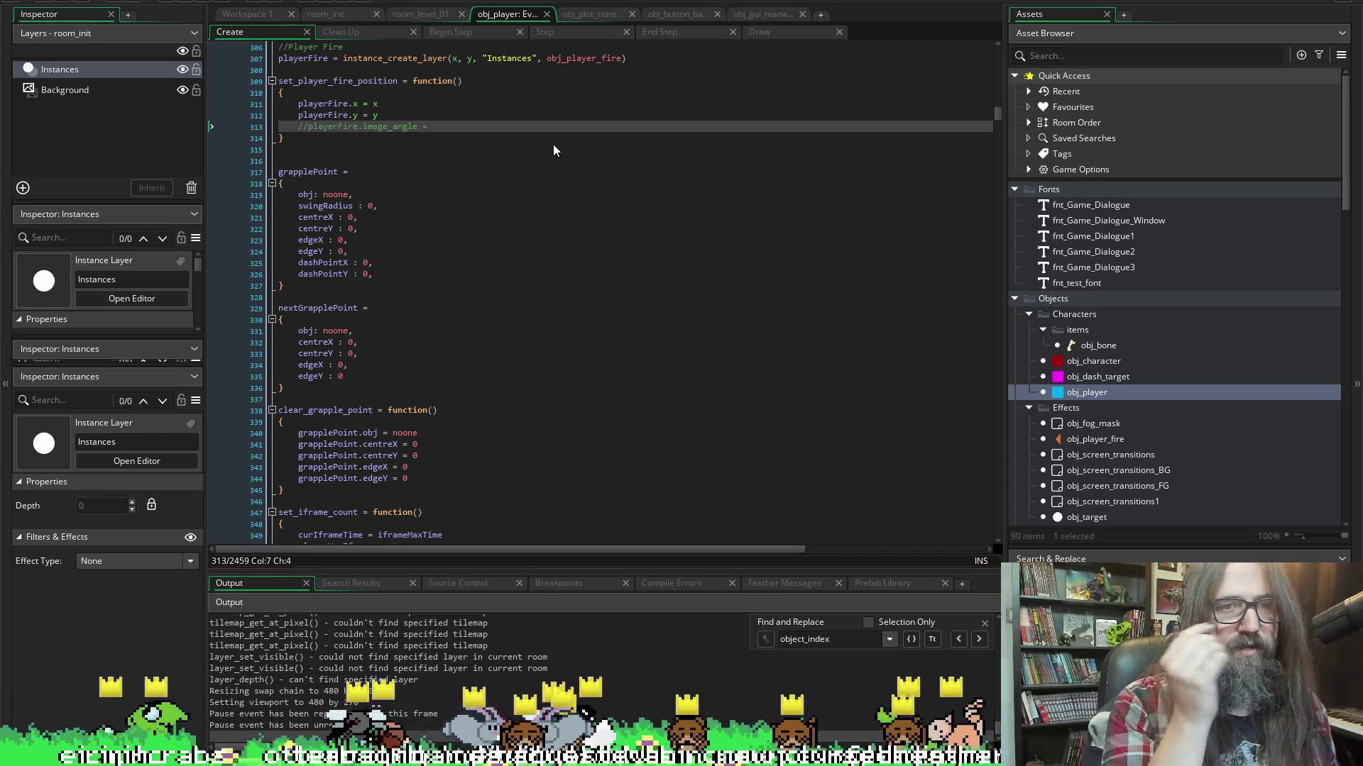
key("Up")
key("End")
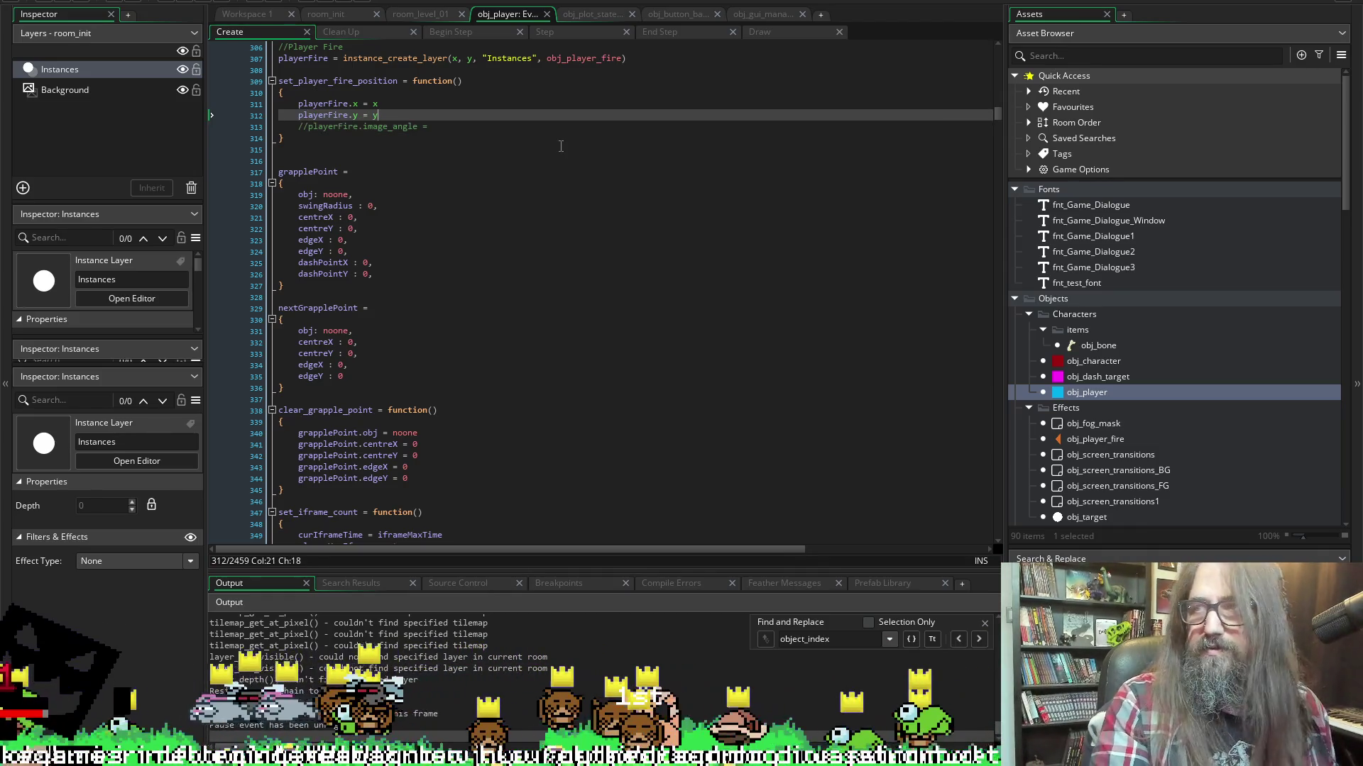
scroll(1123, 461, "down", 1)
double_click(1117, 383)
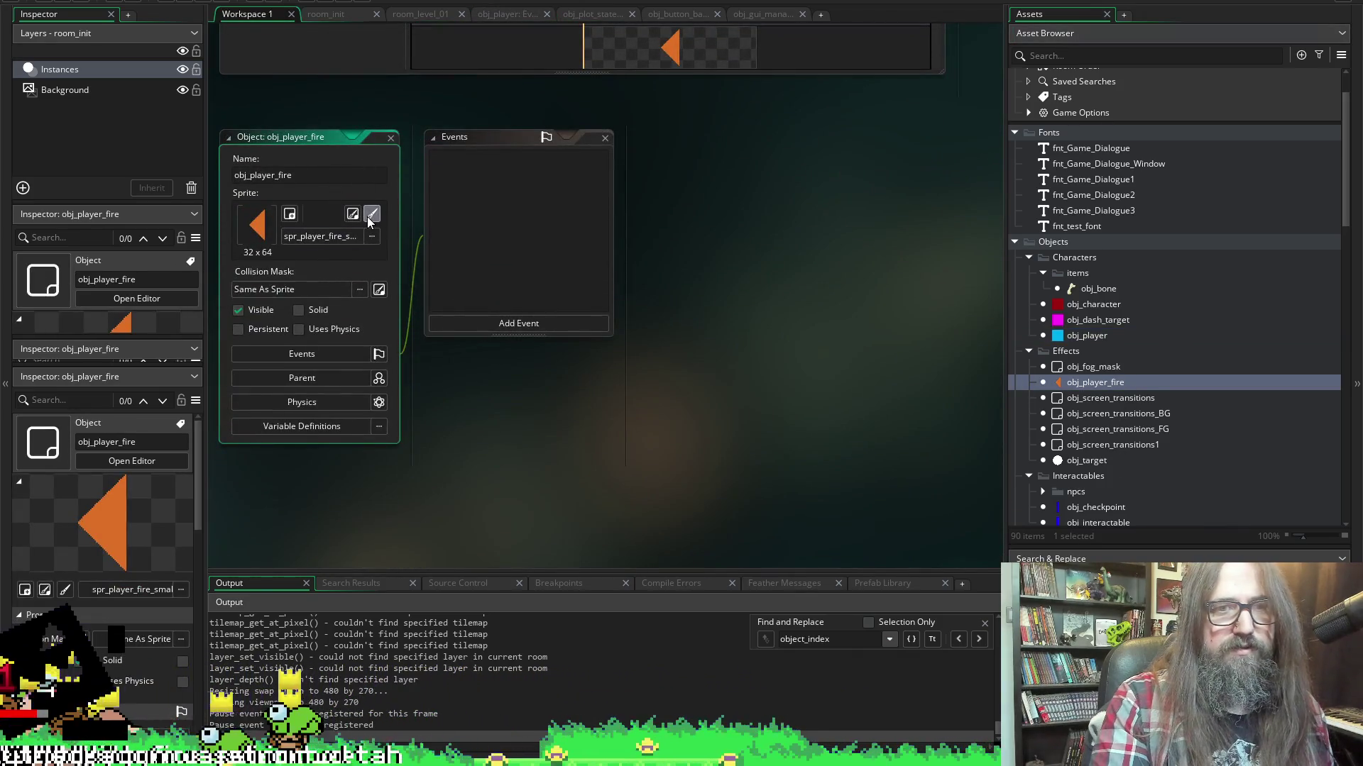
Change the spr_player_fire_small sprite origin from Top Left to Middle Left (0, 32)
left_click(372, 214)
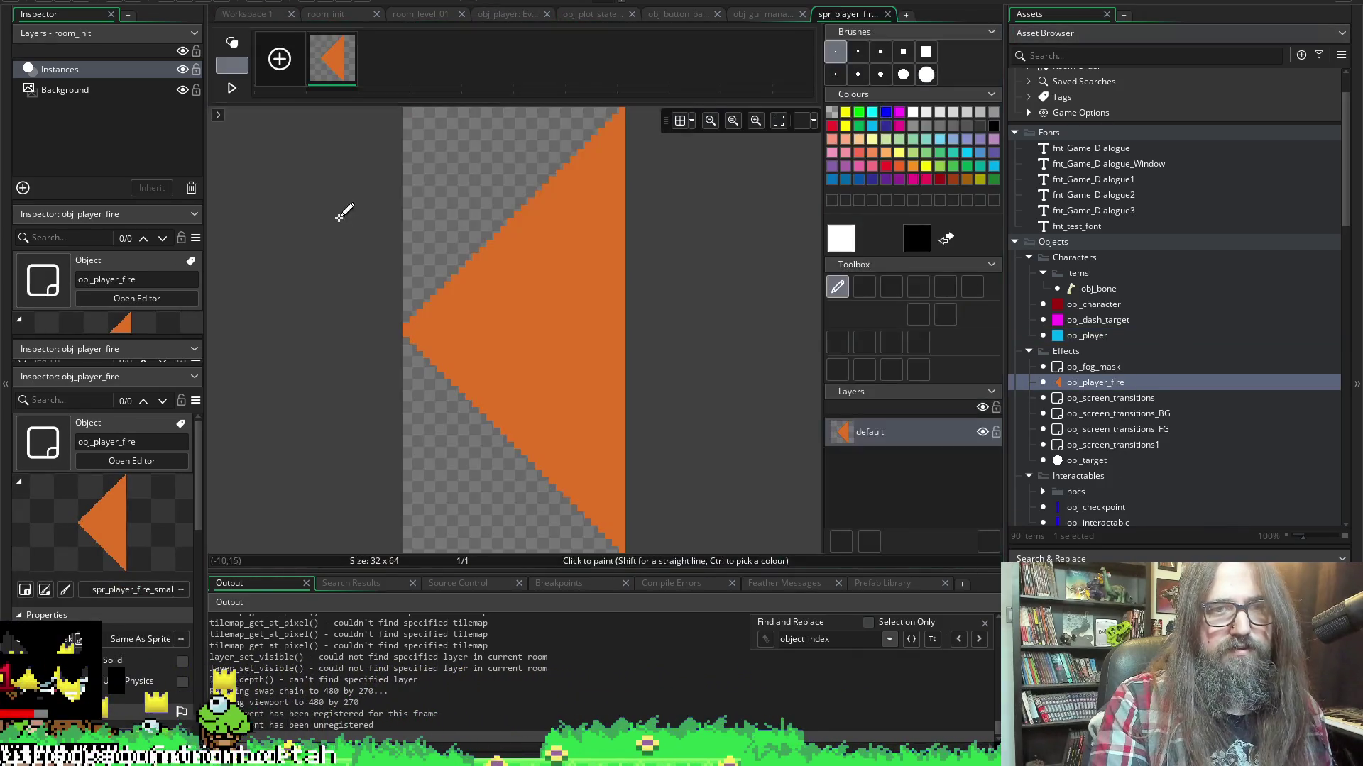
left_click(887, 14)
left_click(354, 214)
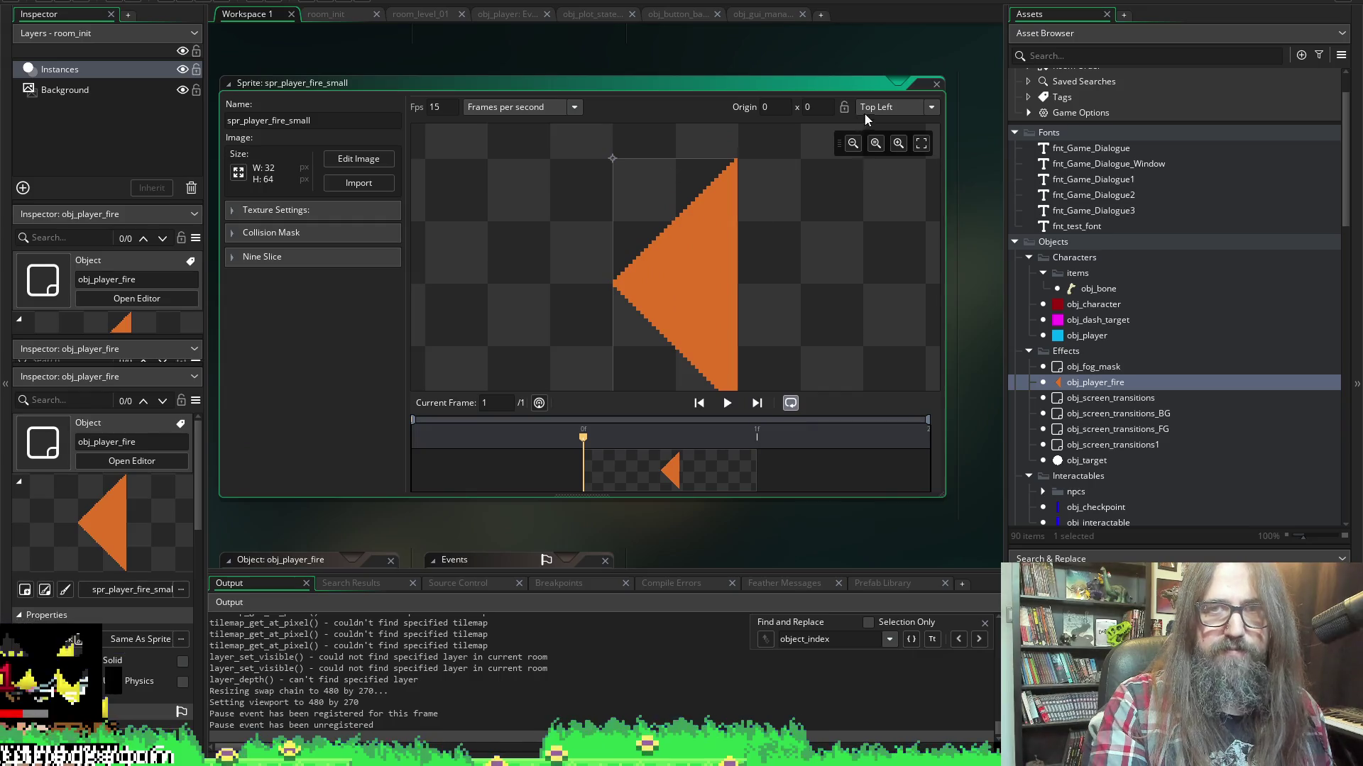
left_click(865, 112)
left_click(883, 175)
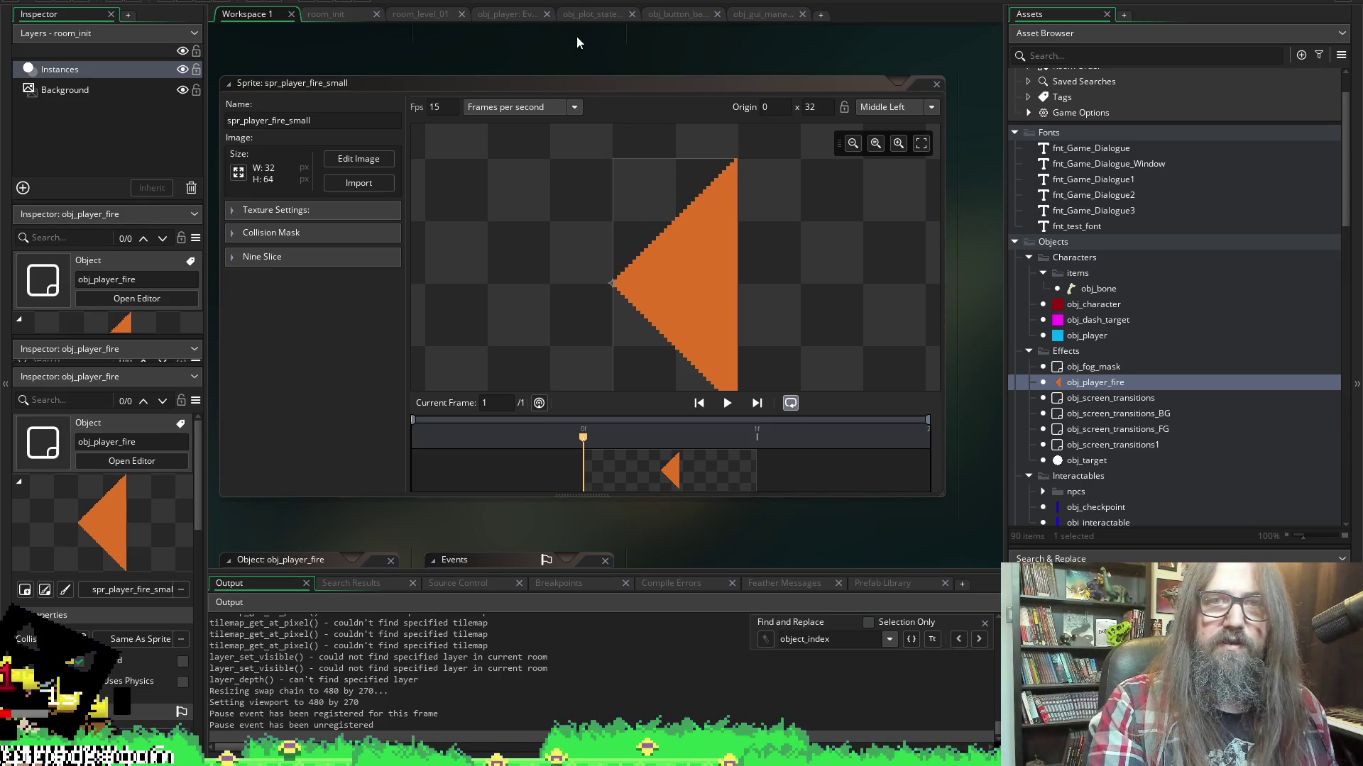
left_click(506, 14)
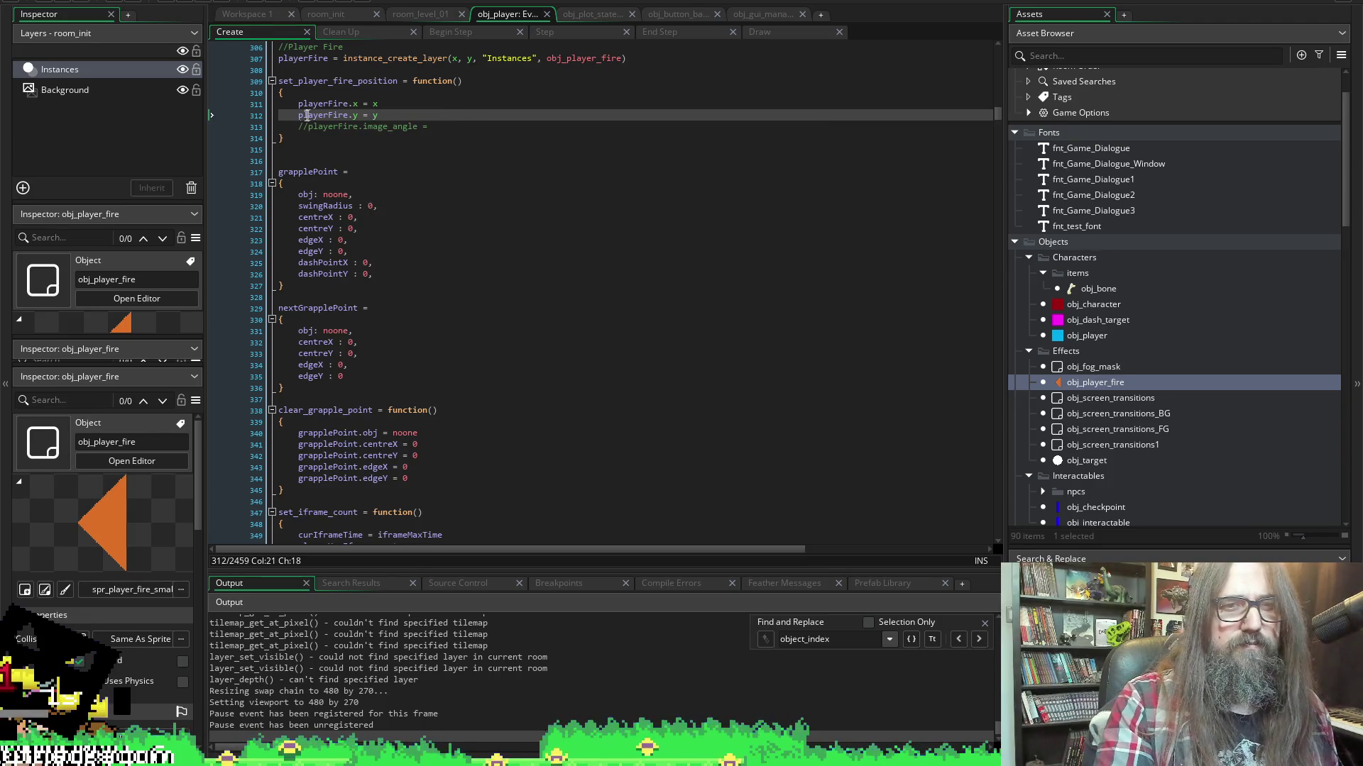
left_click(188, 3)
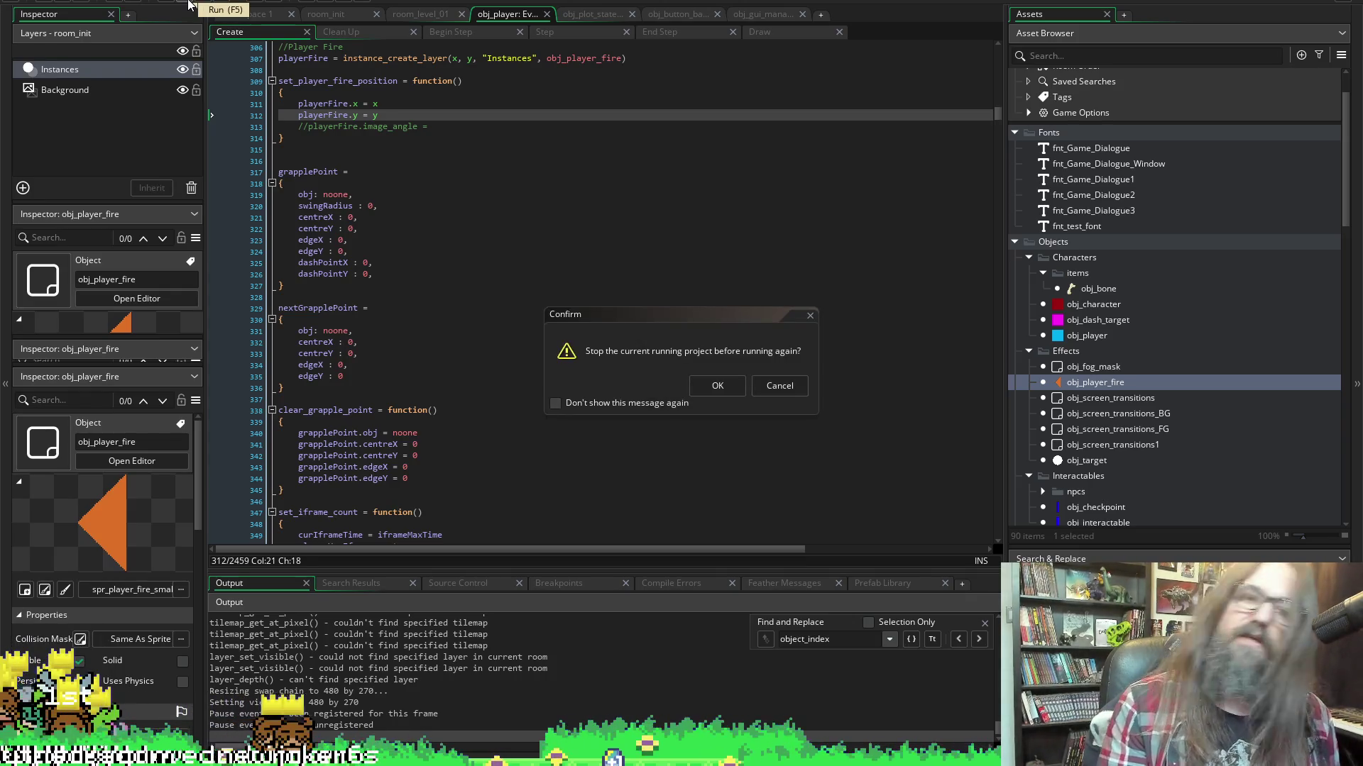
left_click(715, 386)
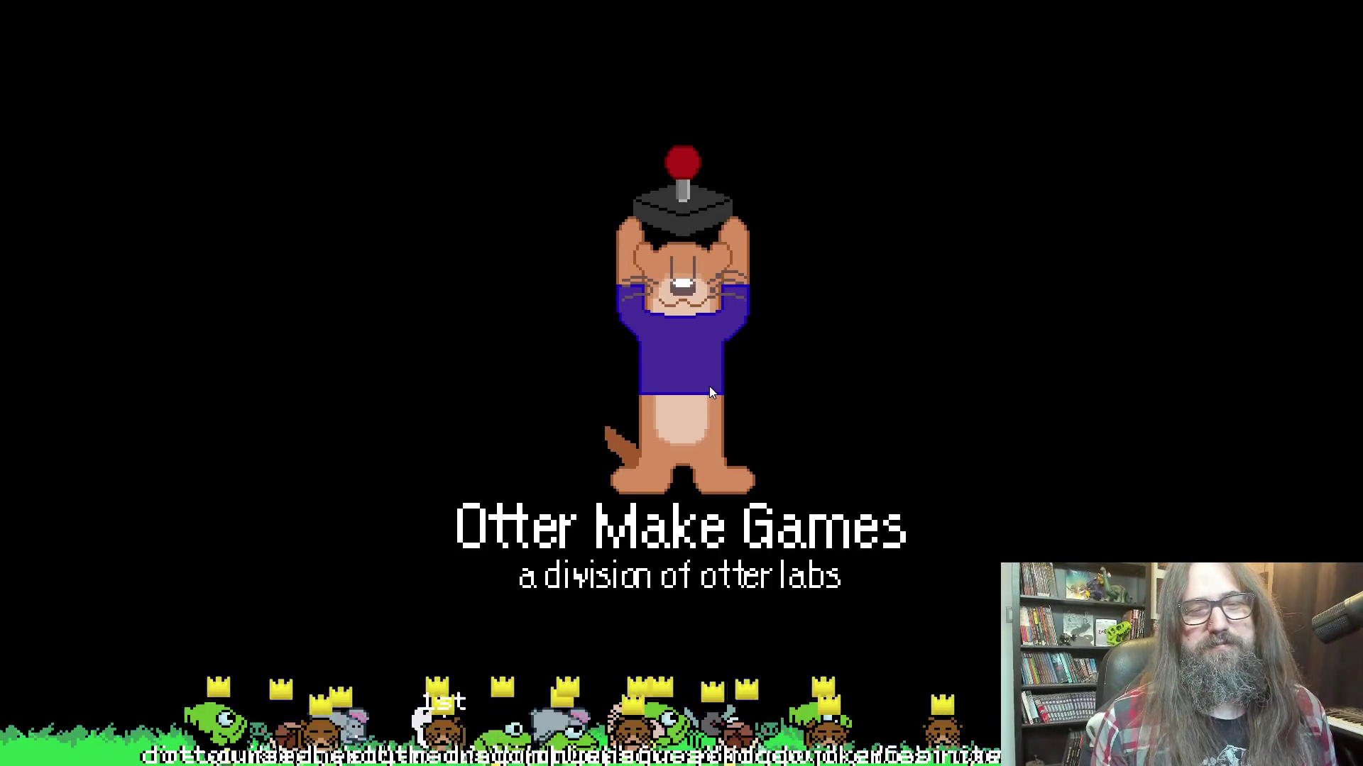
key("Down")
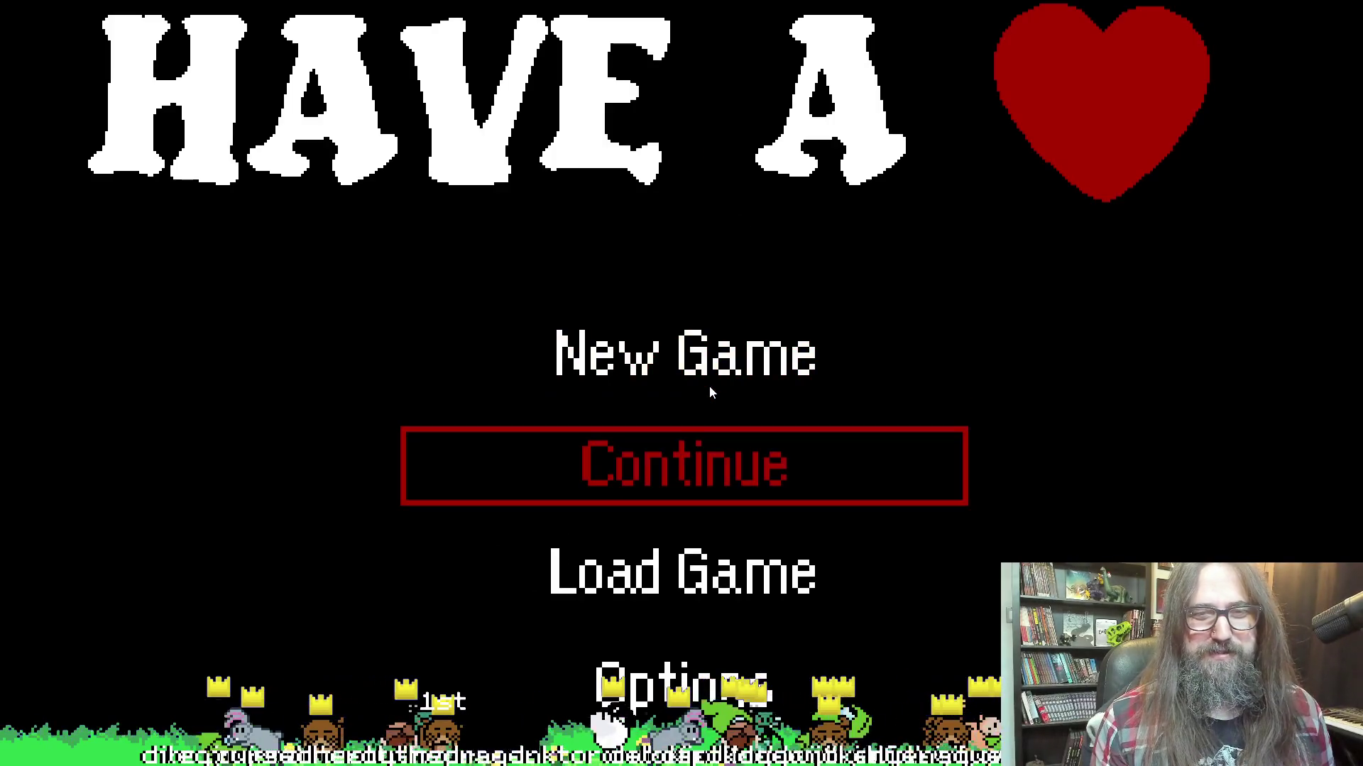
key("Return")
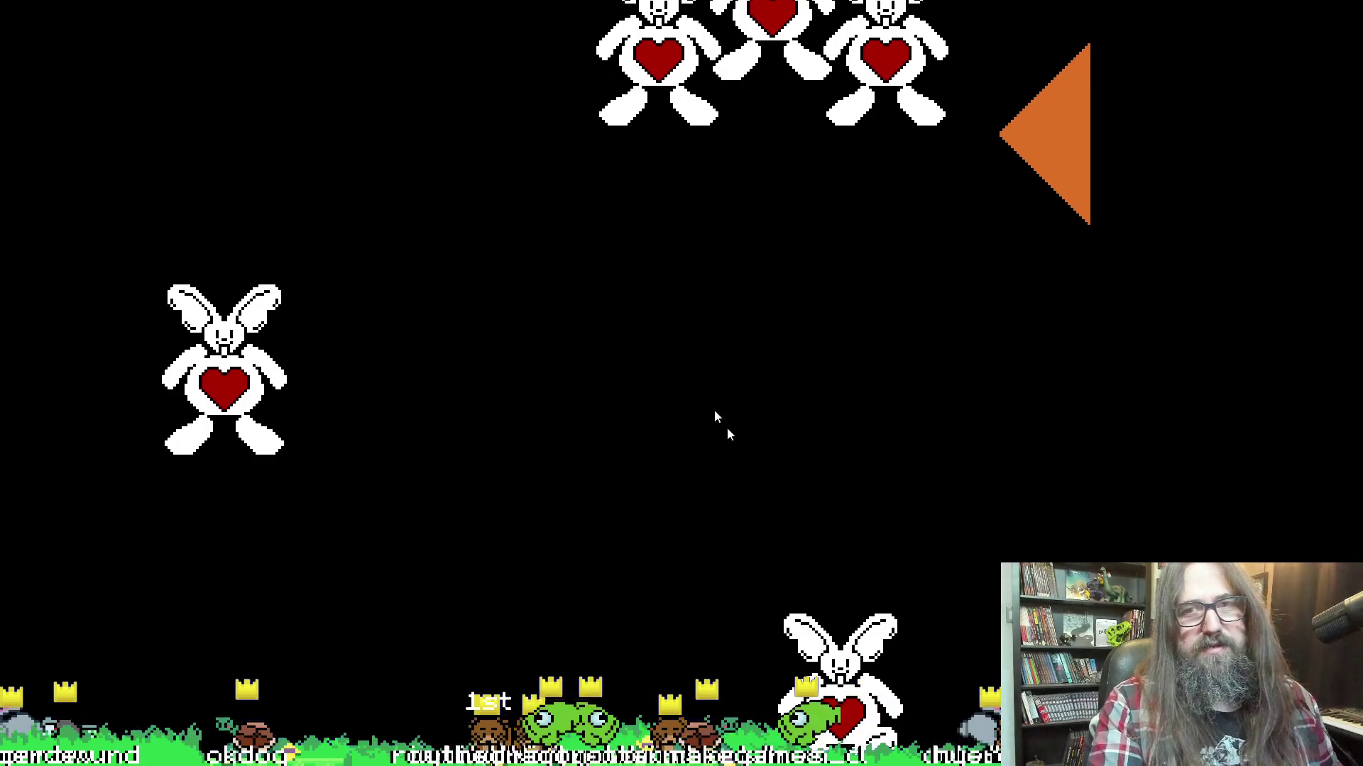
key("Escape")
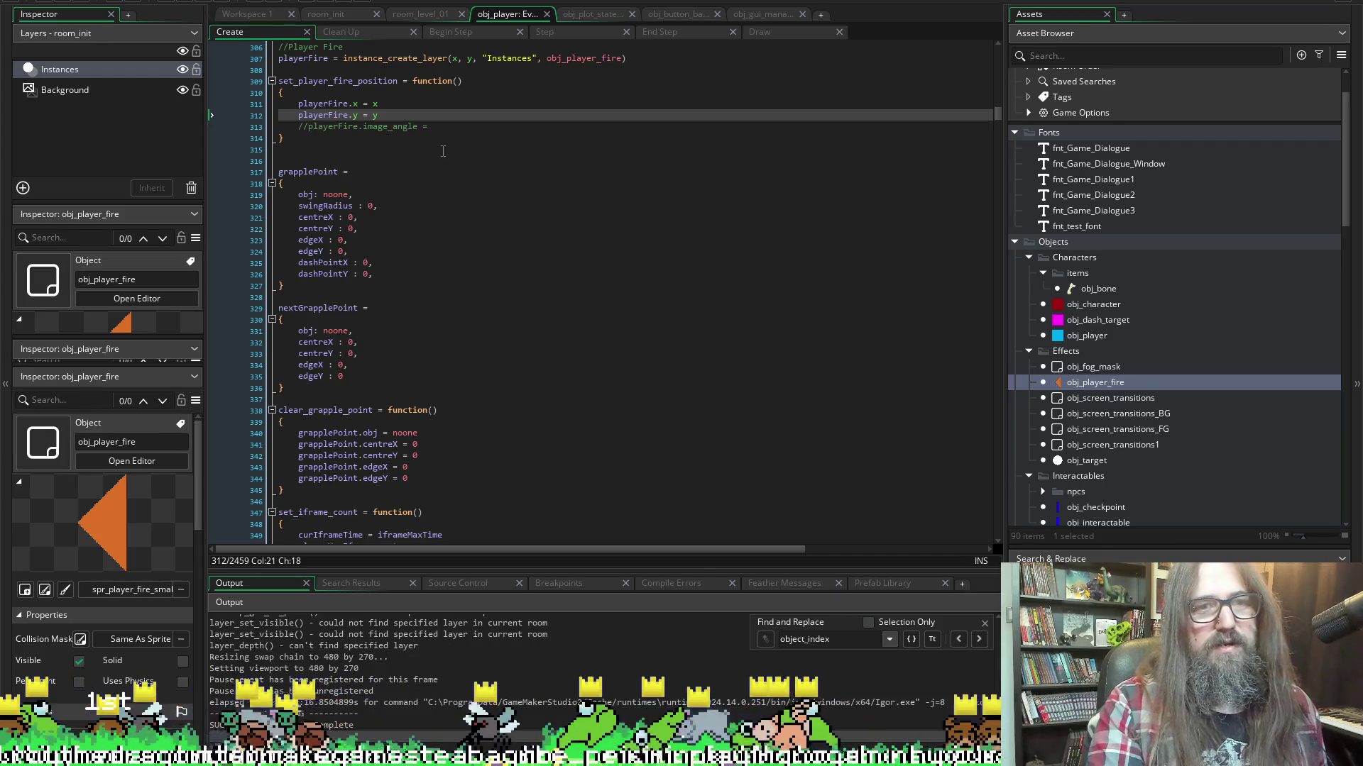
double_click(330, 81)
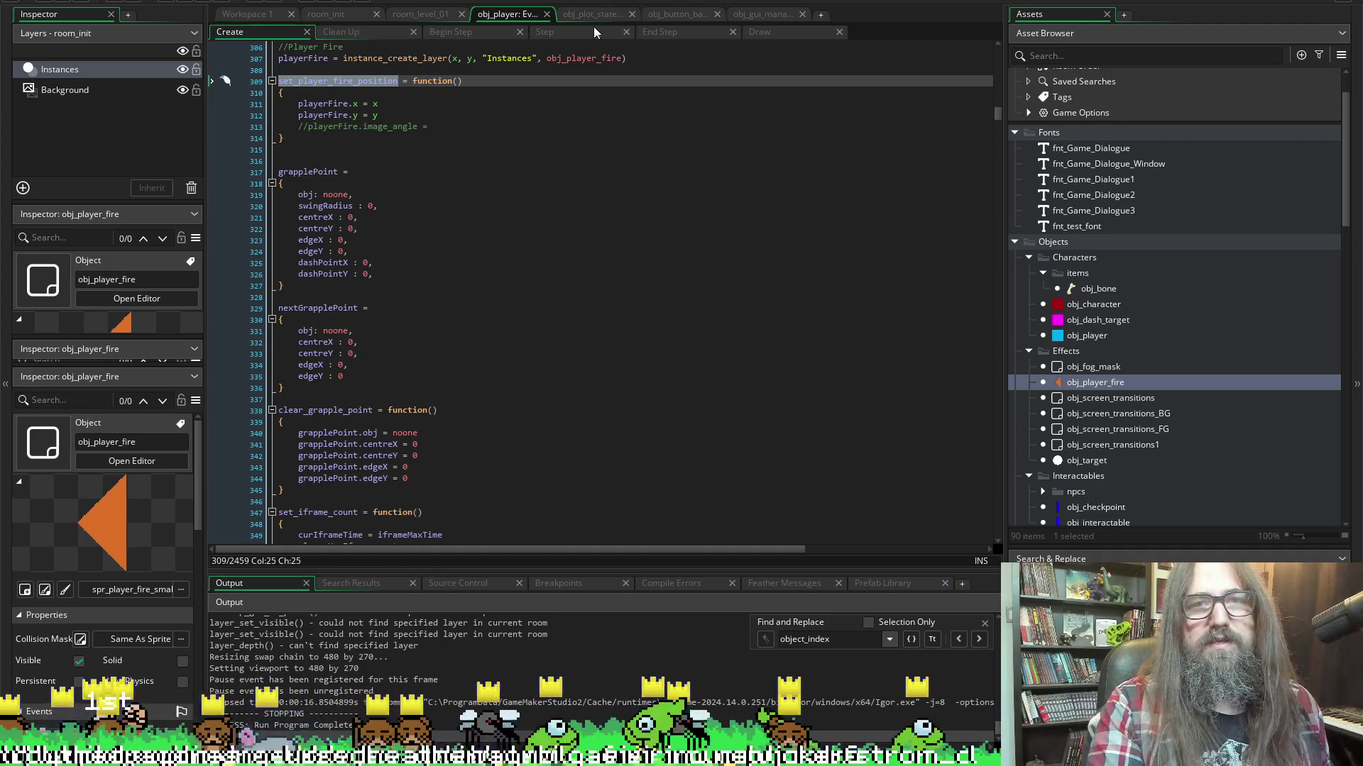
Type the set_player_fire_position() call in the Step event, then cut the face_01 line out
left_click(557, 31)
type("set_player_fire_position")
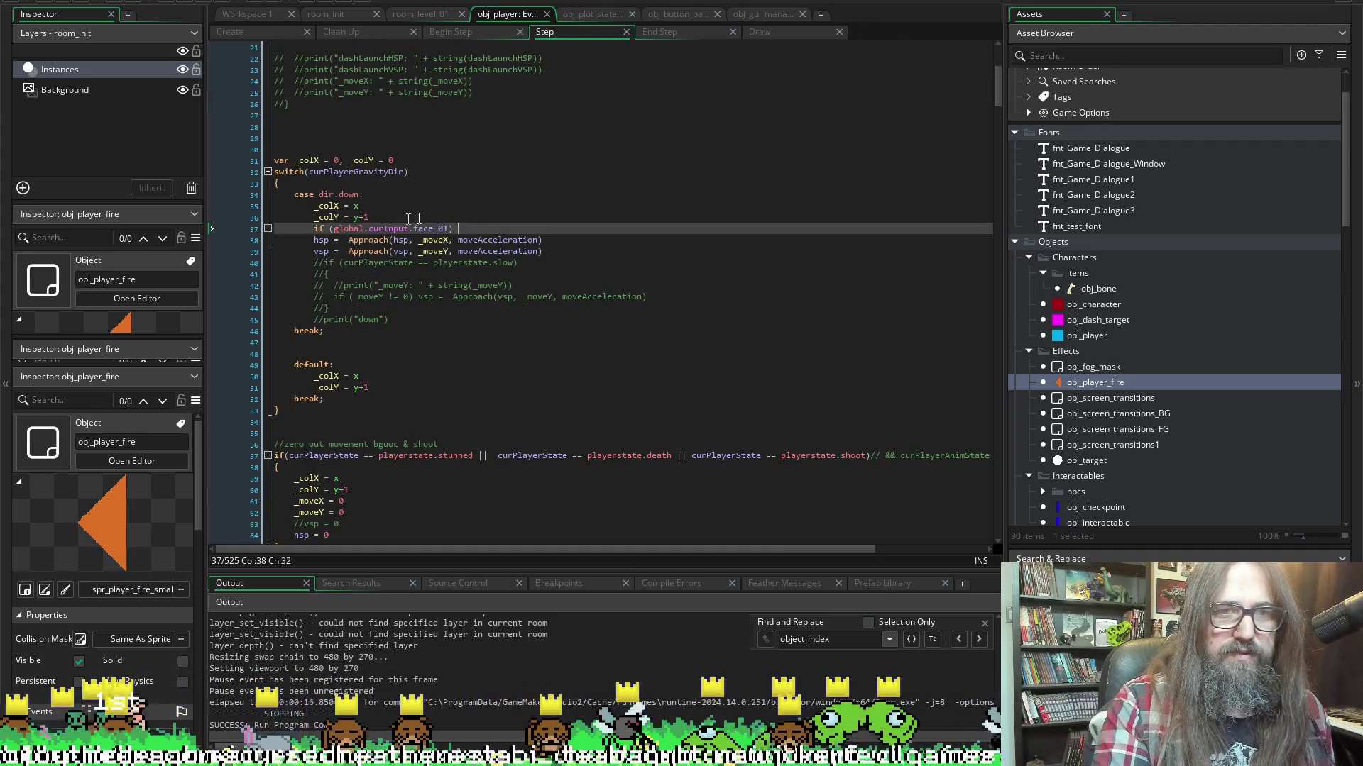
type("()")
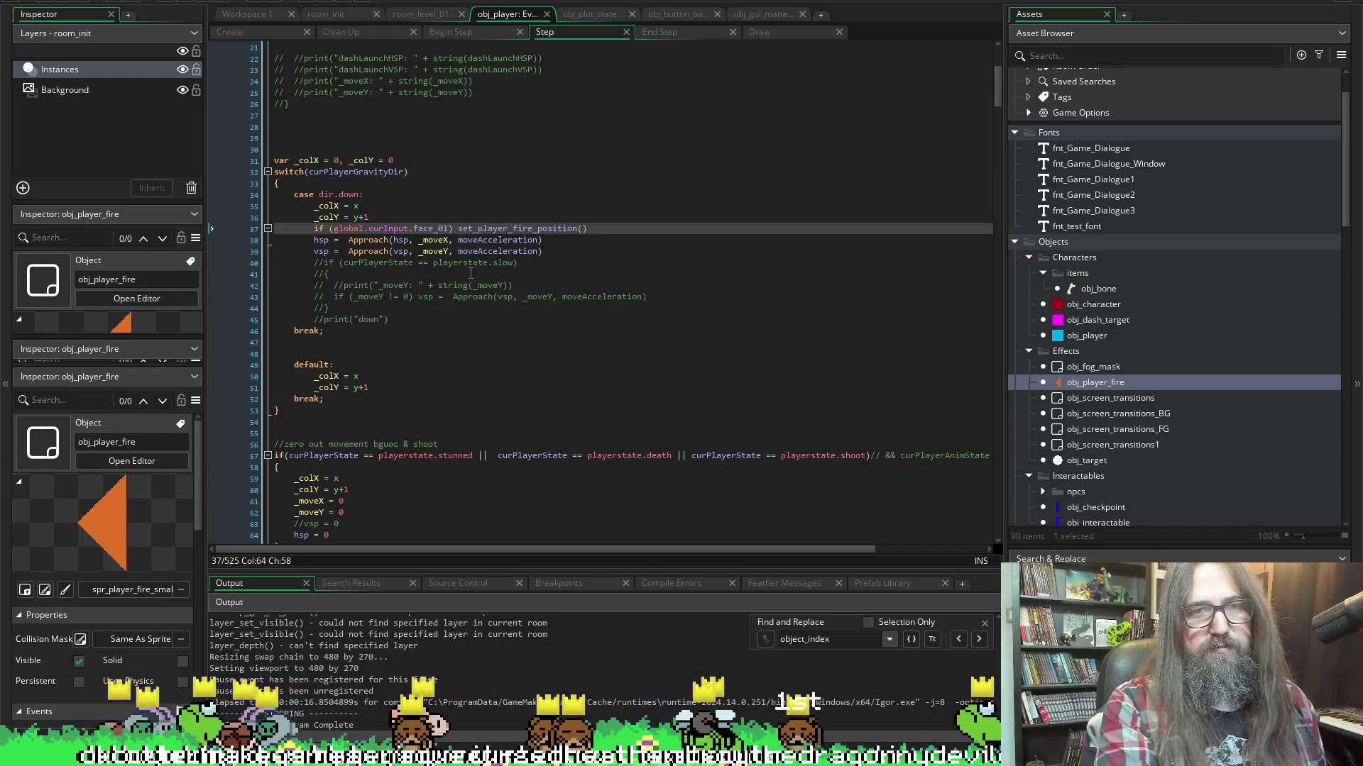
key("shift+Home")
key("BackSpace")
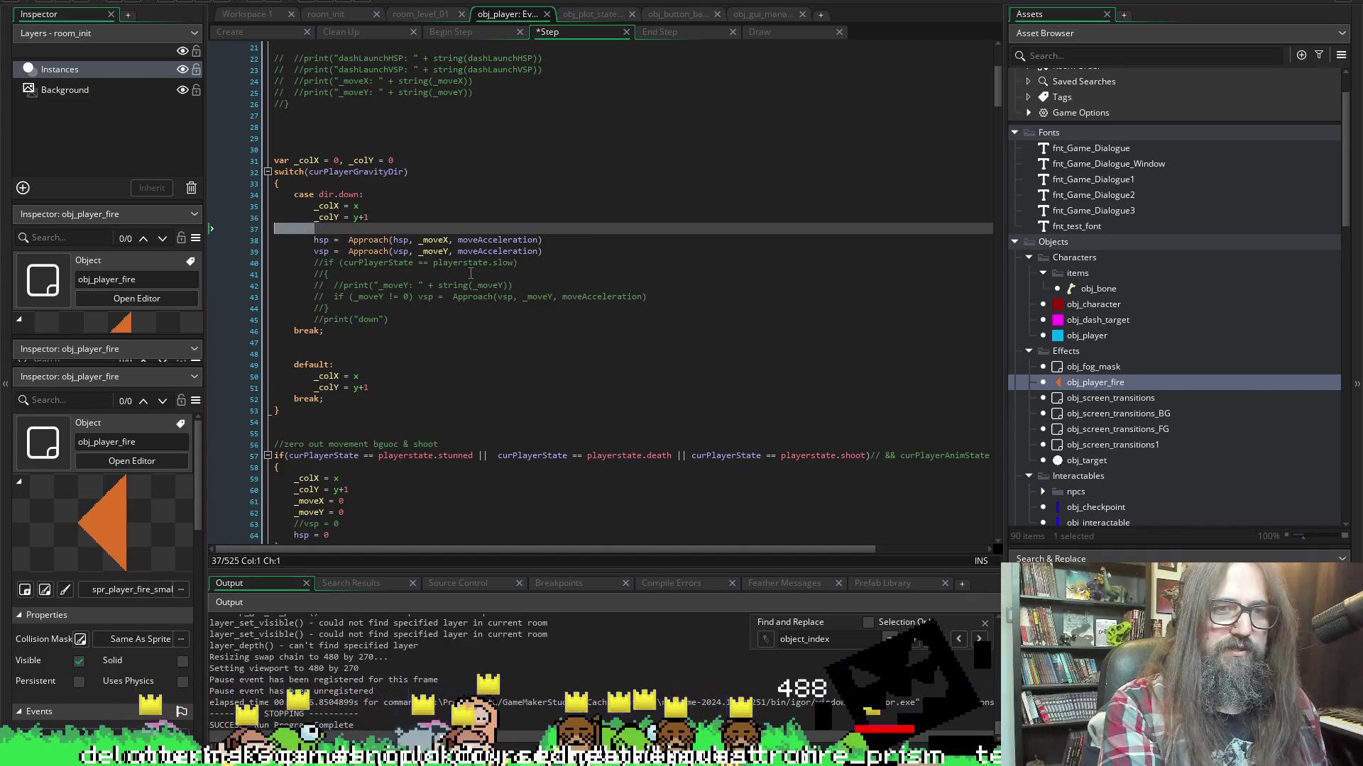
key("BackSpace")
key("BackSpace")
key("BackSpace")
Paste the face_01 firing line below the vsp line, save, and run the game
key("Down")
key("Down")
key("End")
key("Return")
key("ctrl+v")
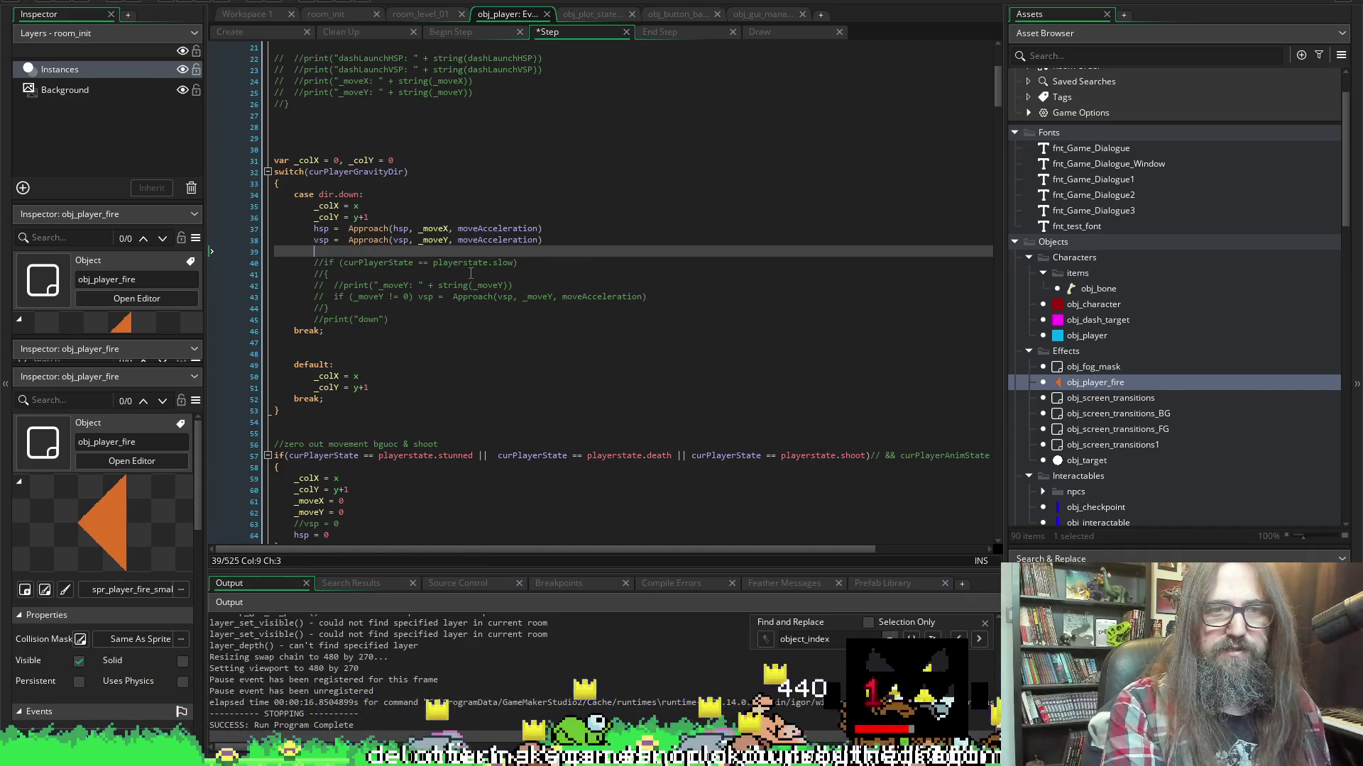
key("ctrl+s")
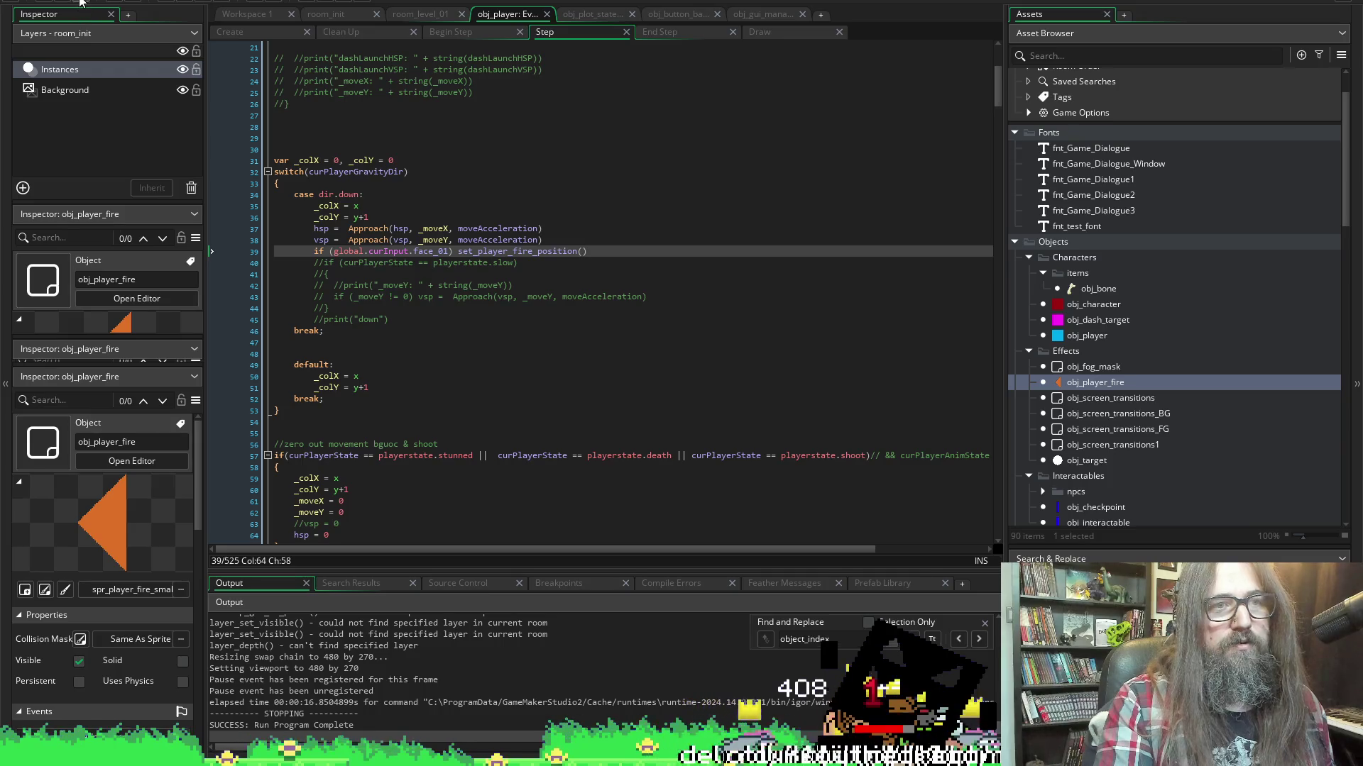
key("F5")
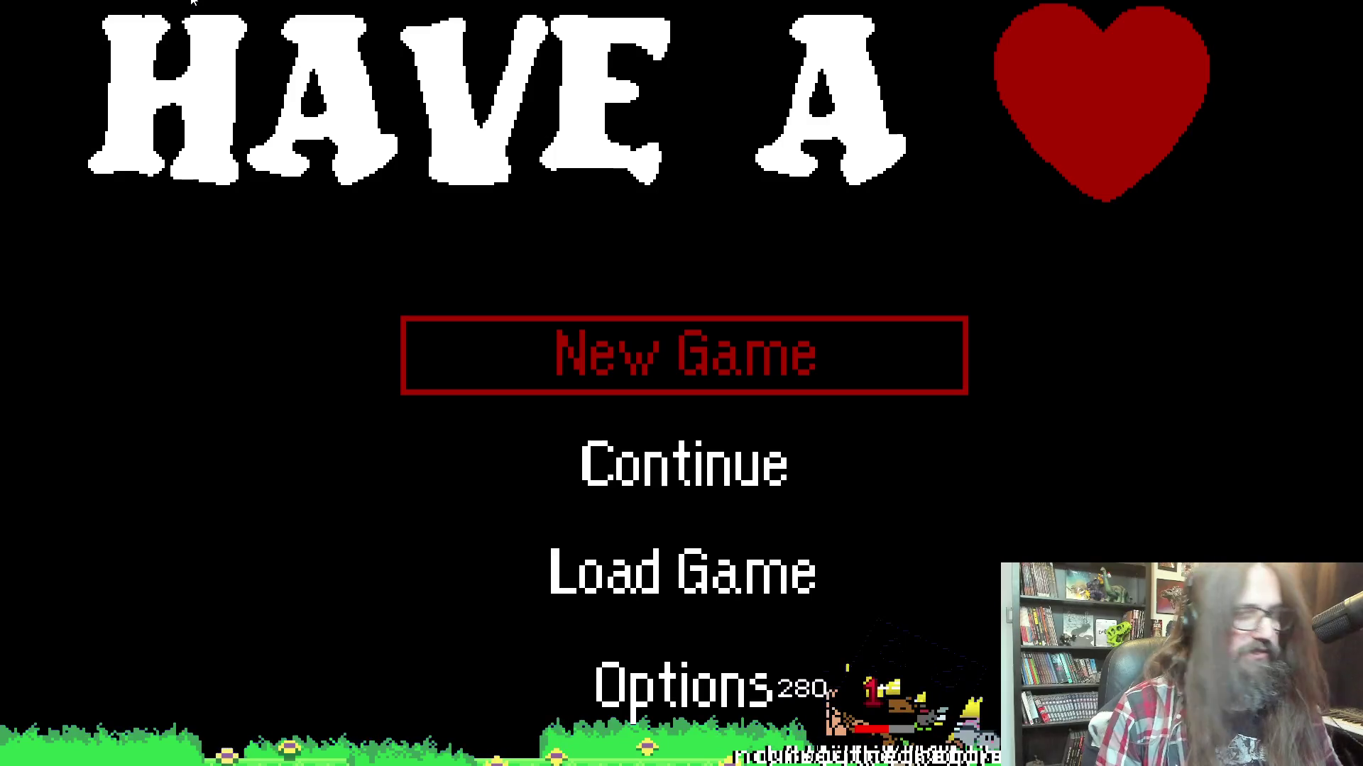
key("Down")
key("Return")
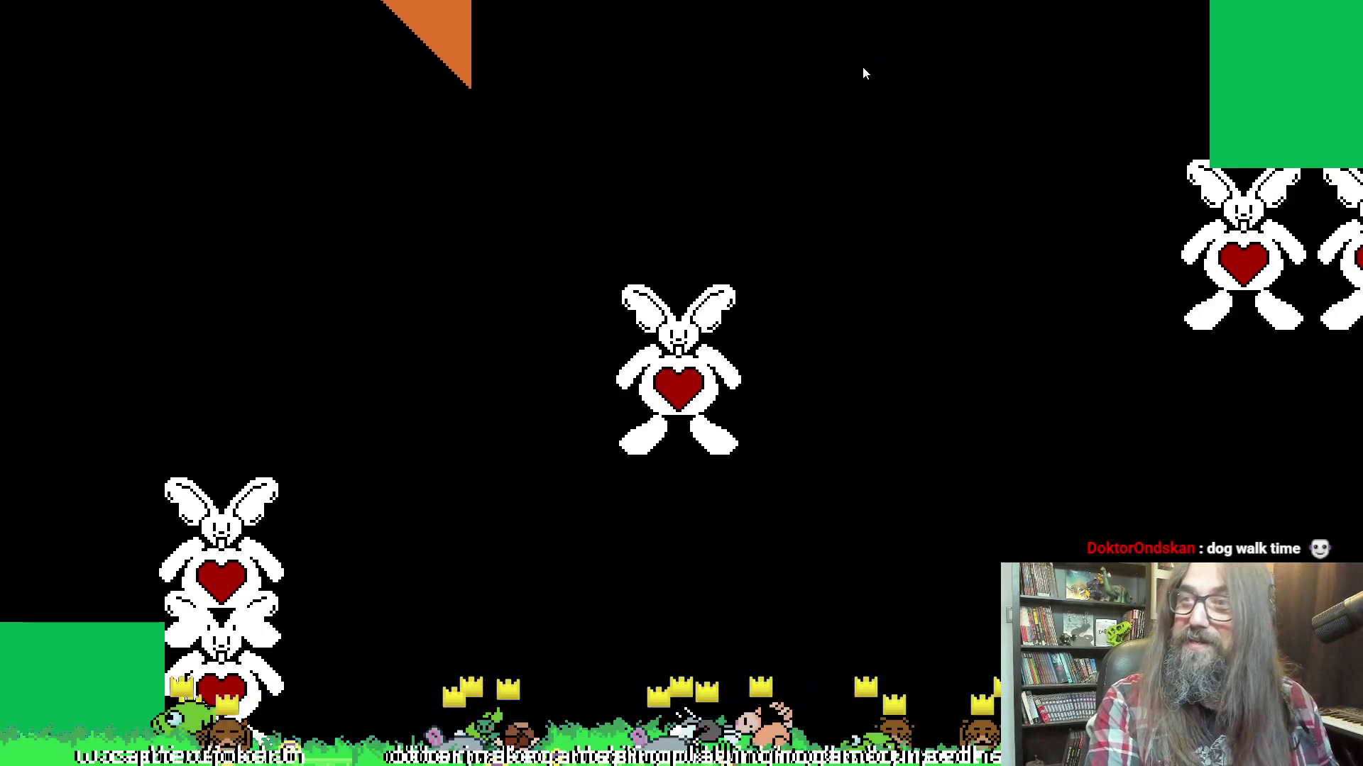
key("alt+Tab")
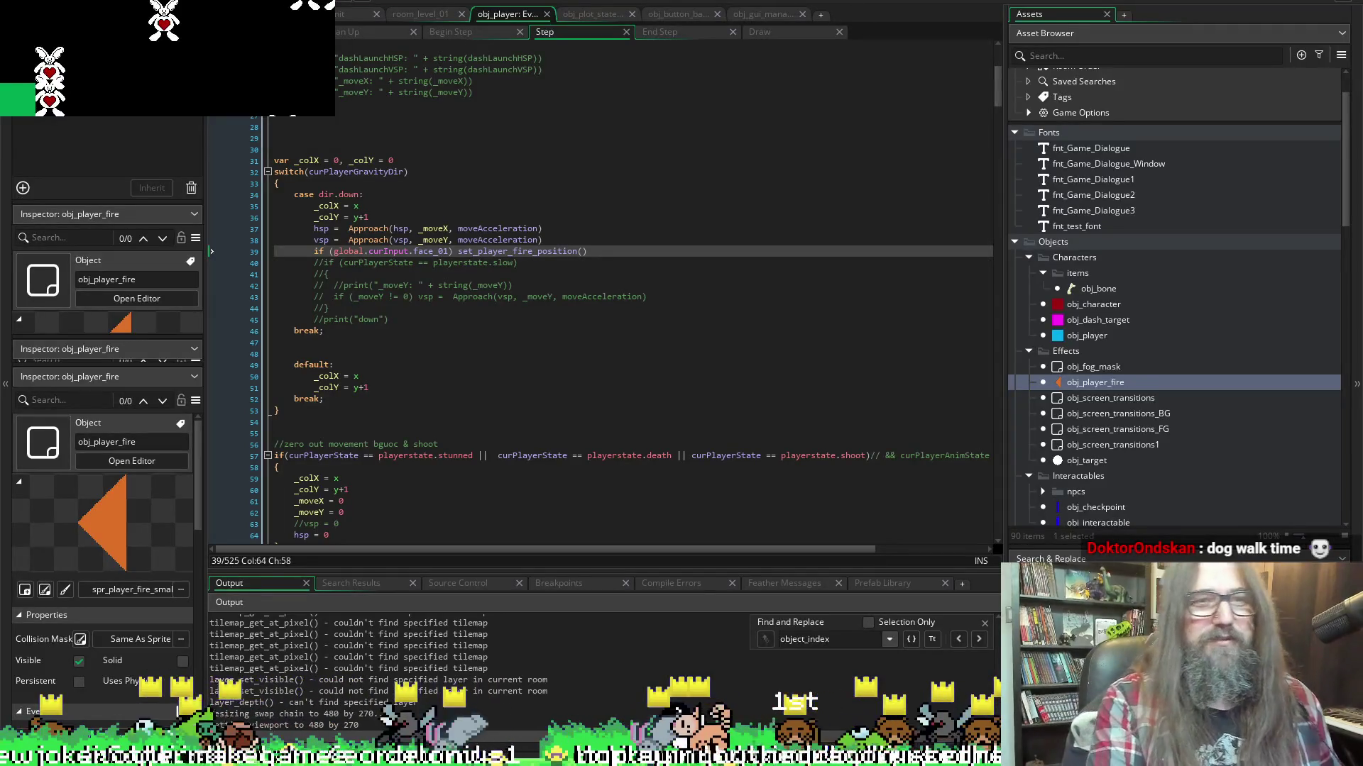
left_click(183, 1)
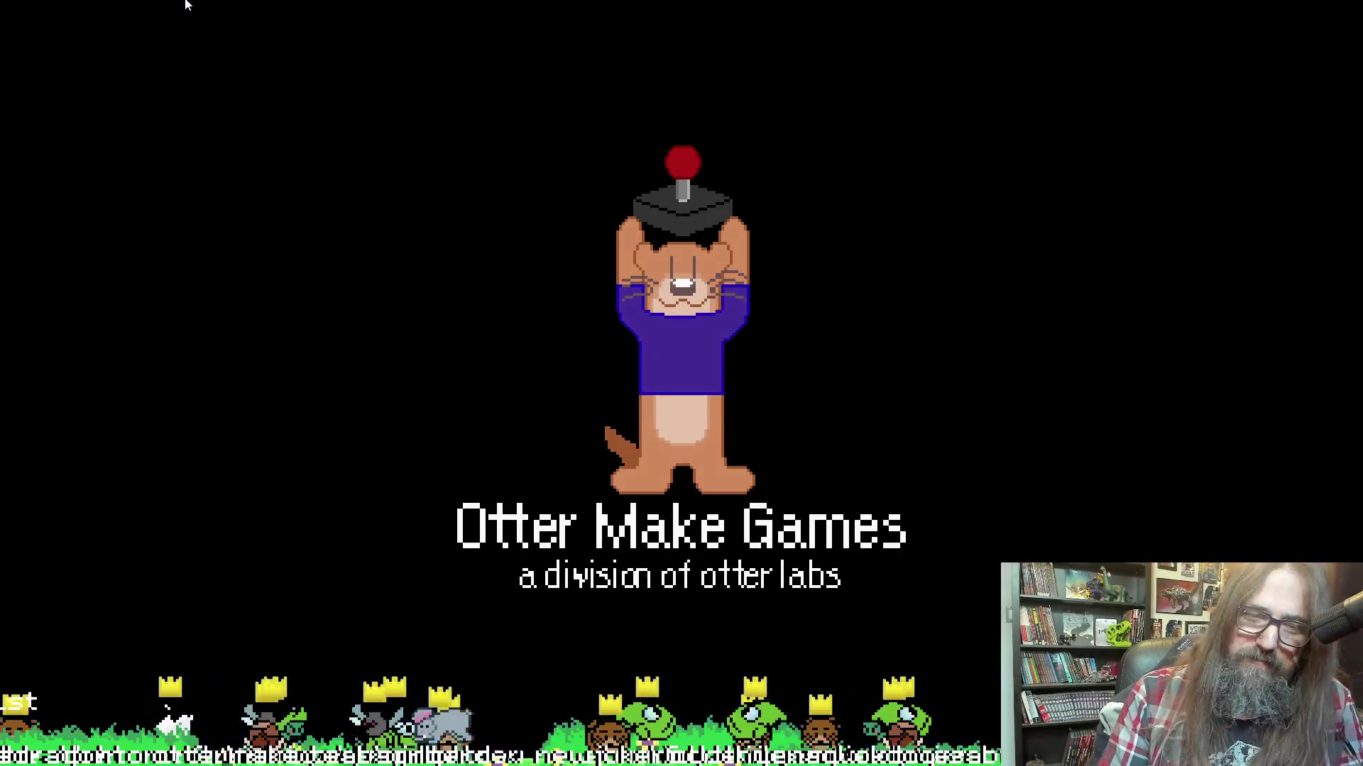
key("Down")
key("Return")
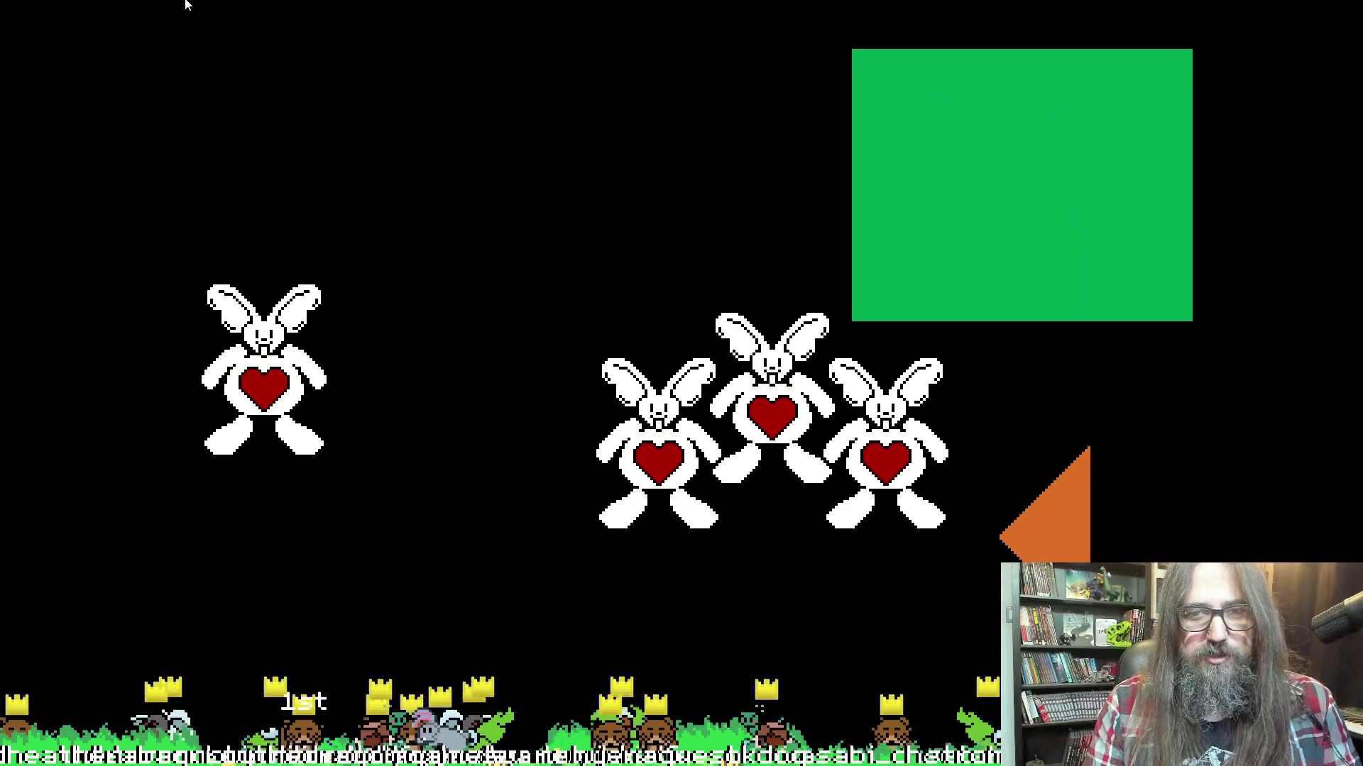
key("Right")
key("Down")
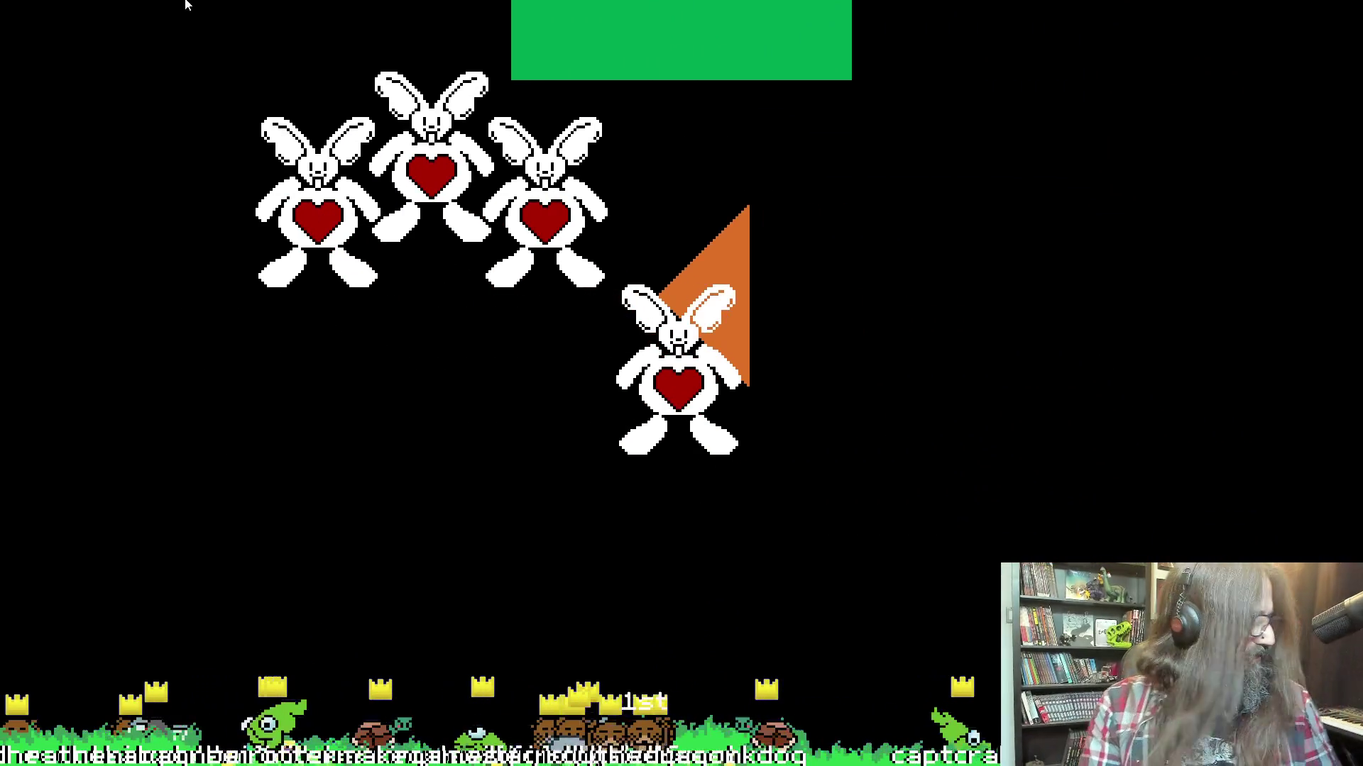
key("F11")
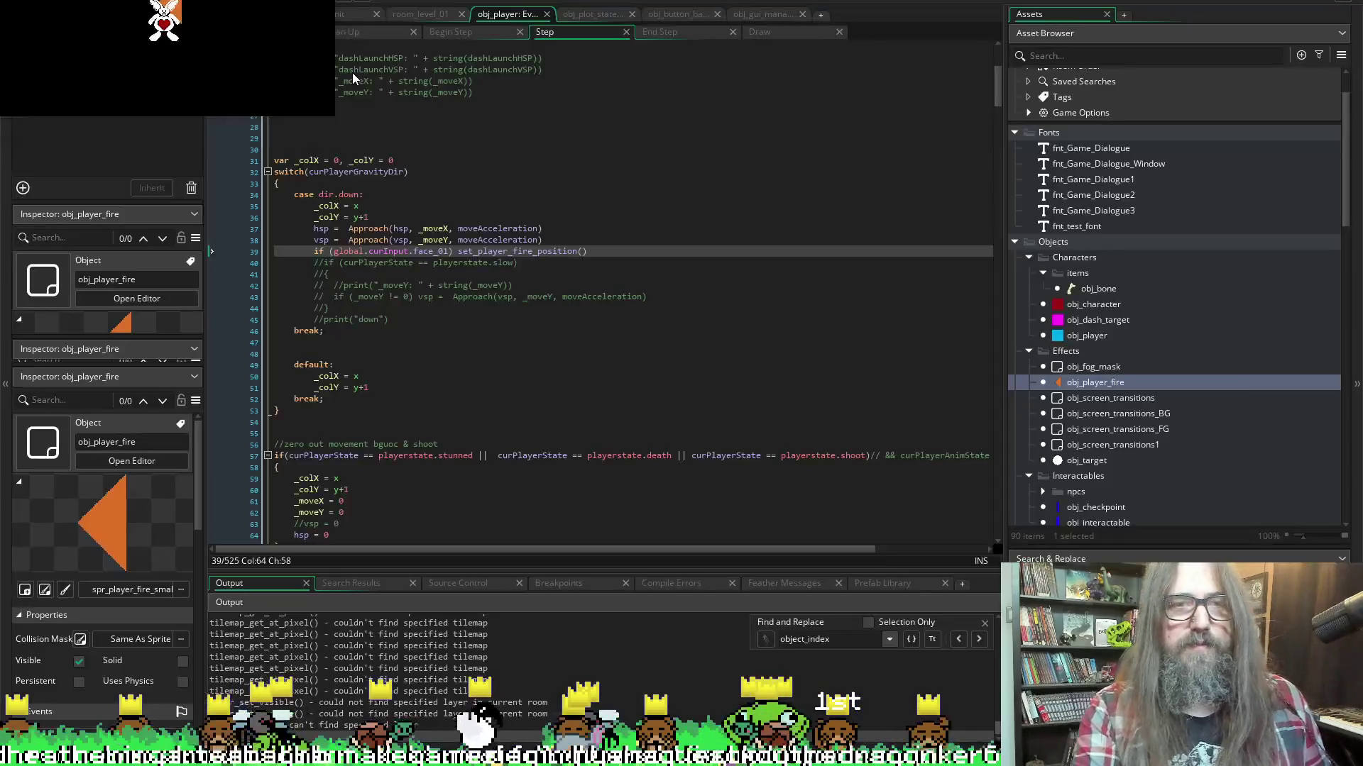
key("alt+Tab")
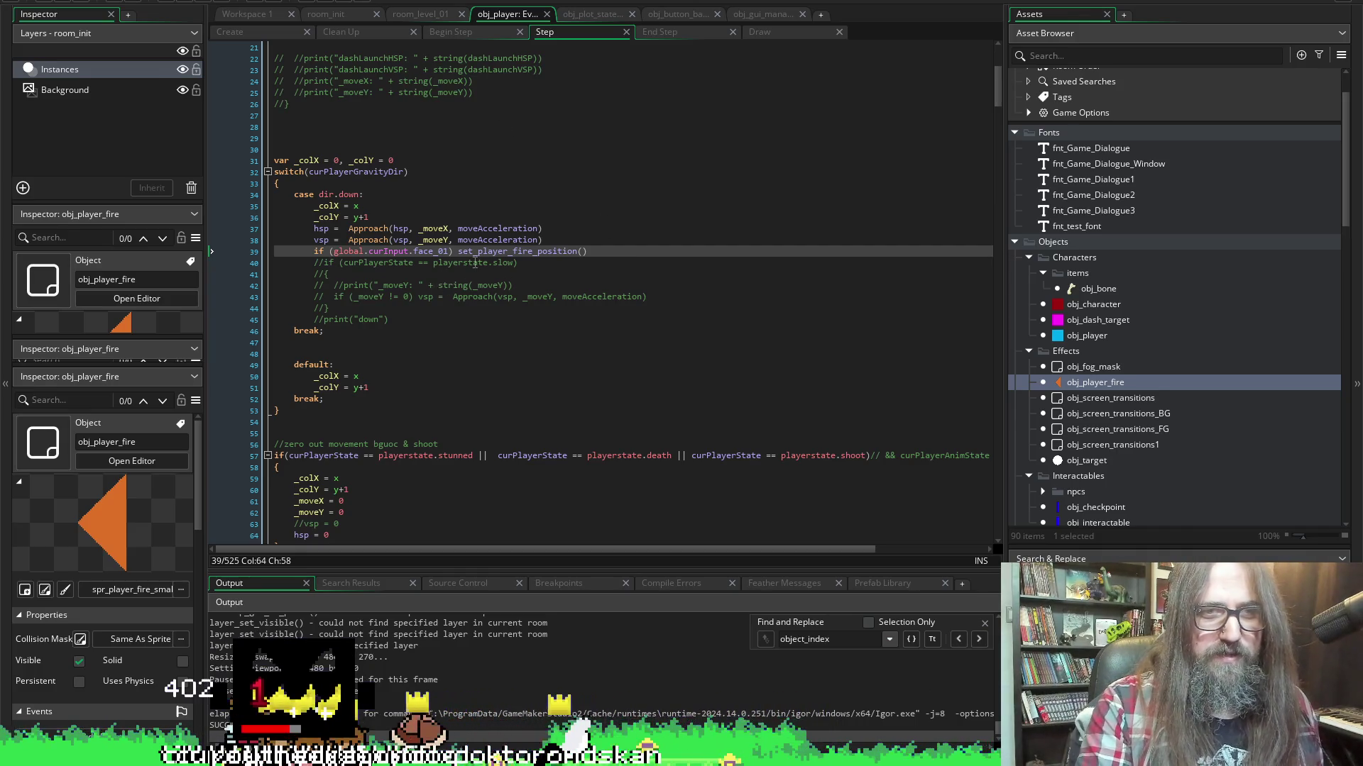
left_click(459, 251)
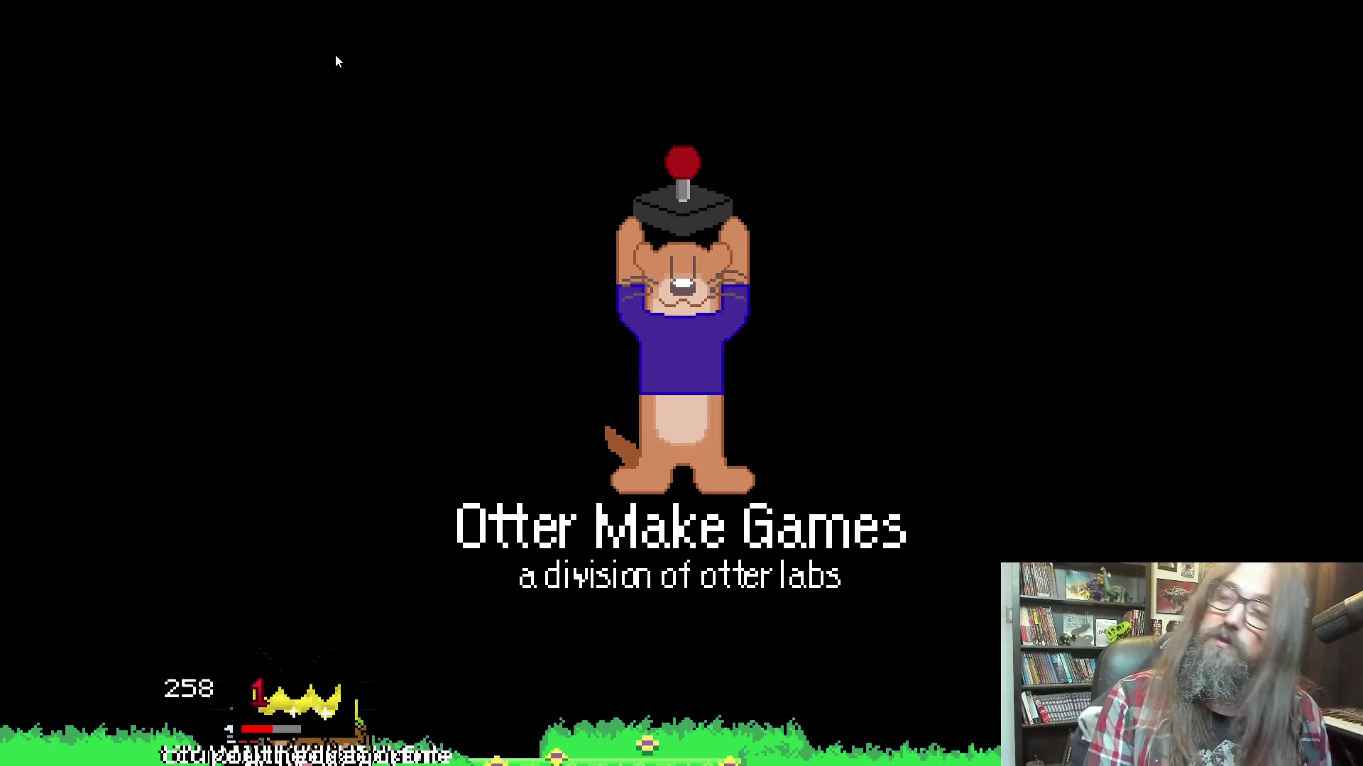
key("Down")
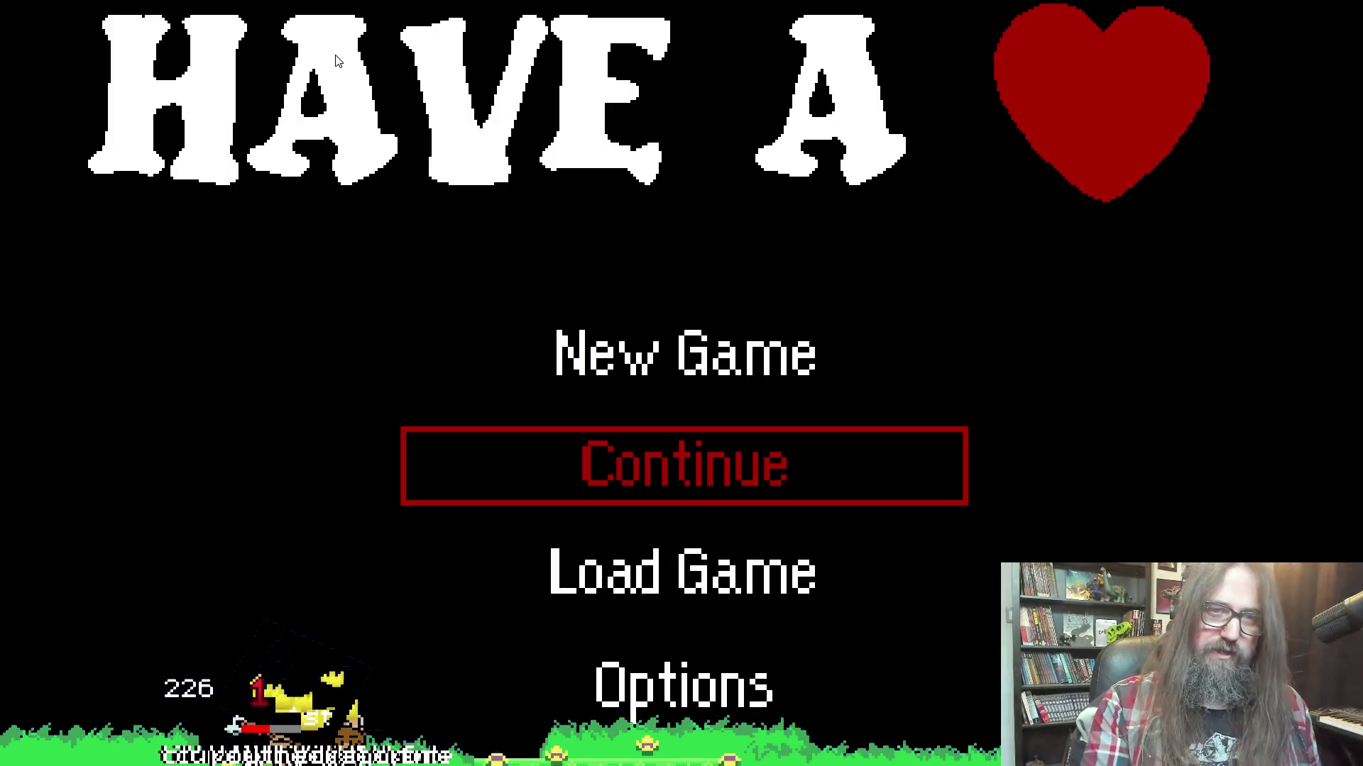
key("Return")
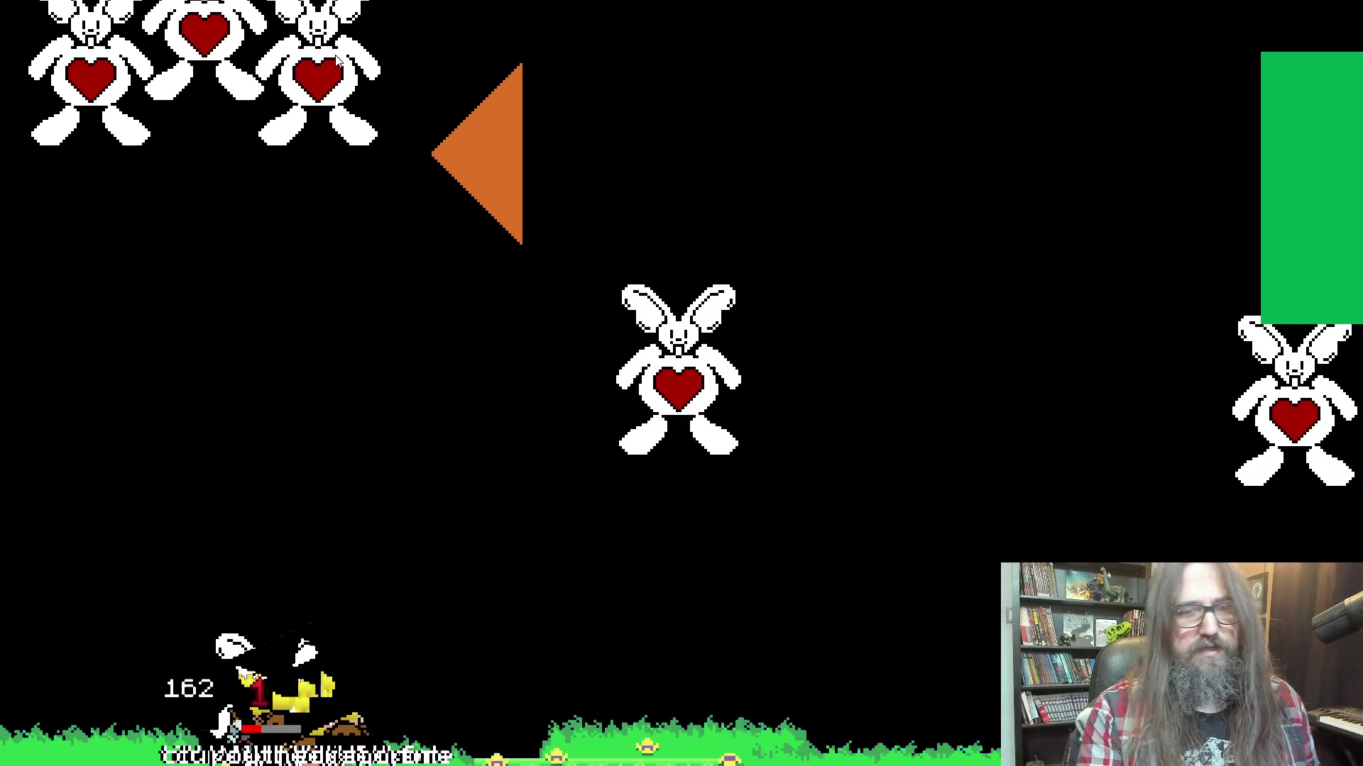
key("Escape")
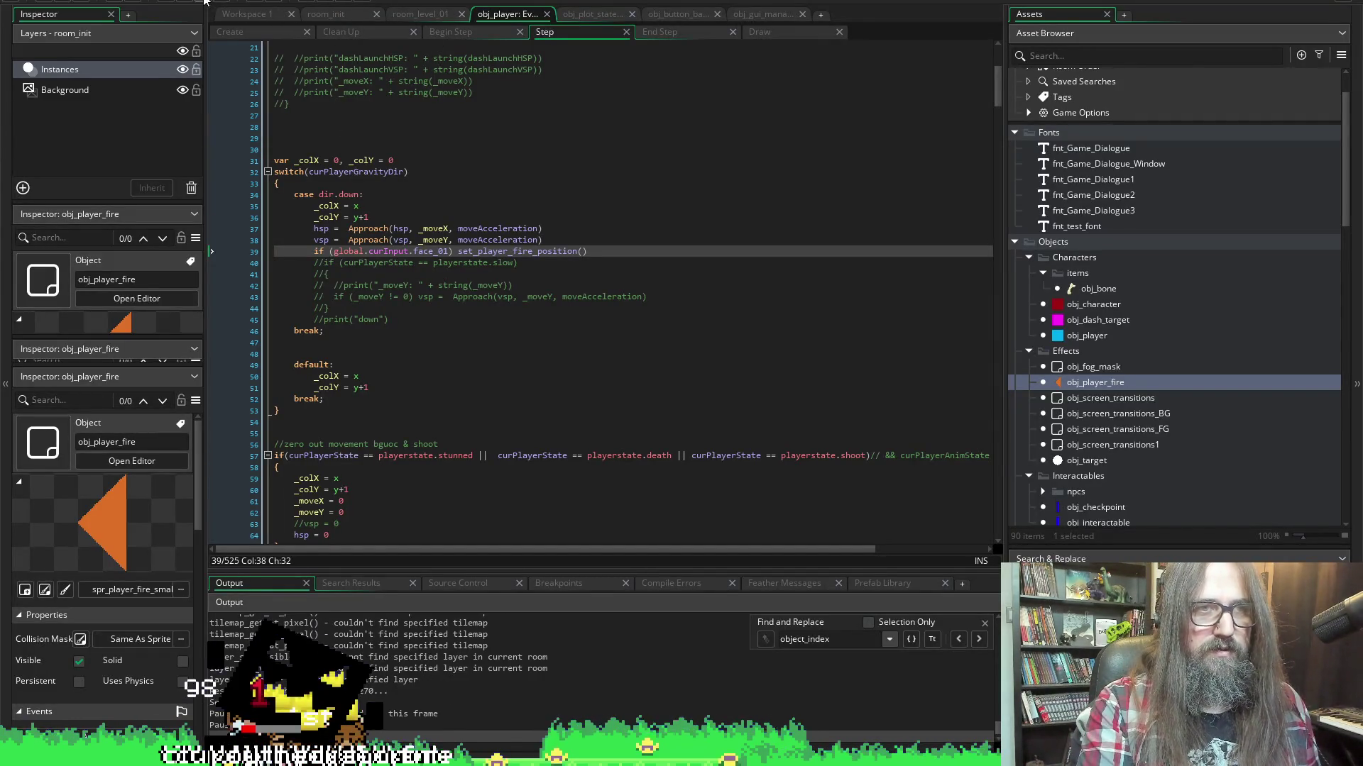
Locate set_player_fire_position in the Create event and highlight the playerFire uses
left_click(237, 31)
scroll(353, 216, "up", 3)
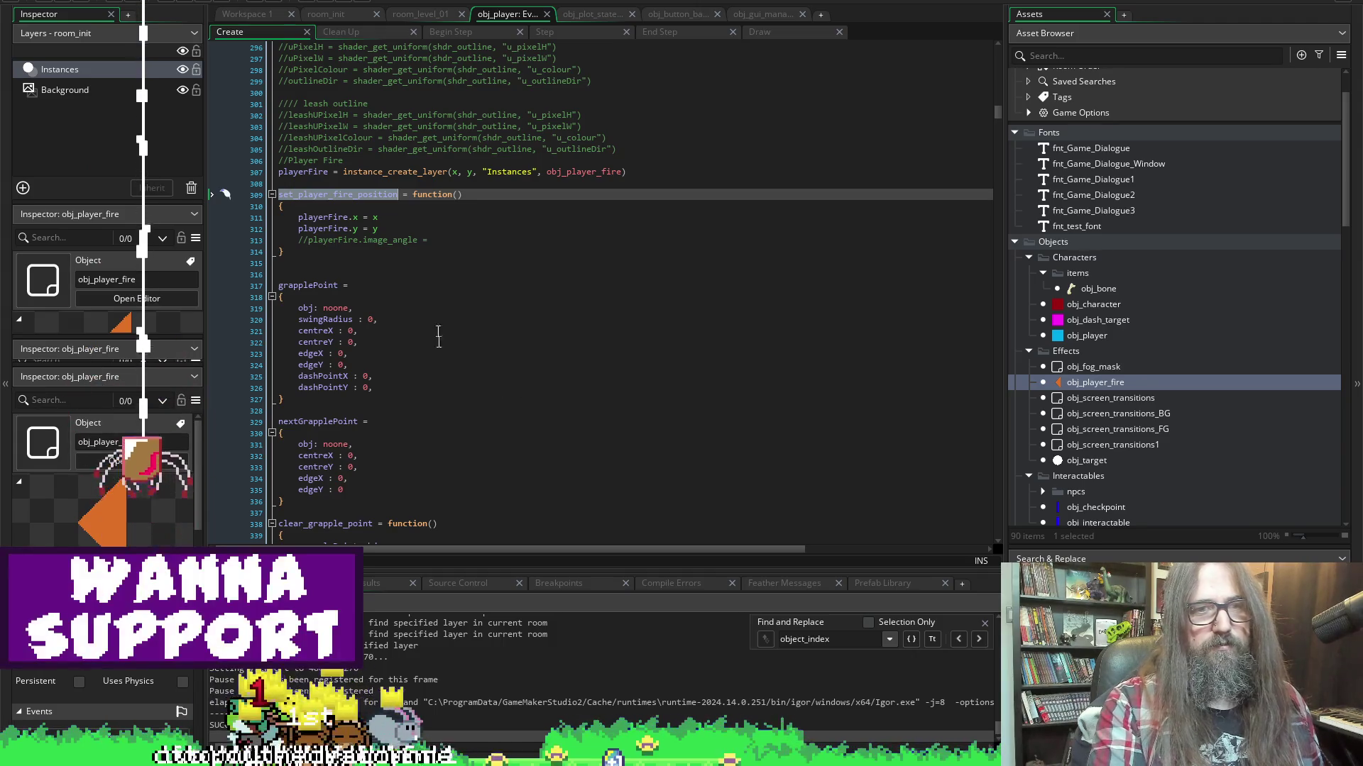
mouse_move(339, 286)
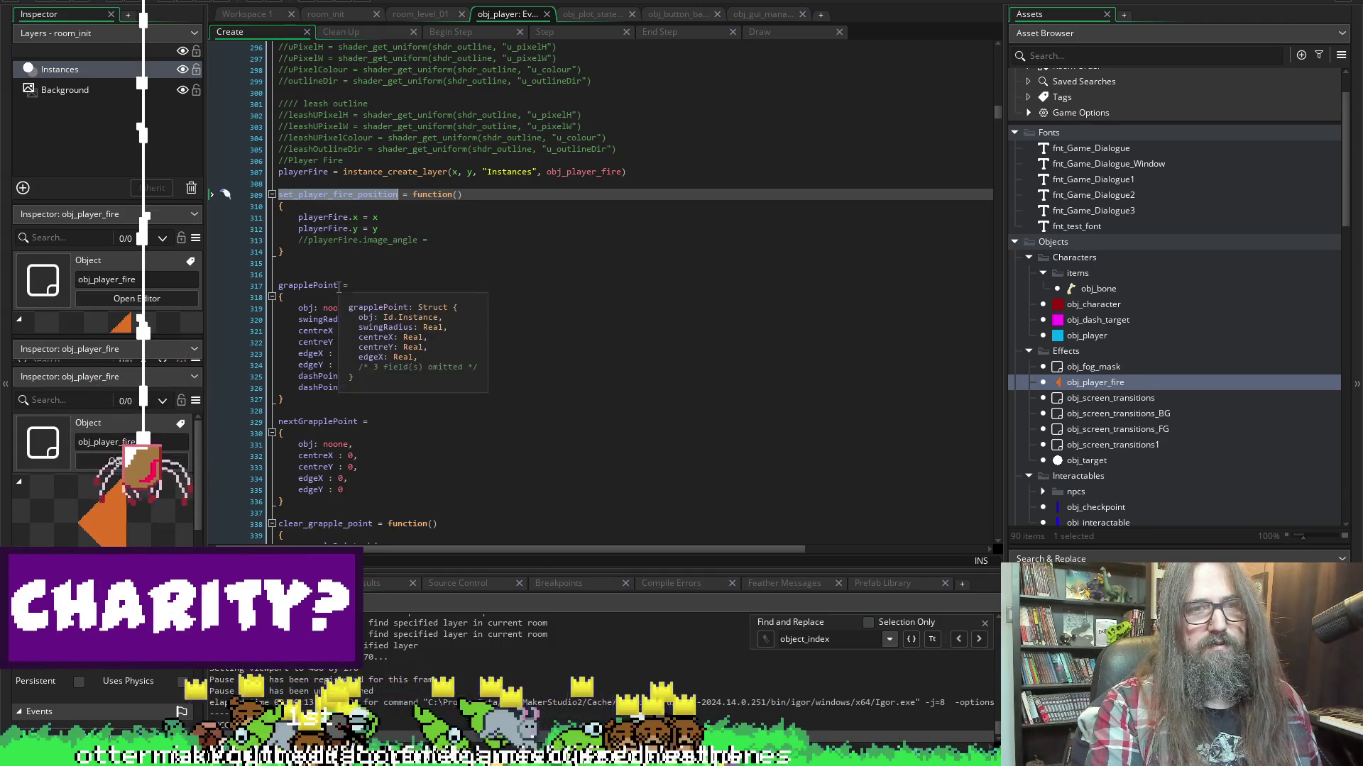
scroll(501, 293, "up", 10)
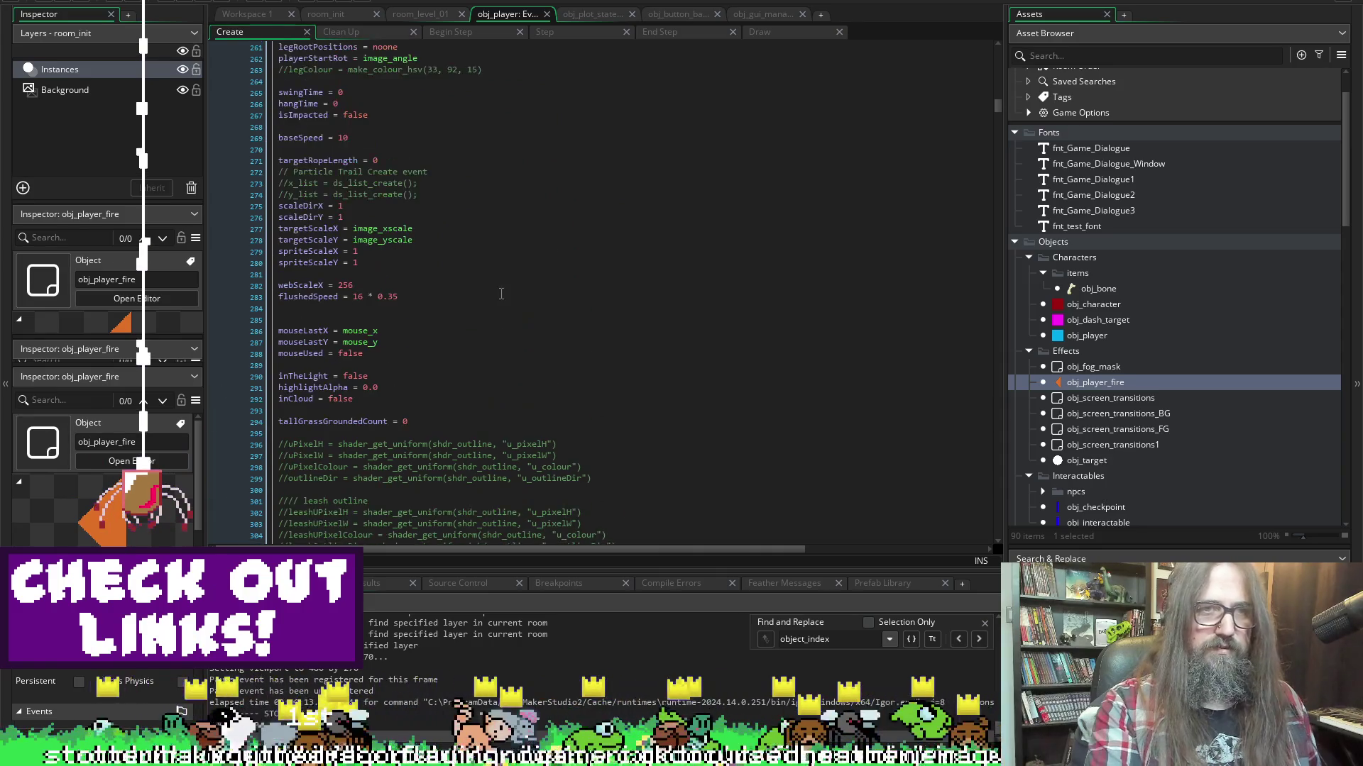
scroll(501, 293, "down", 4)
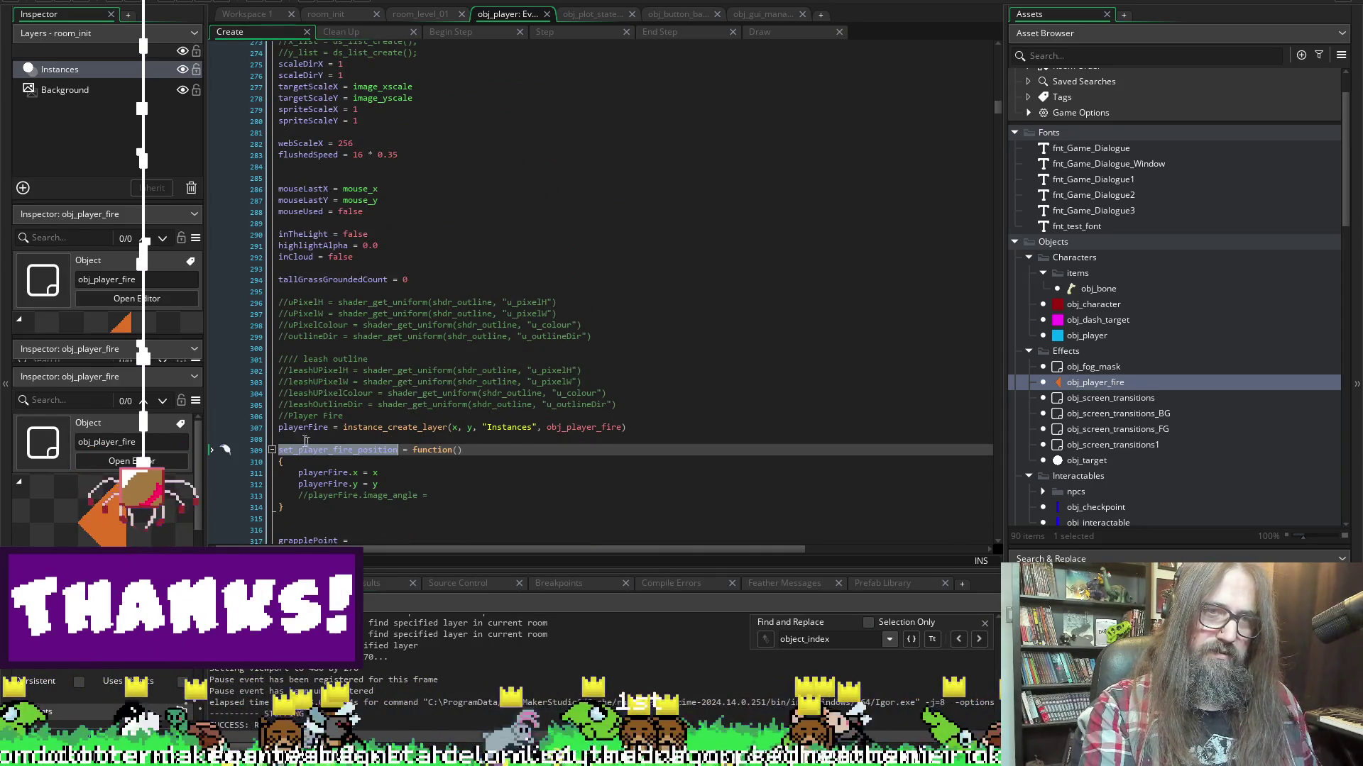
double_click(304, 427)
scroll(376, 284, "down", 4)
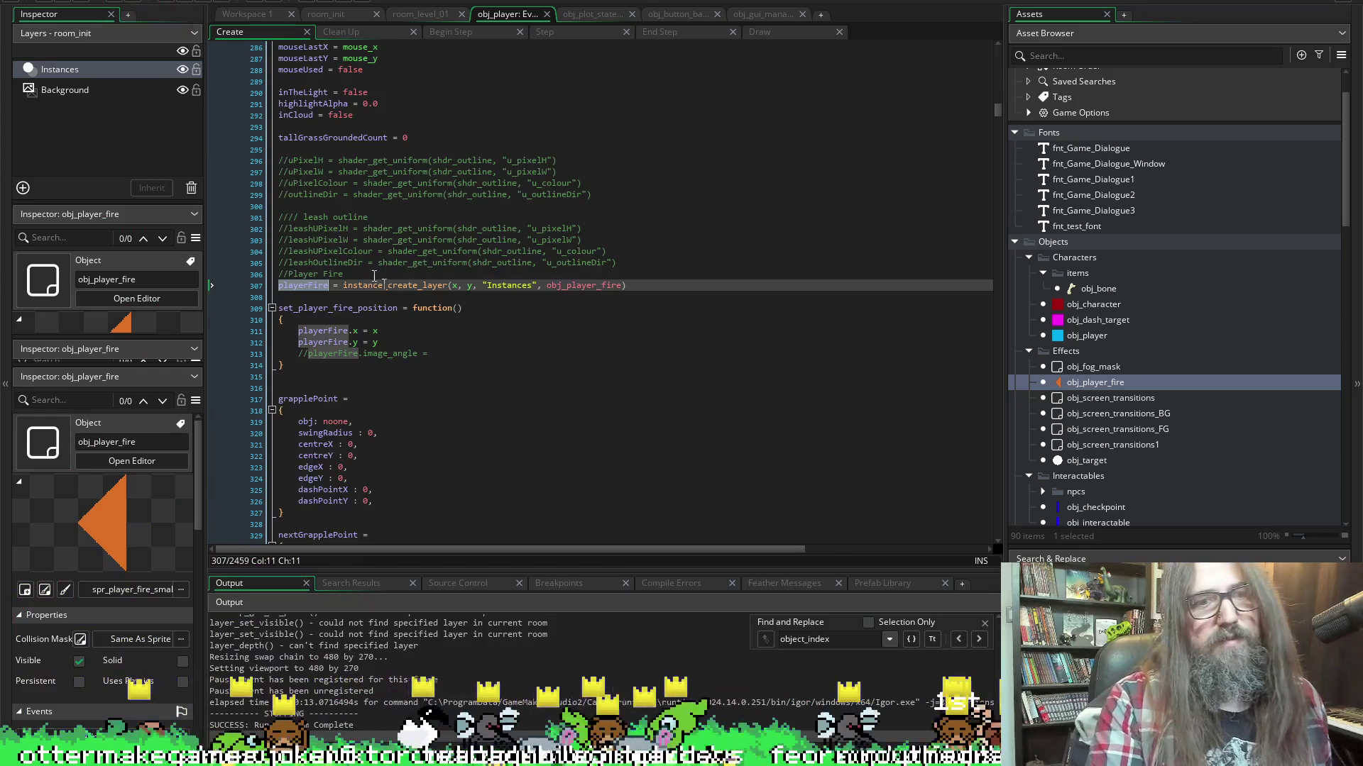
Insert print("IS IT EVEN GETTING HERE?!") as the function's first line and save
left_click(384, 320)
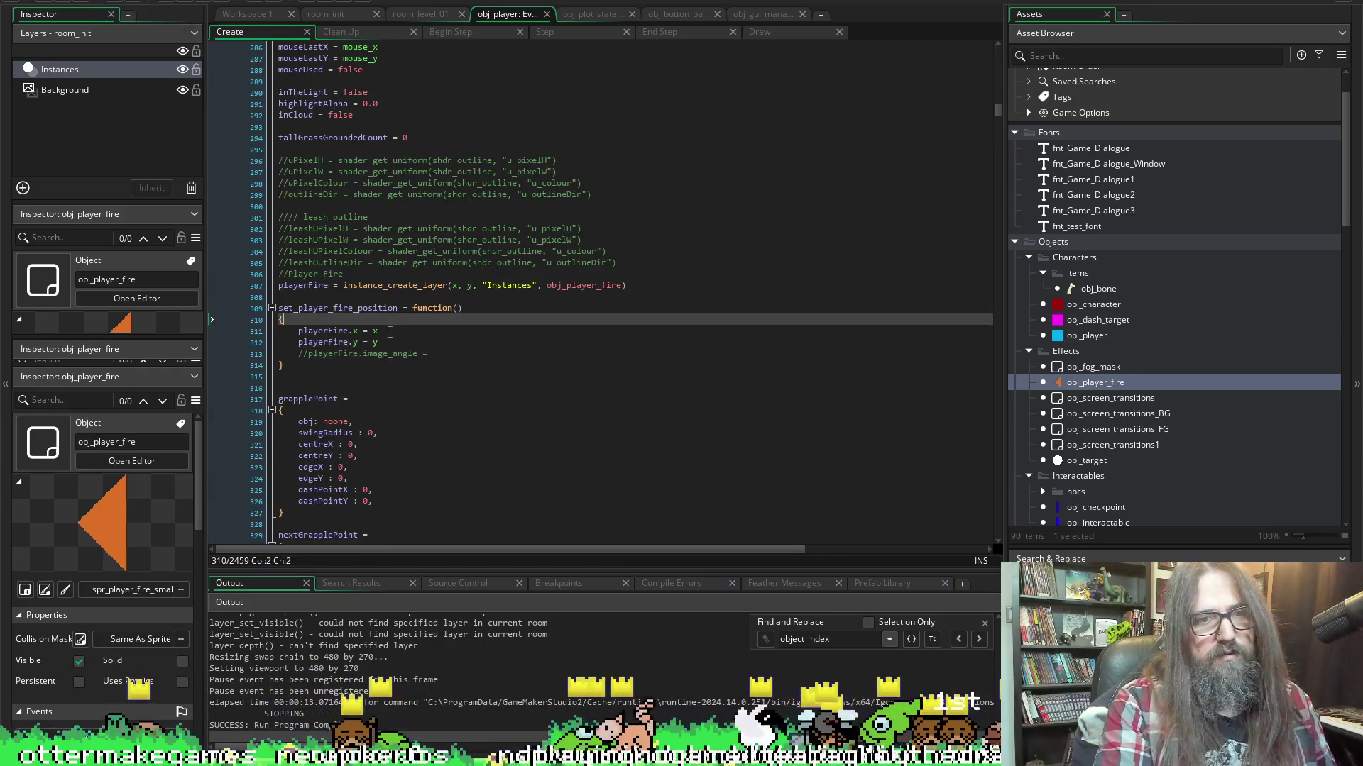
key("Return")
key("BackSpace")
type("int()")
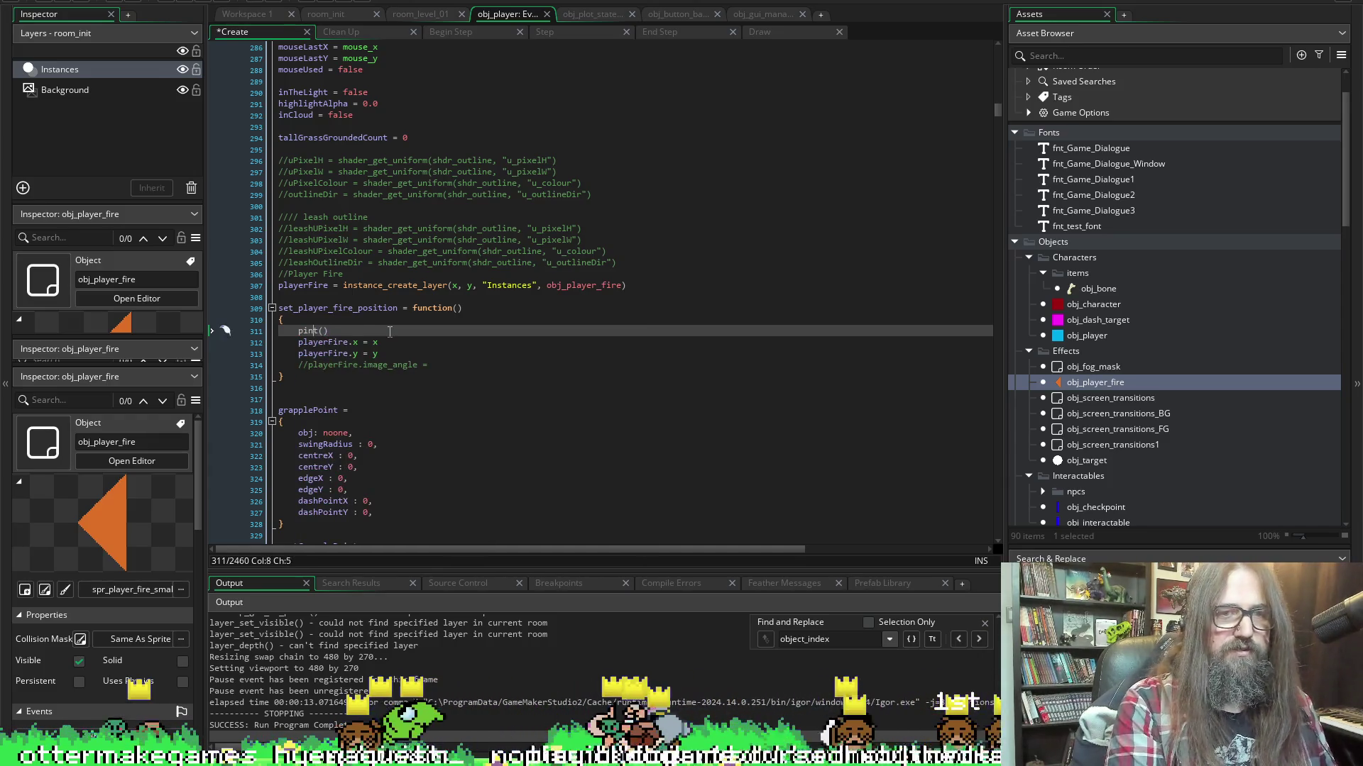
type("r")
key("Return")
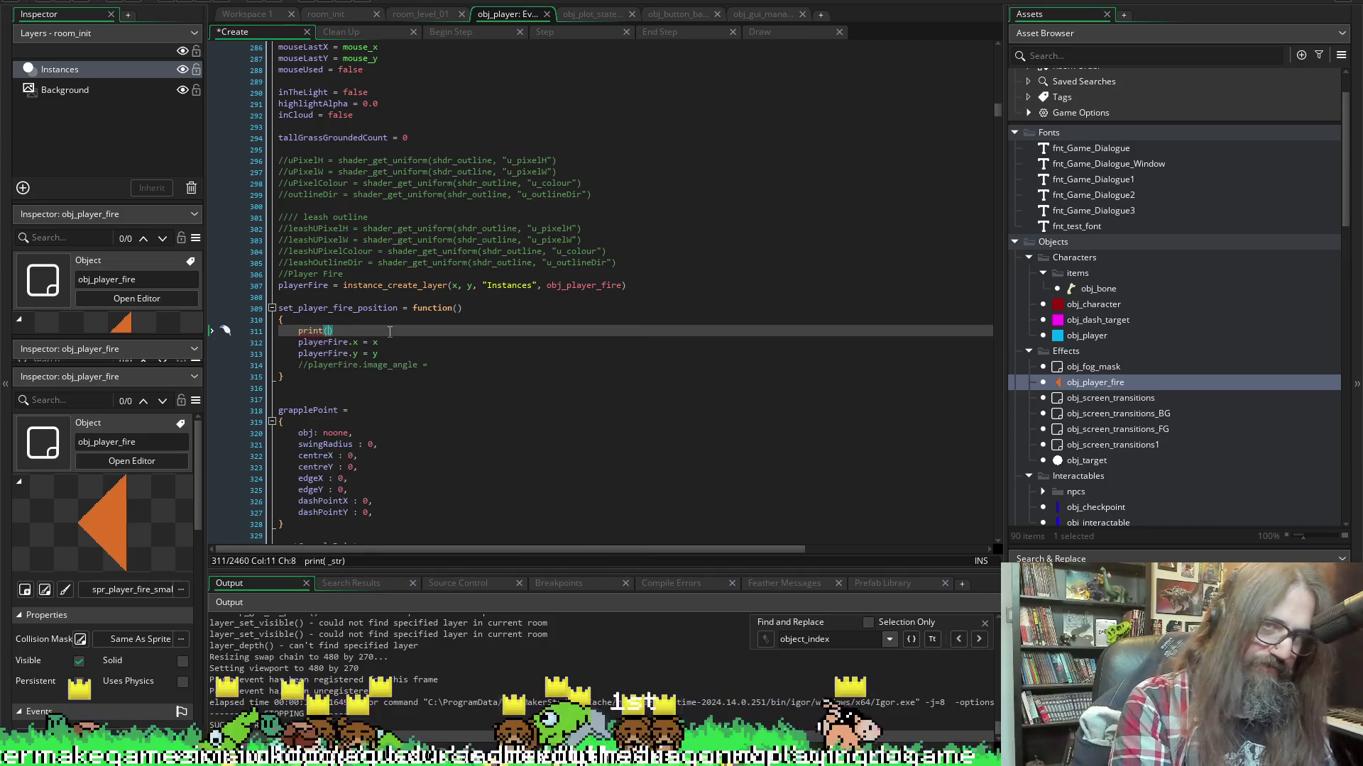
type("IS")
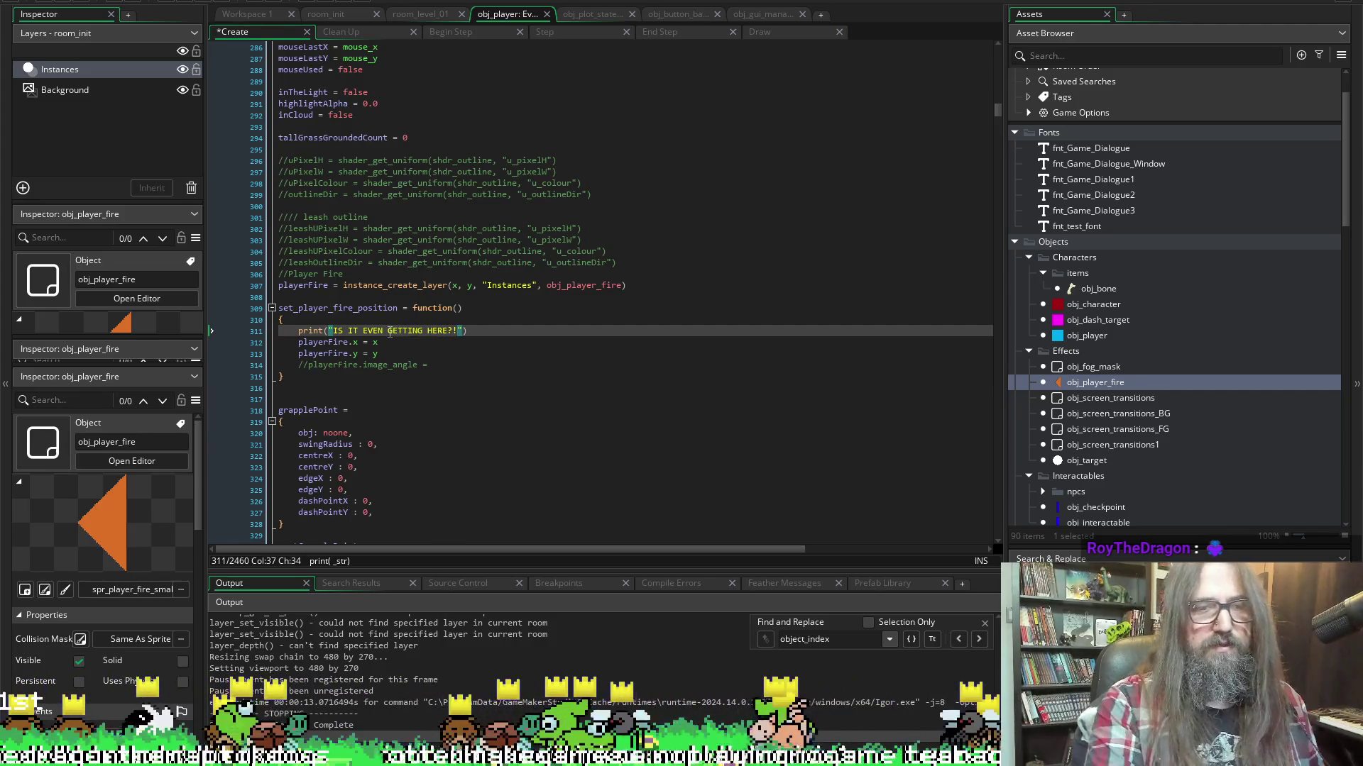
scroll(398, 305, "down", 10)
key("BackSpace")
key("BackSpace")
key("BackSpace")
scroll(370, 252, "up", 4)
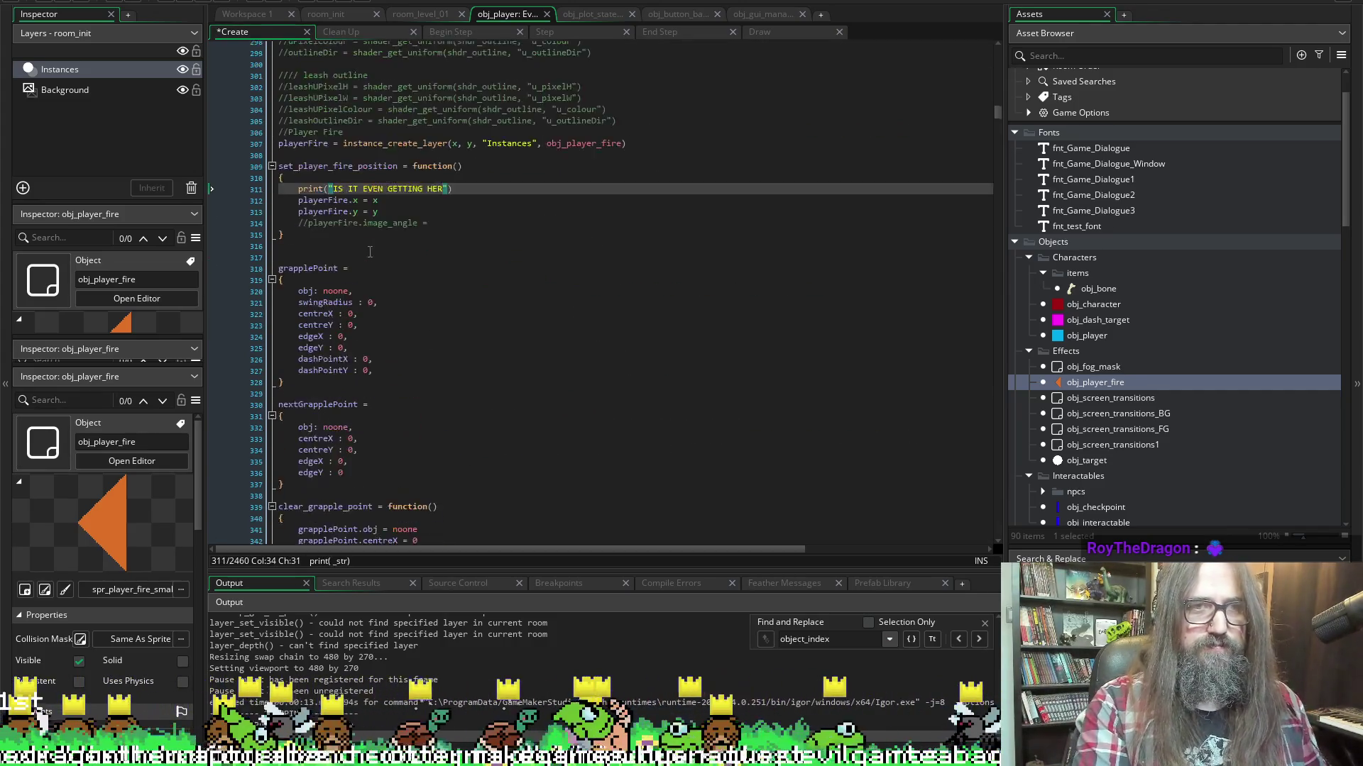
scroll(370, 252, "up", 1)
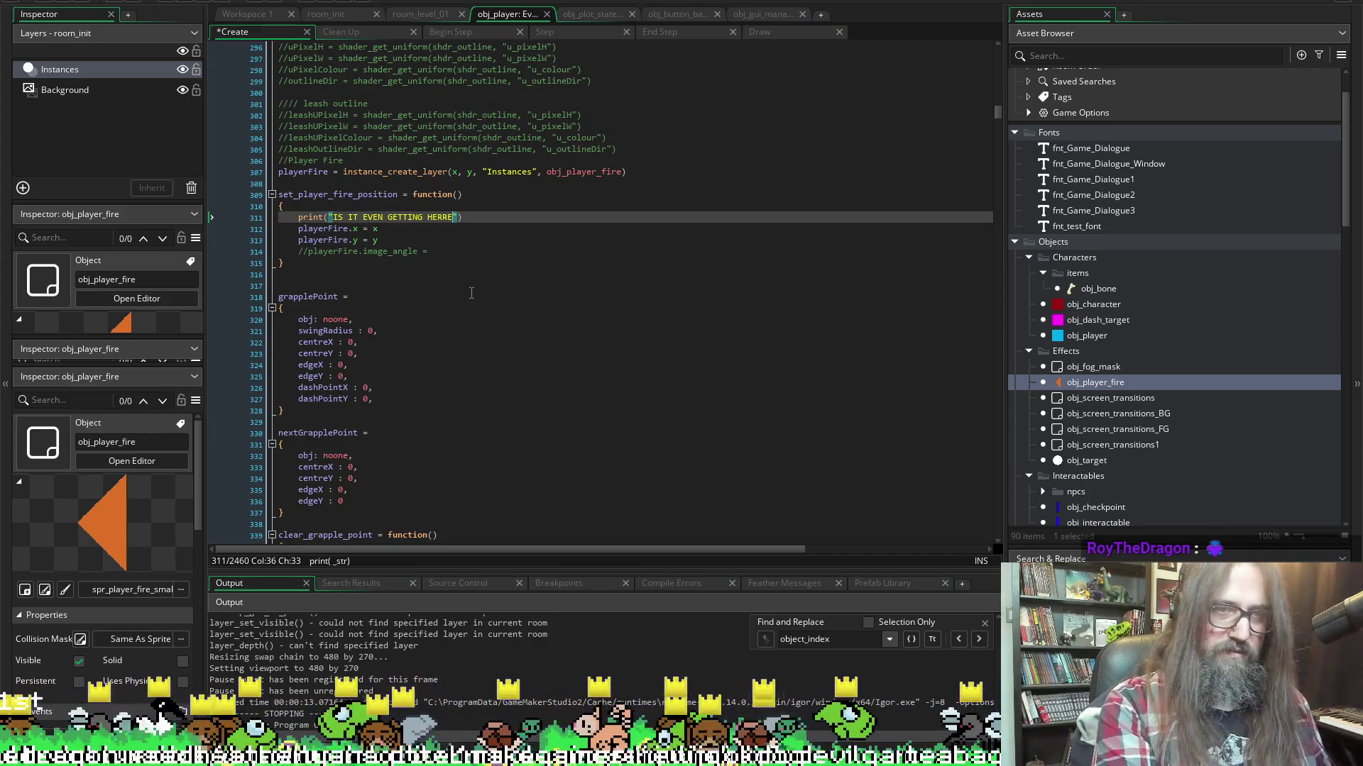
type("?!")
key("ctrl+s")
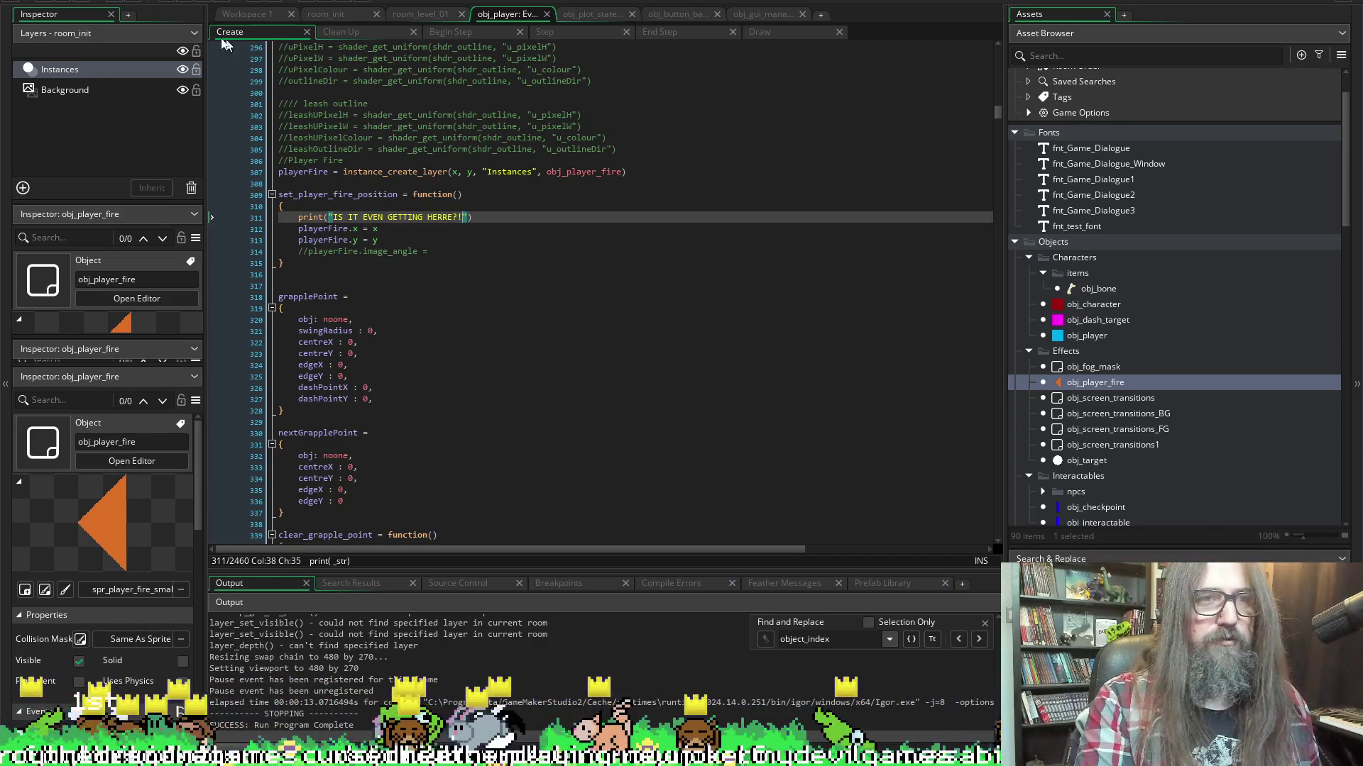
Run the game, start a new game from the title menu, and leave fullscreen
left_click(181, 2)
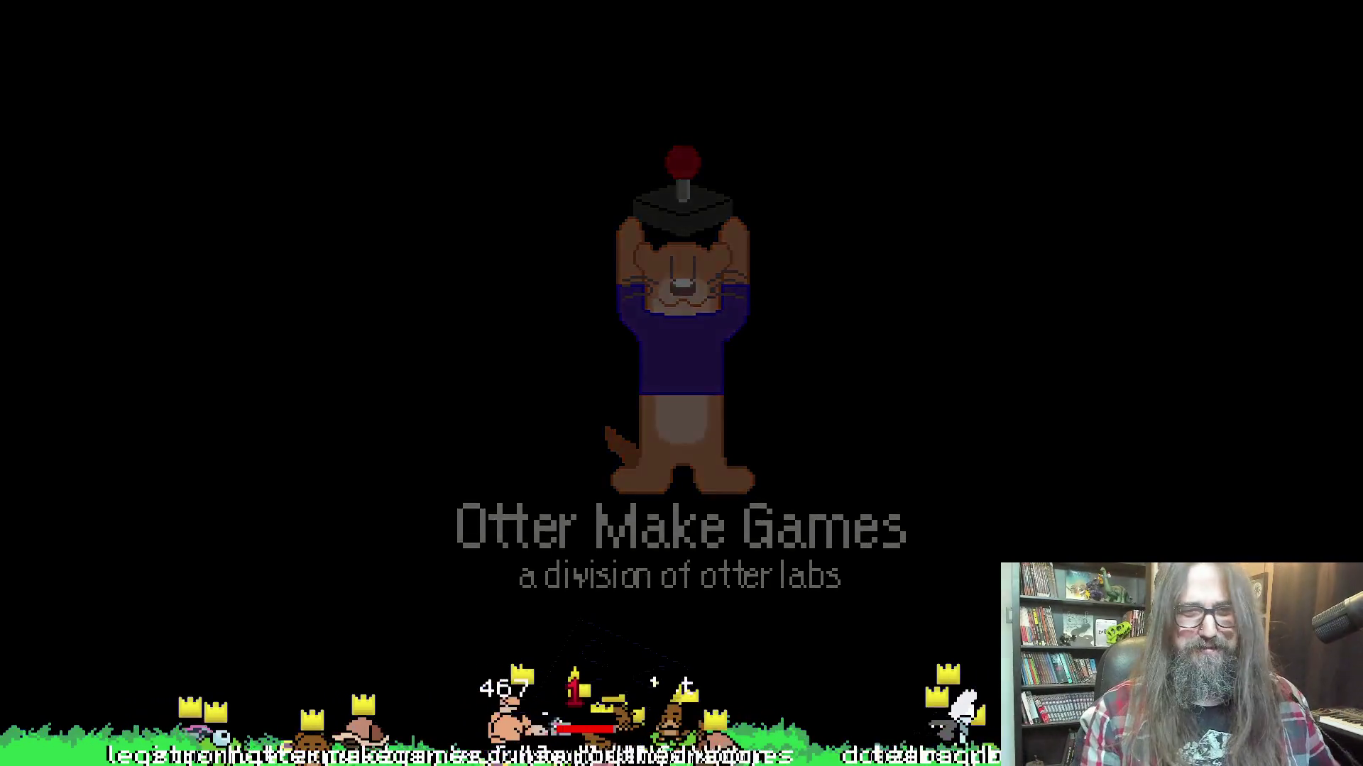
key("Return")
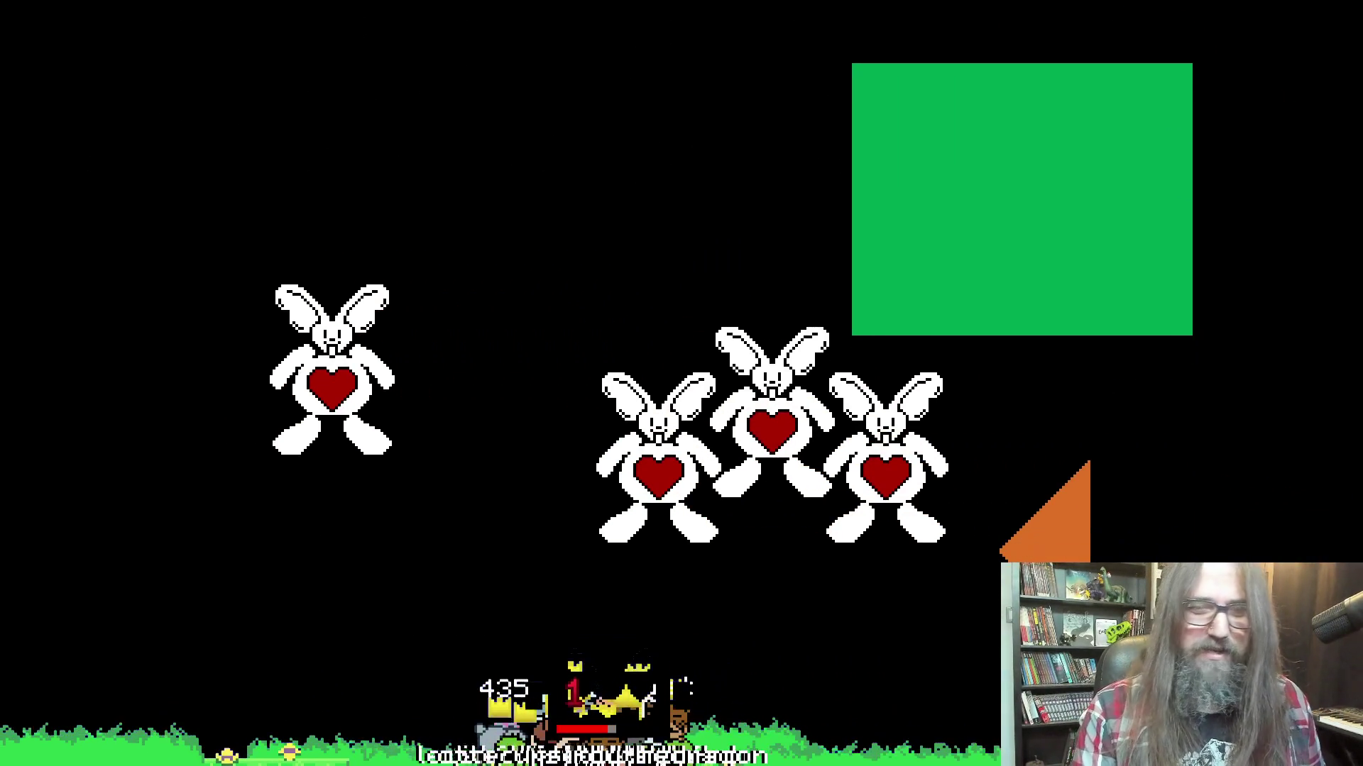
key("F11")
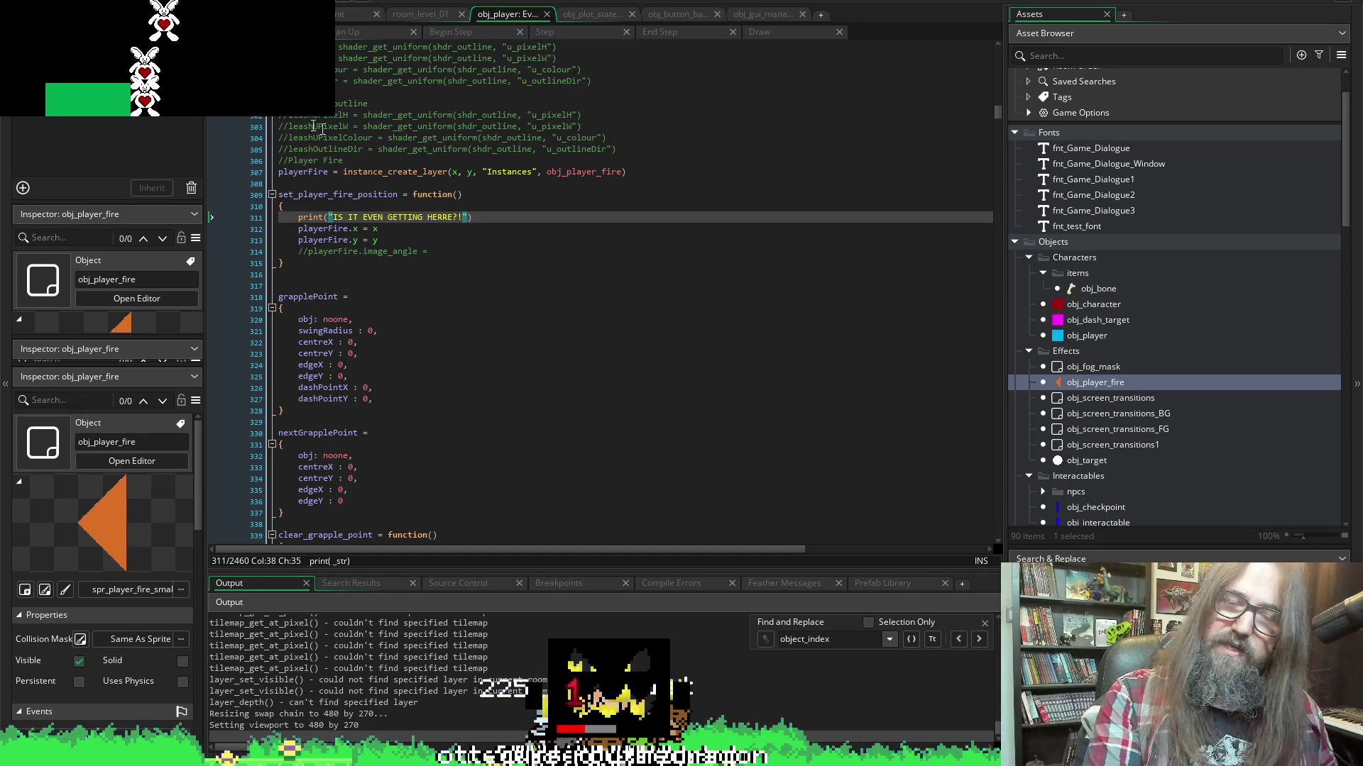
Stop the test run, then delete line 39's face_01 set_player_fire_position call and its blank line
left_click(236, 1)
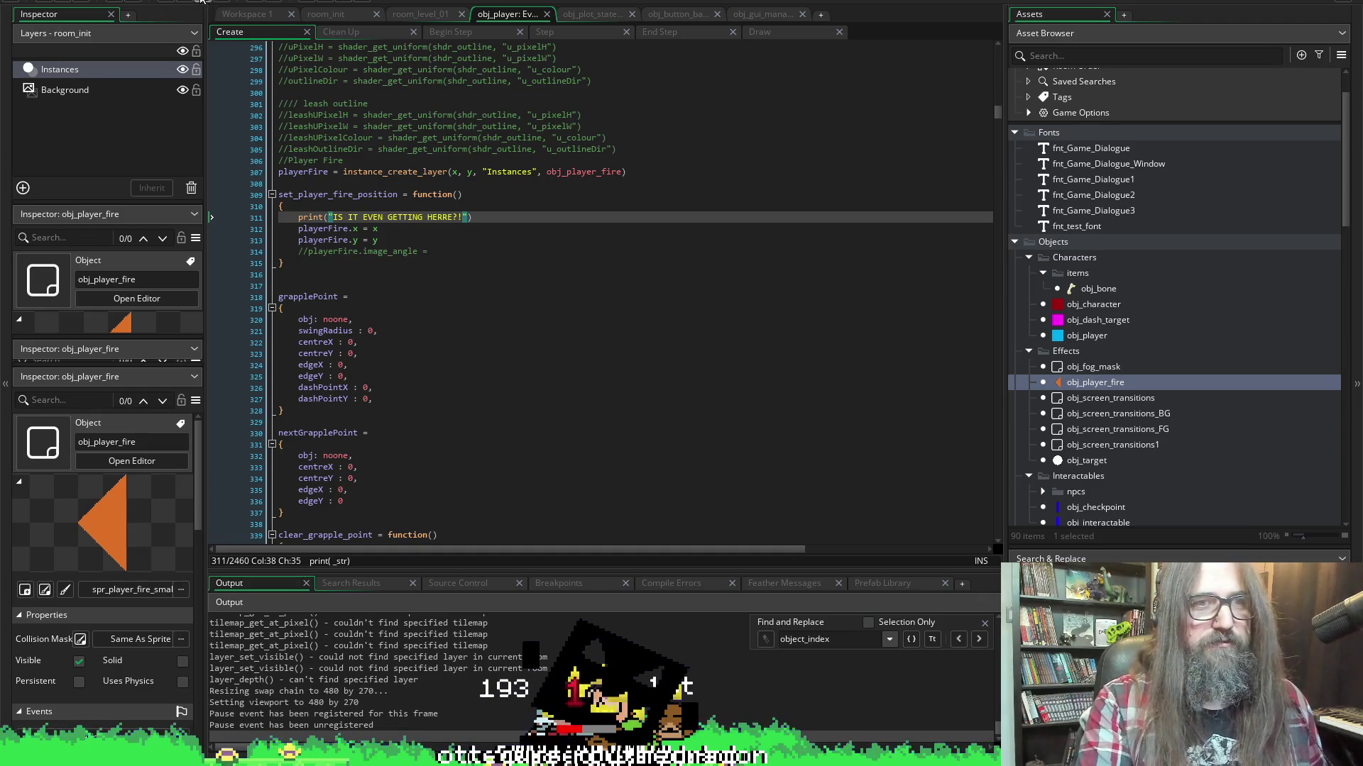
left_click(201, 2)
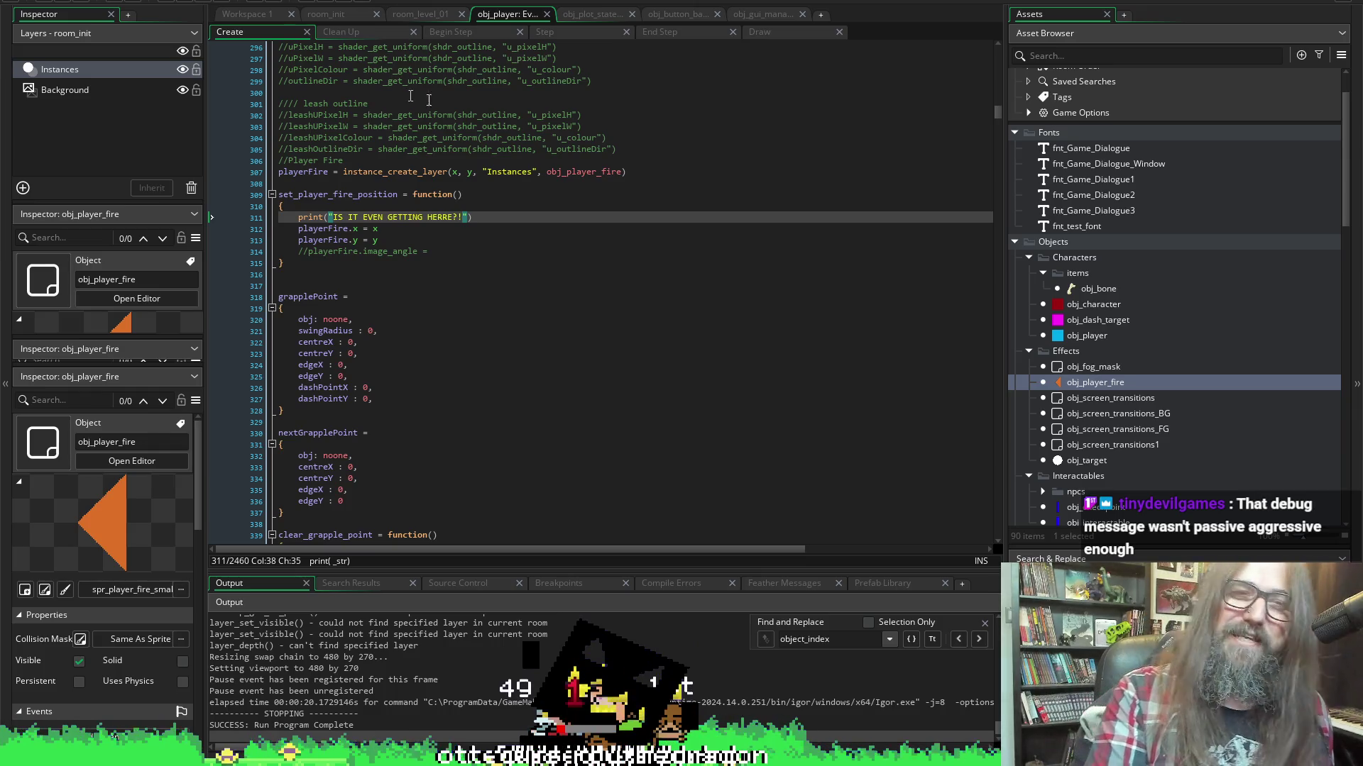
left_click(545, 32)
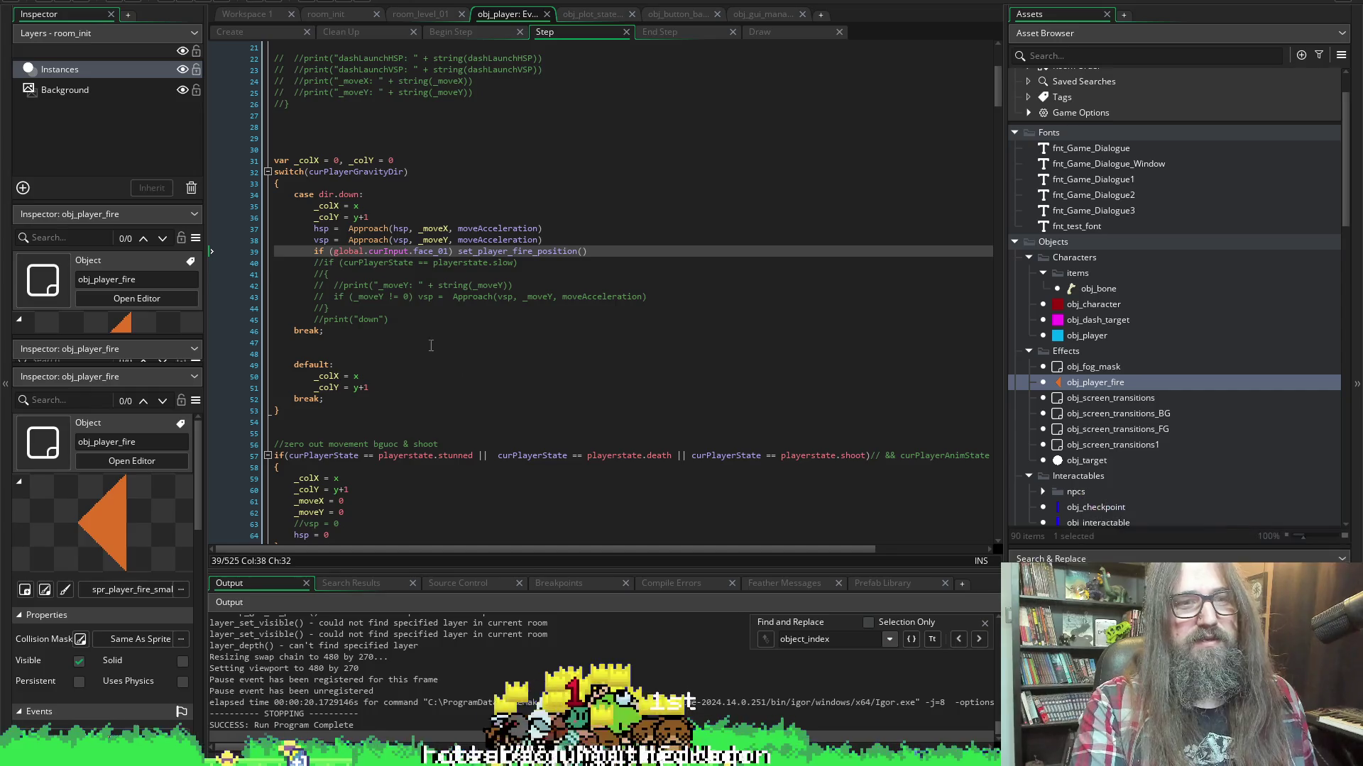
scroll(495, 383, "down", 15)
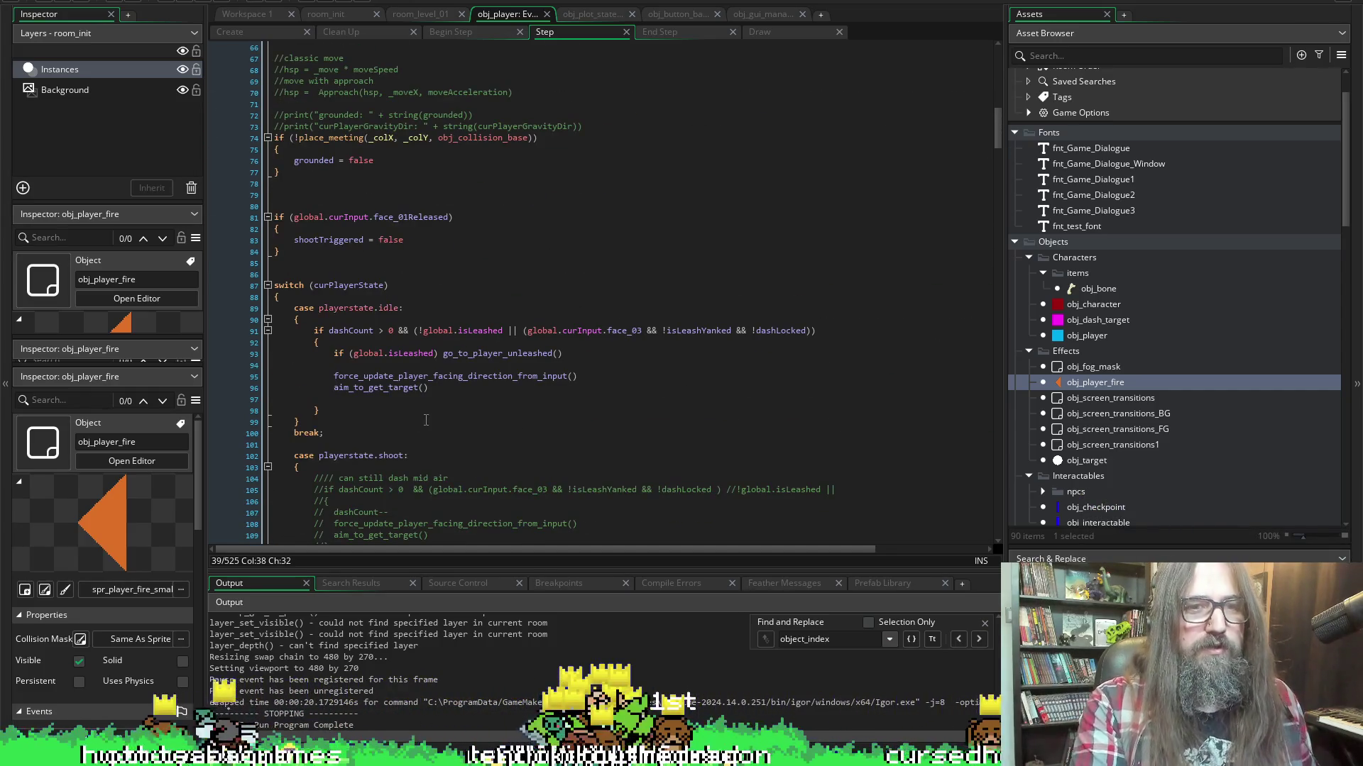
scroll(452, 418, "up", 13)
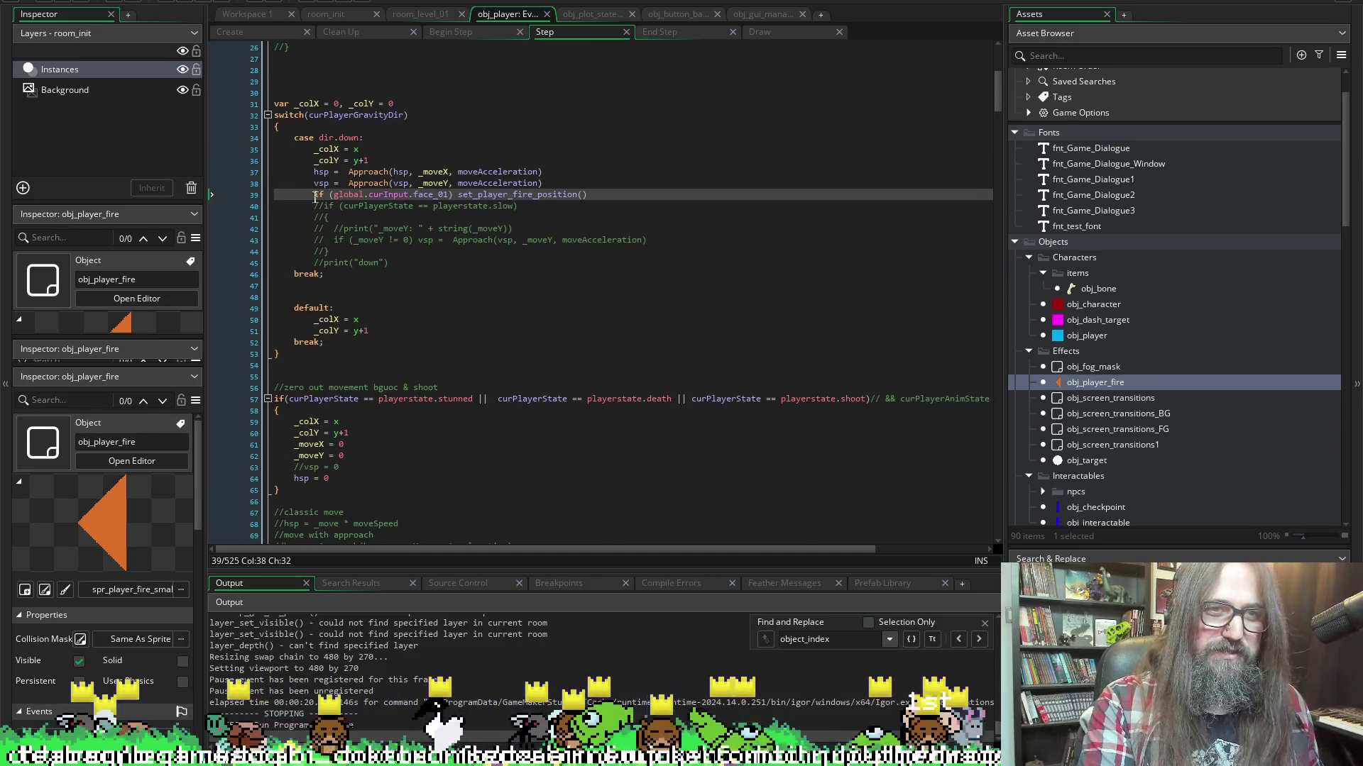
left_click_drag(315, 198, 589, 194)
key("BackSpace")
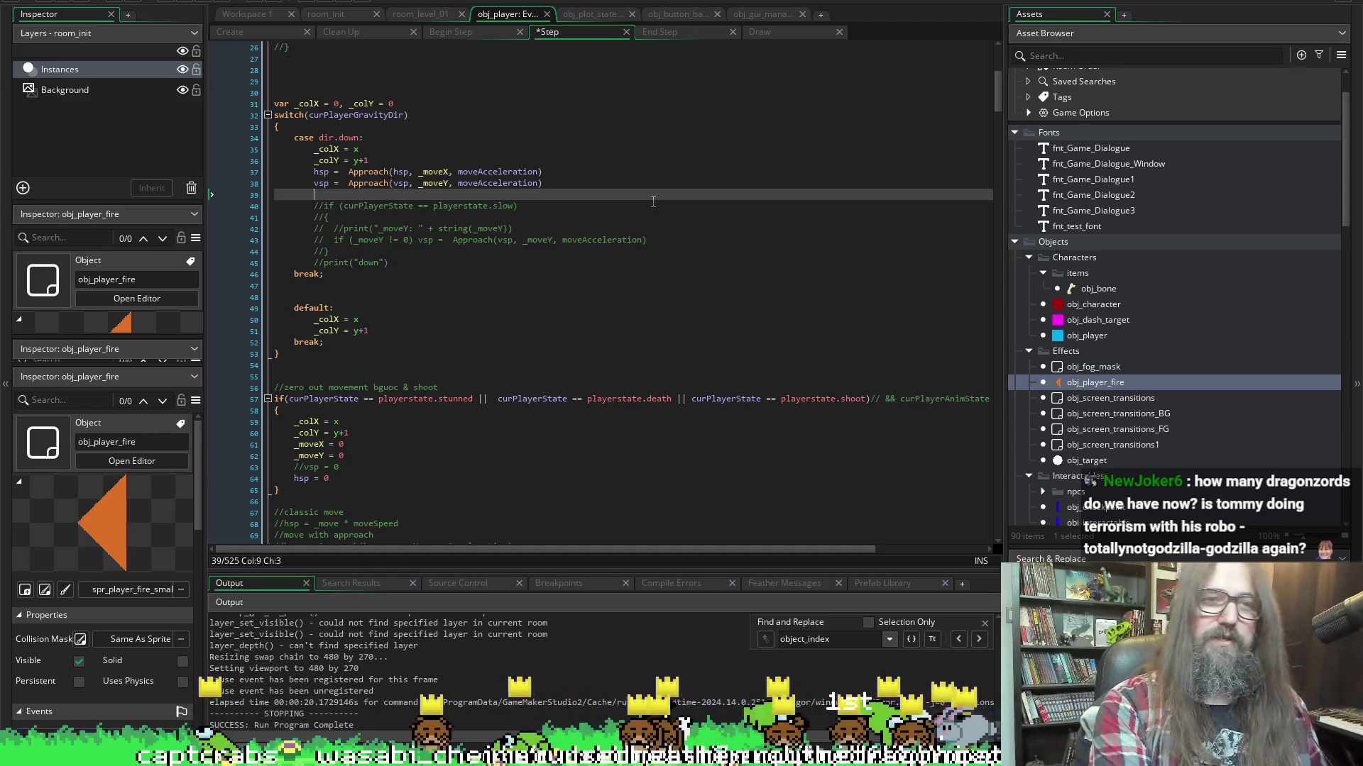
key("BackSpace")
key("BackSpace")
key("BackSpace")
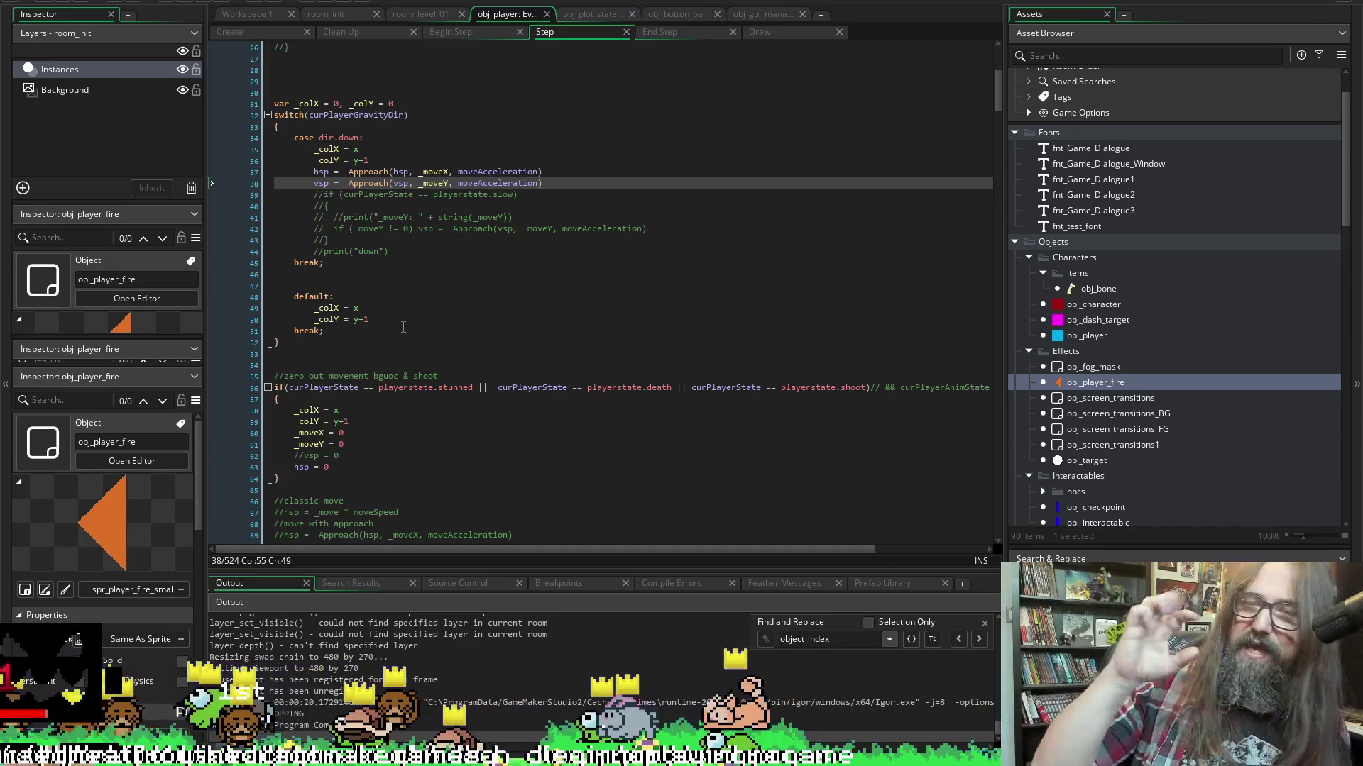
scroll(518, 364, "down", 3)
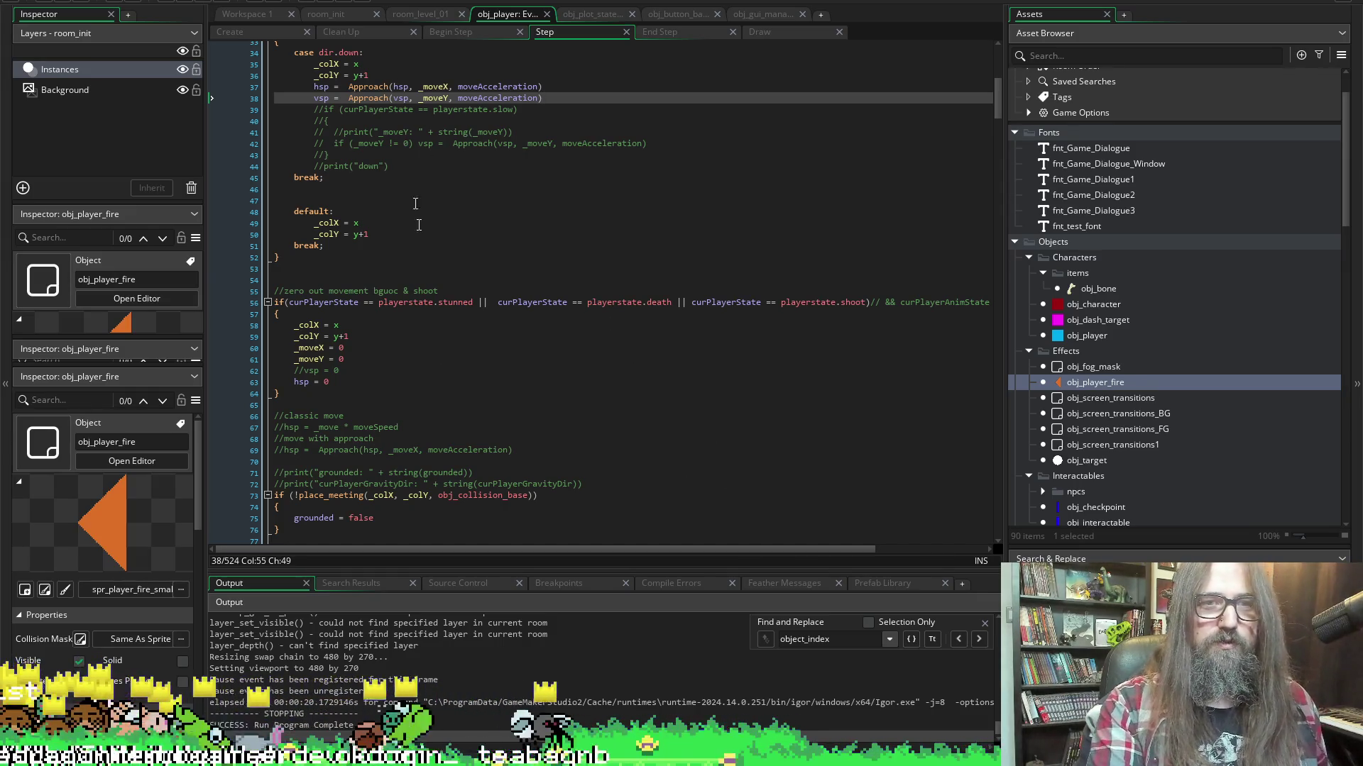
scroll(414, 199, "down", 15)
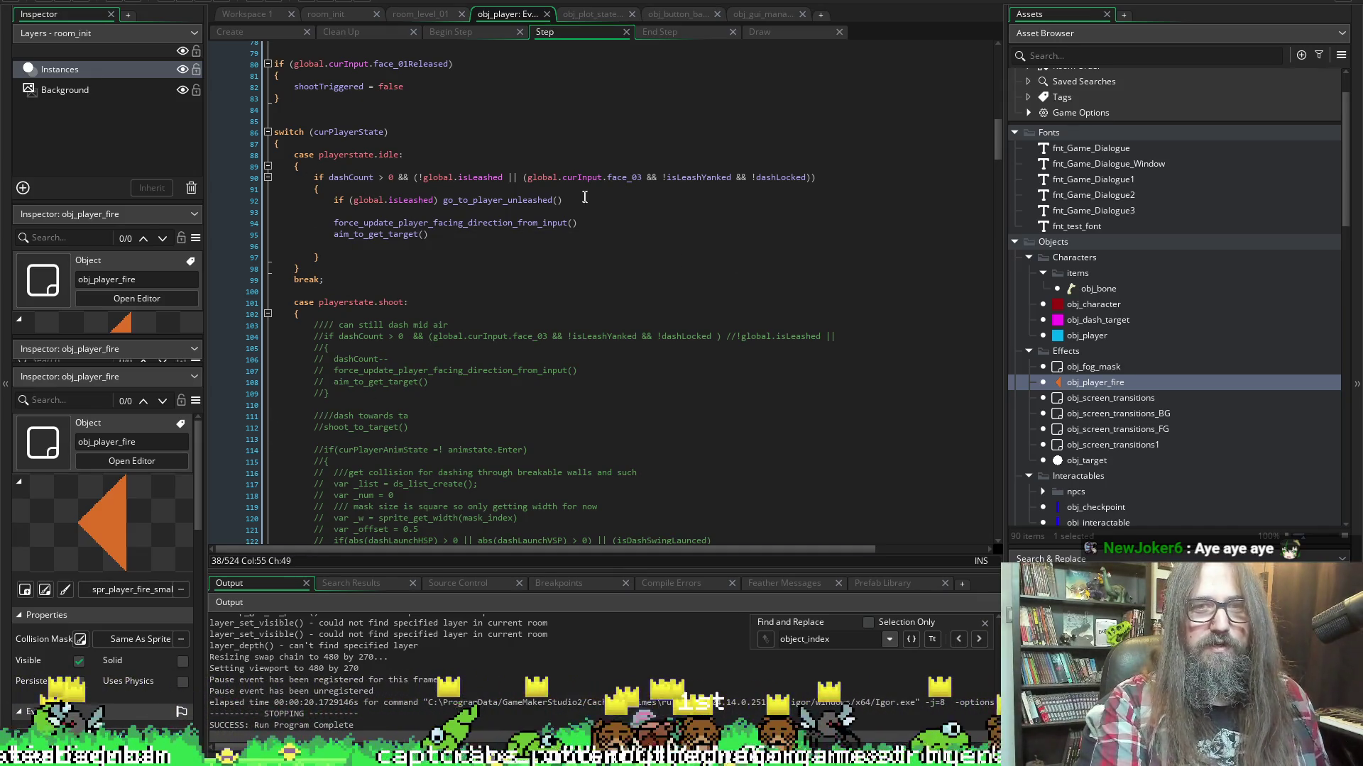
left_click(582, 168)
scroll(406, 84, "up", 11)
scroll(474, 462, "down", 8)
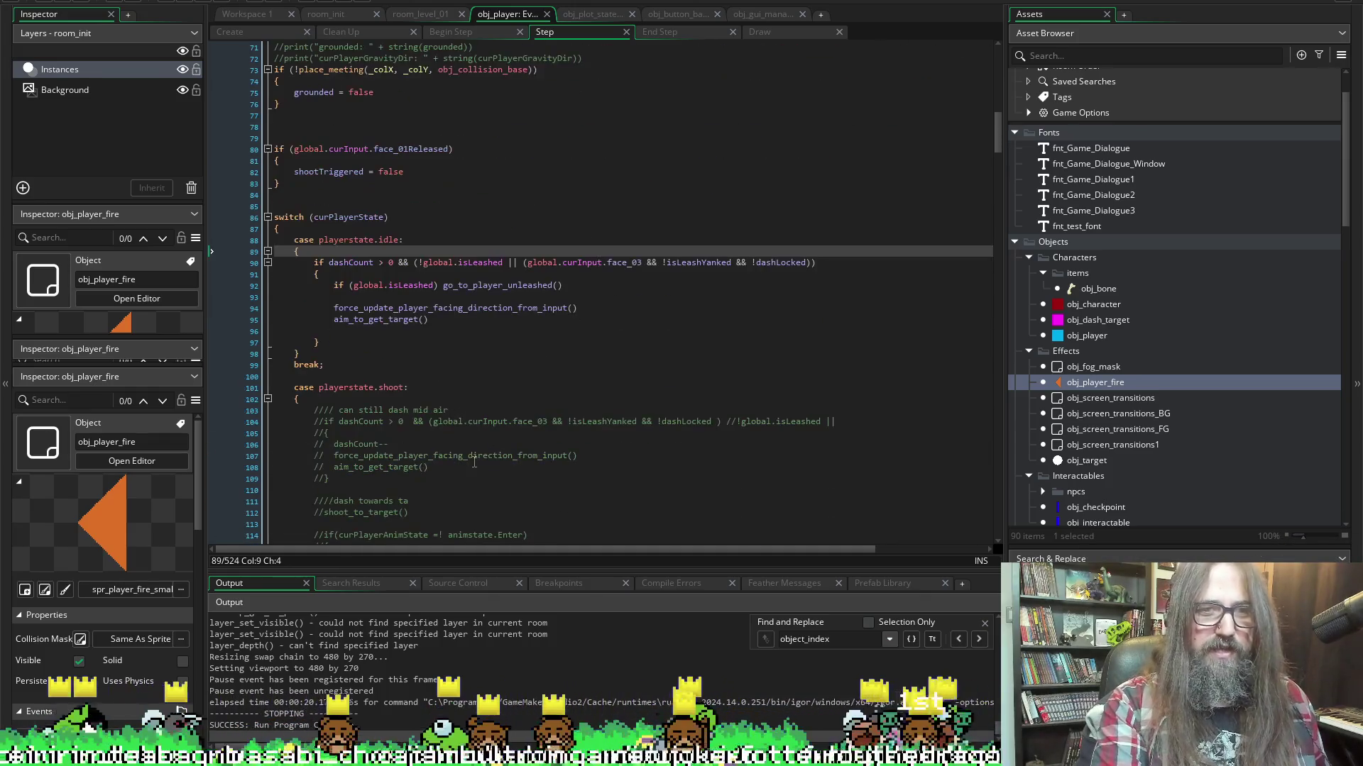
scroll(500, 332, "up", 12)
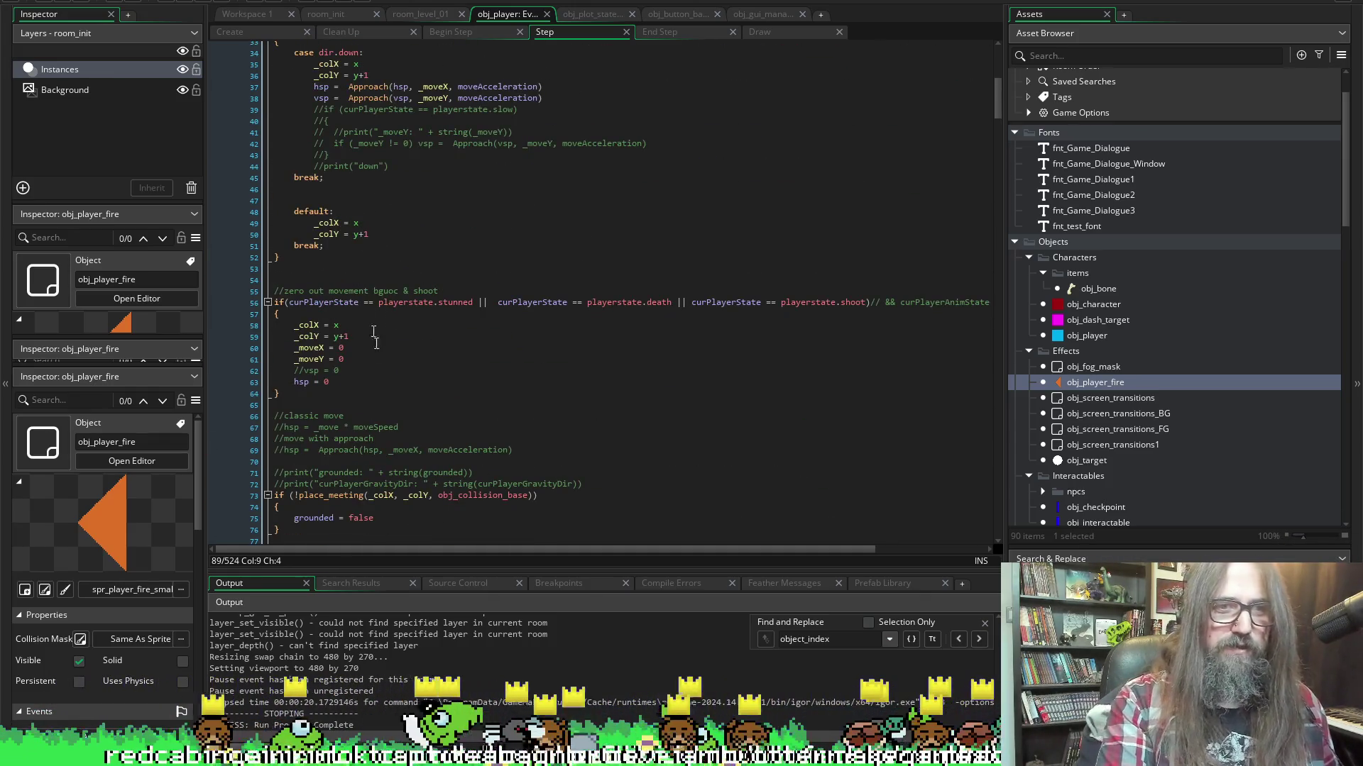
scroll(376, 341, "up", 4)
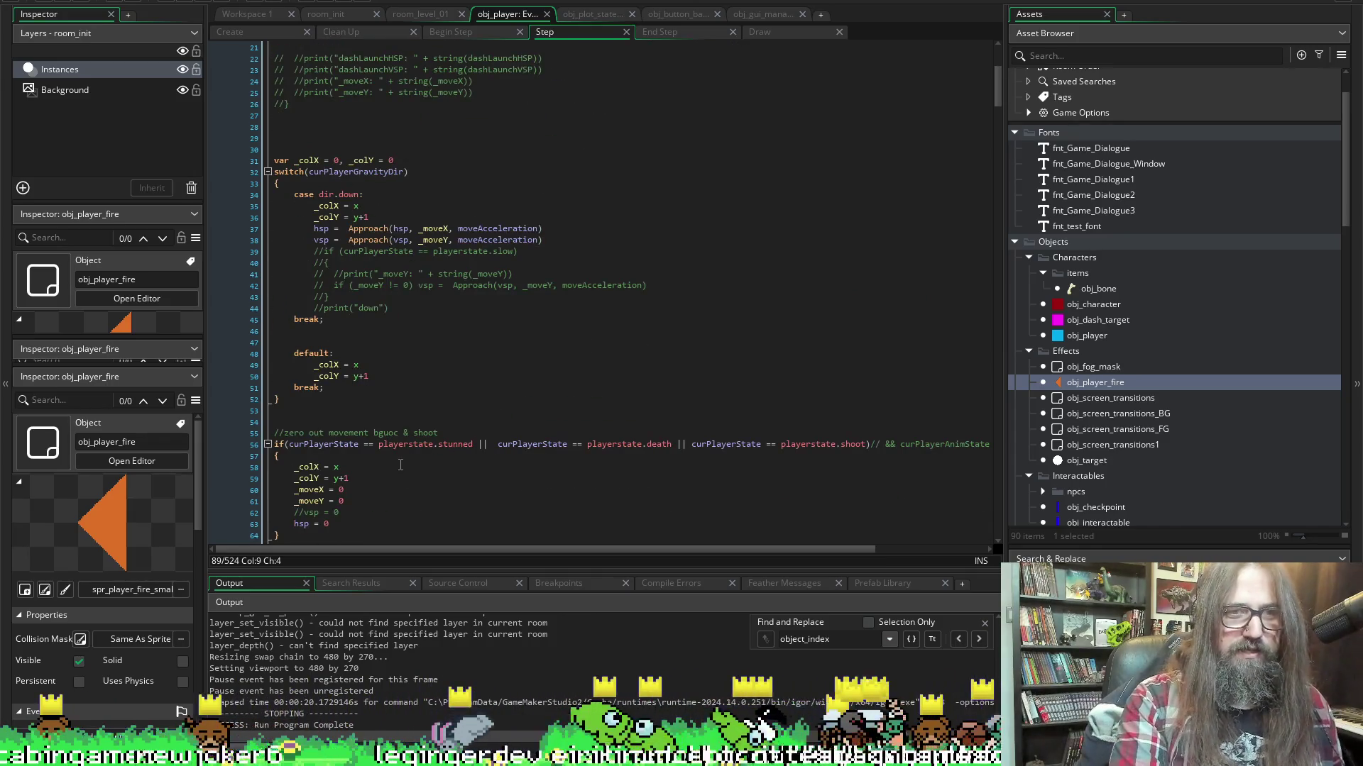
scroll(400, 465, "down", 13)
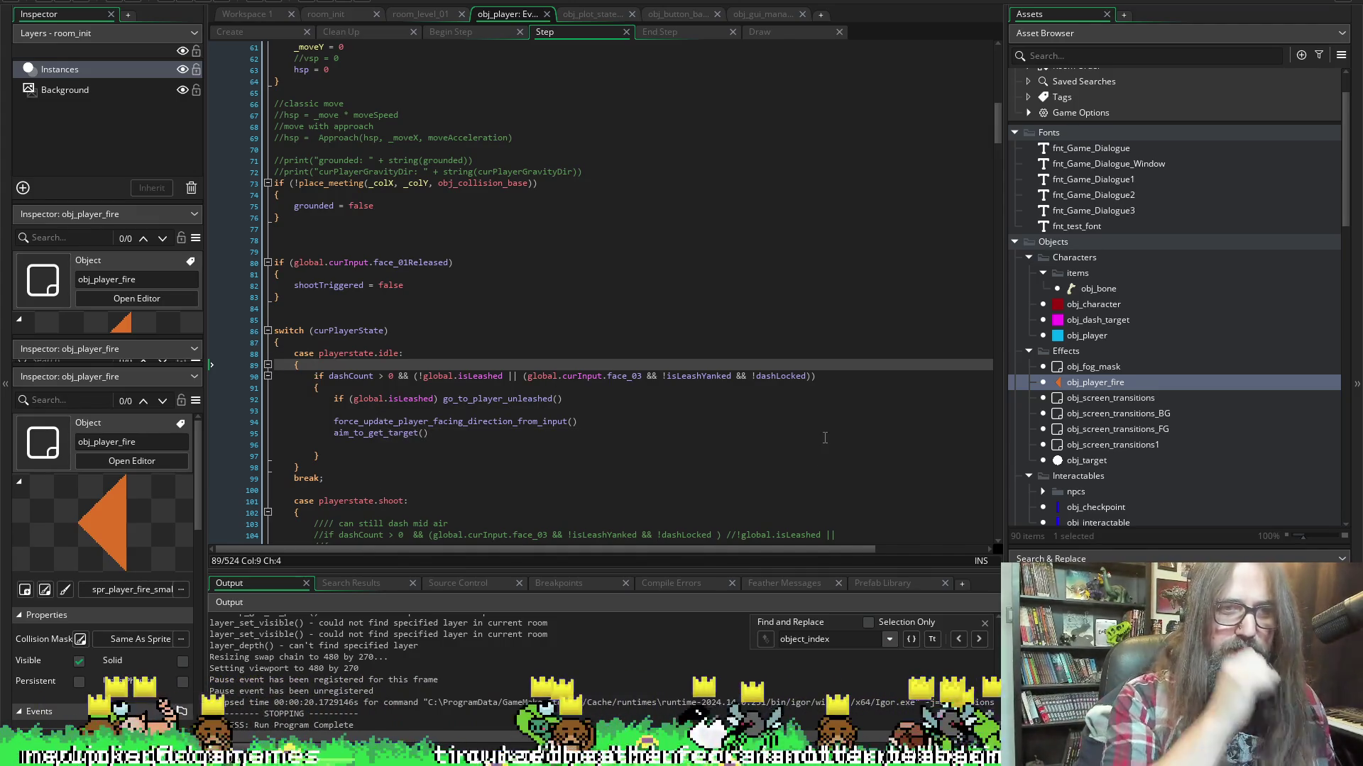
scroll(568, 417, "down", 1)
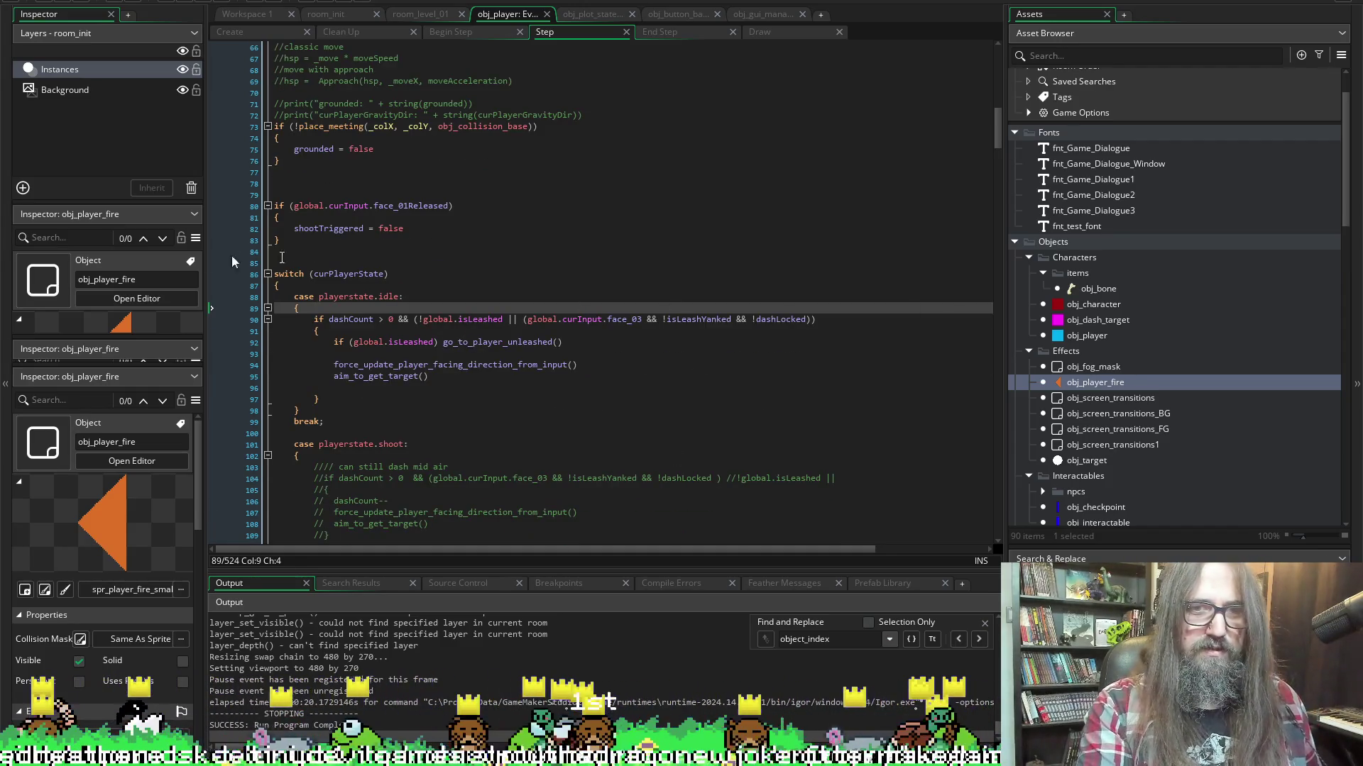
Add 'if (global.curInput.face_01) set_player_fire_position()' inside the idle if-block and save
left_click(346, 331)
key("Return")
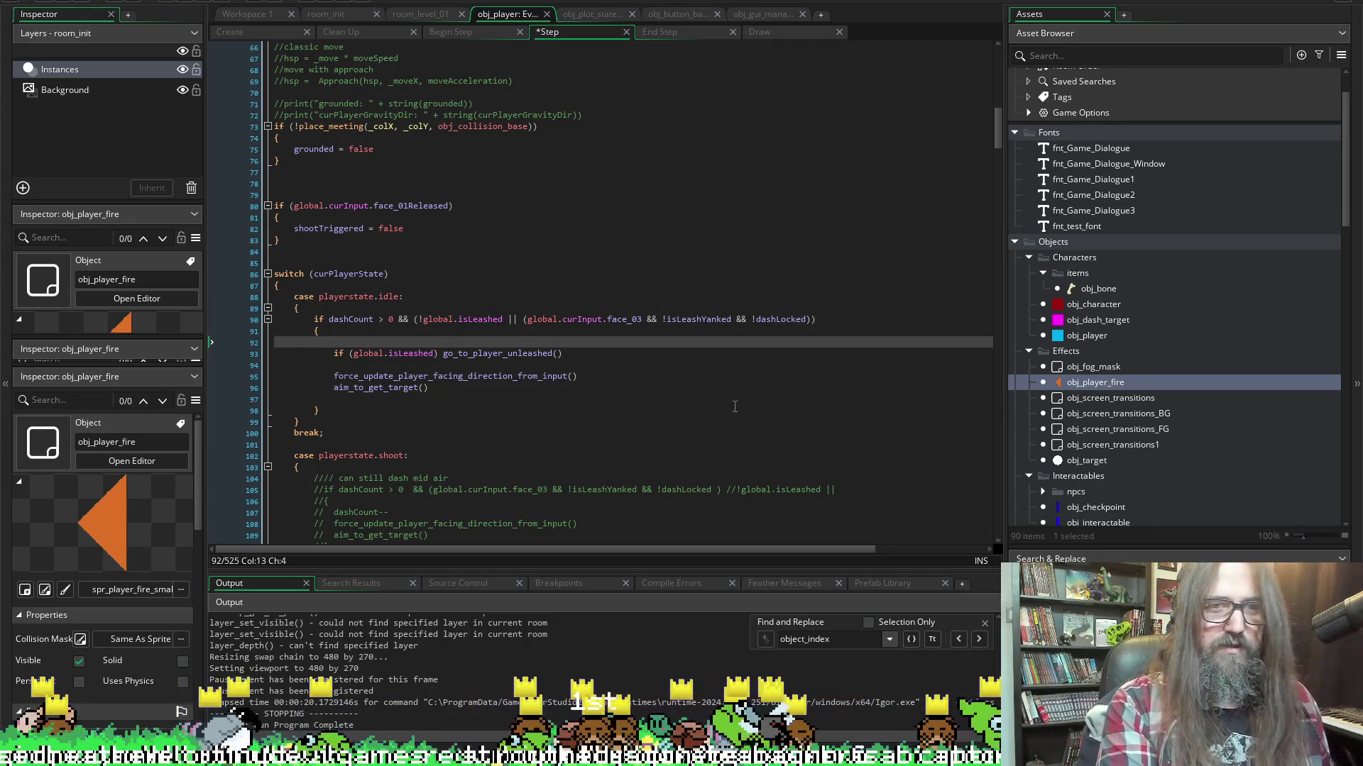
type("if (global.curInput.face_01) set_player_fire_position()")
key("ctrl+s")
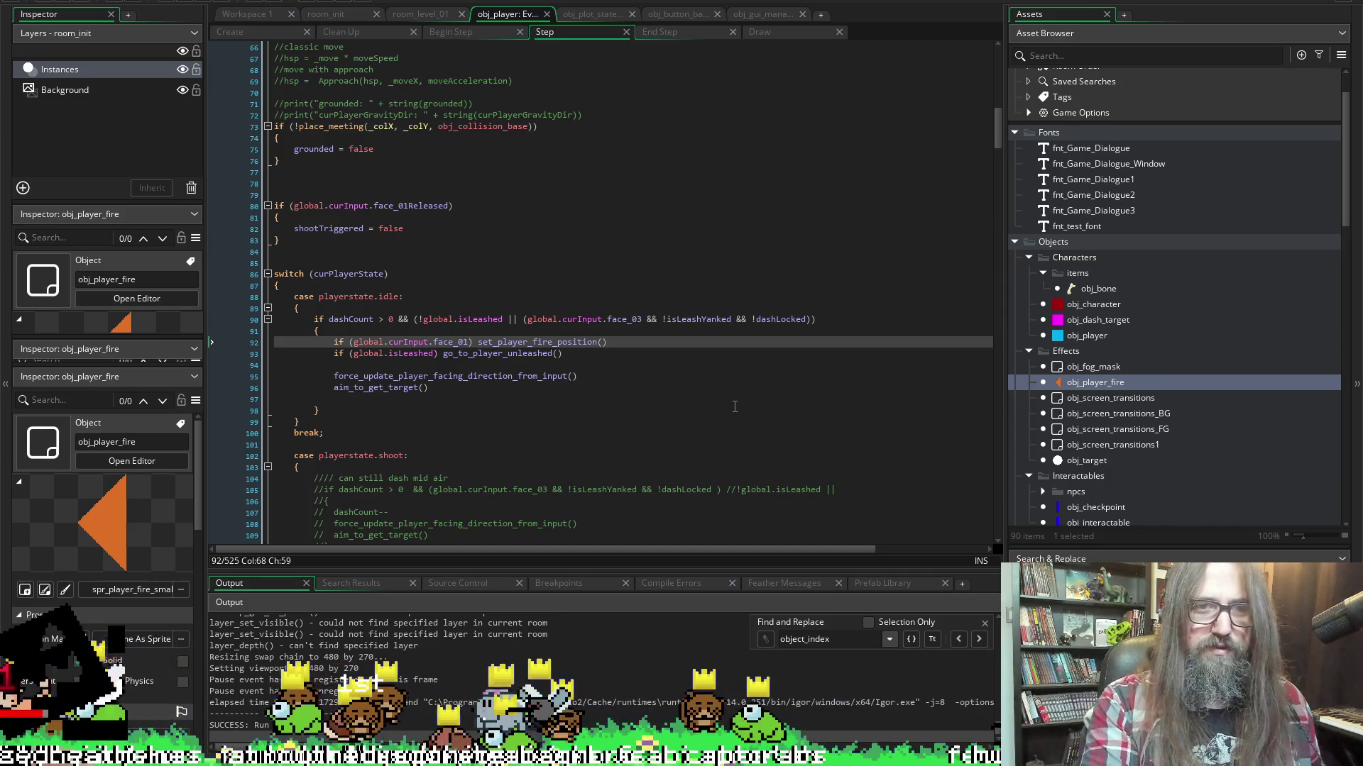
Change the new line's face_01 to face_03, copying it from line 90's condition
double_click(624, 319)
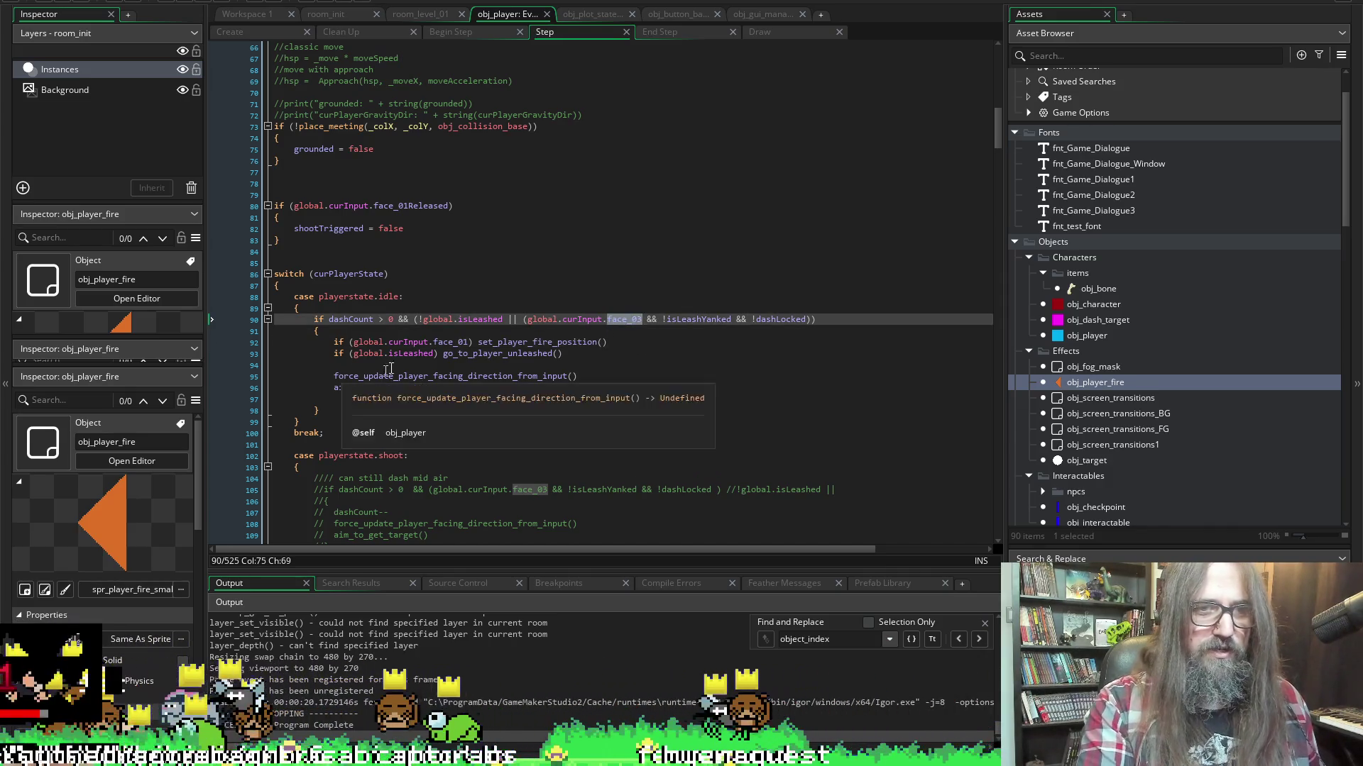
key("ctrl+c")
double_click(452, 343)
key("ctrl+v")
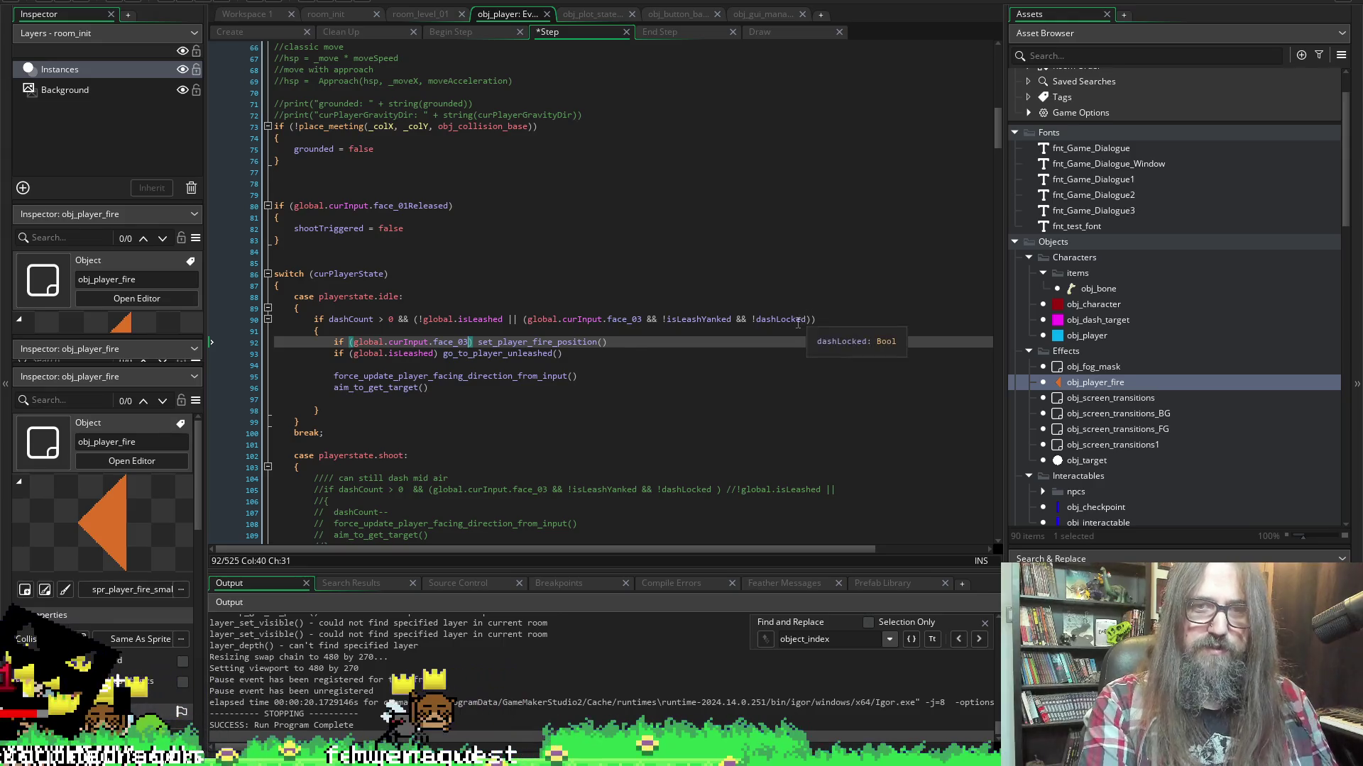
Remove the dashLocked and leash-yank checks after face_03 on line 90, then save
double_click(780, 319)
key("BackSpace")
key("Left")
key("Left")
key("Left")
key("ctrl+BackSpace")
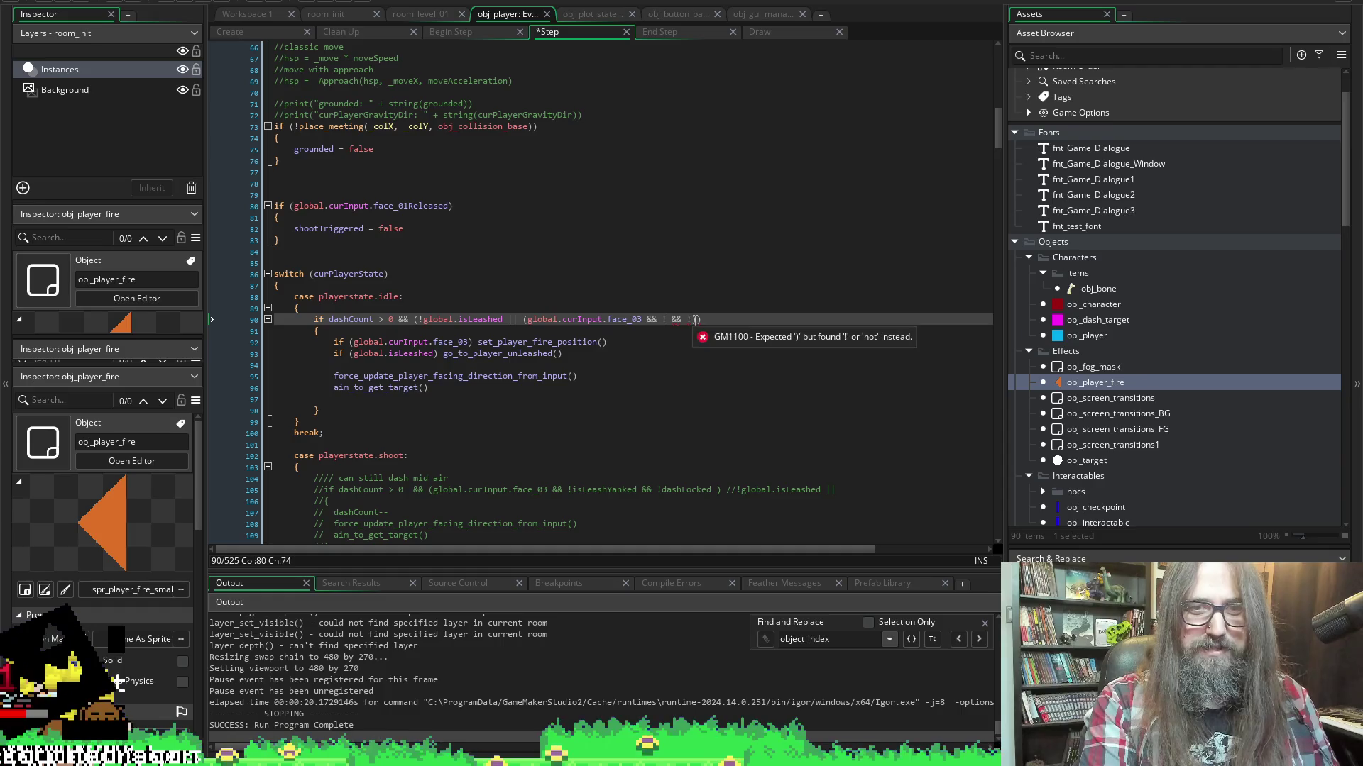
left_click_drag(693, 319, 661, 319)
key("BackSpace")
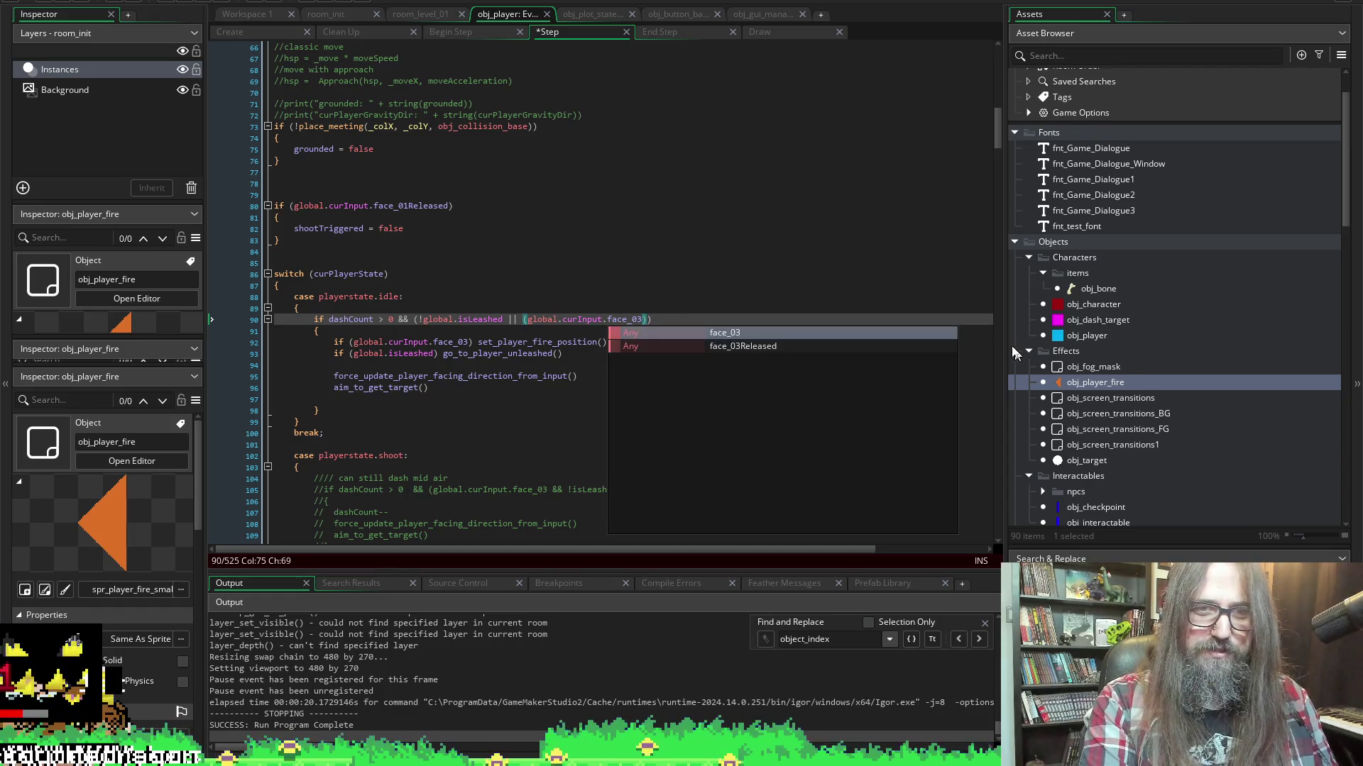
left_click(503, 316)
key("ctrl+s")
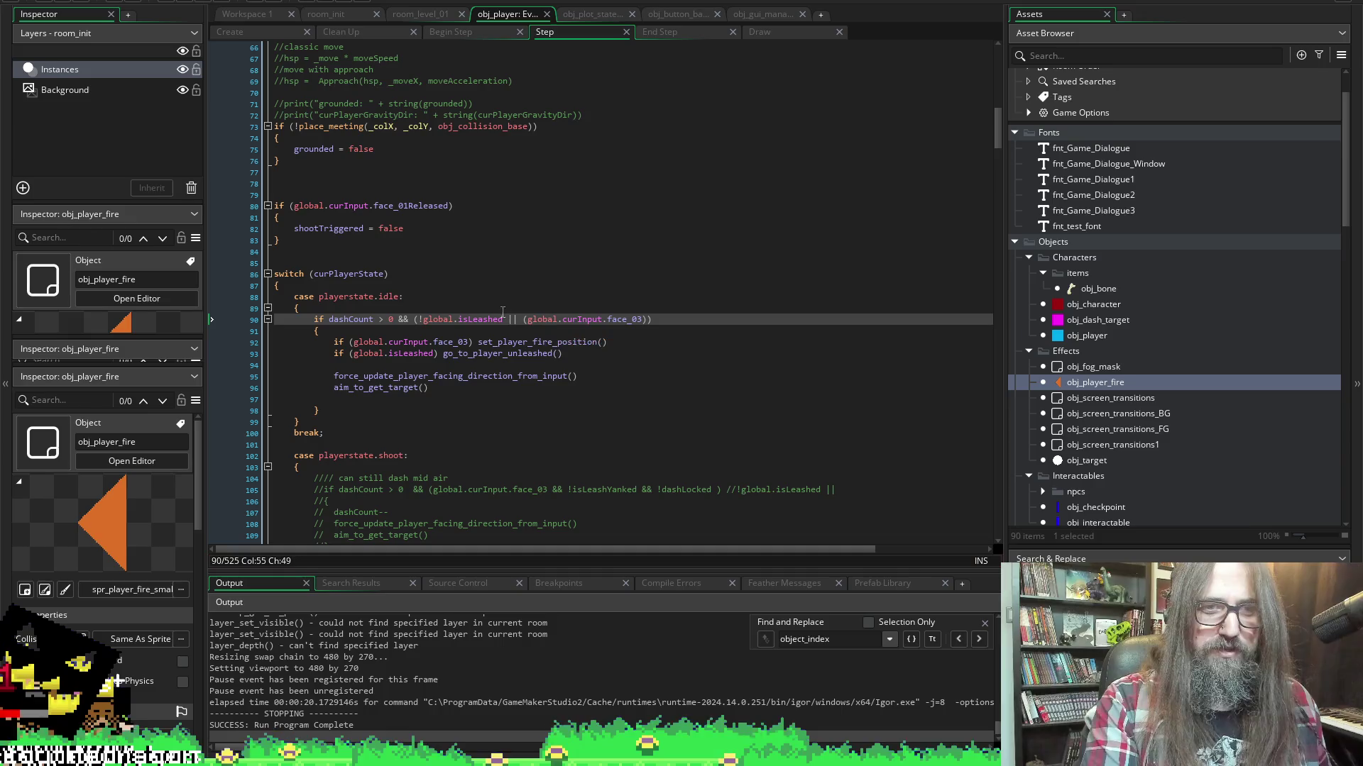
Strip the isLeashed and dashCount checks so line 90 reads 'if (global.curInput.face_03)', then save
key("Left")
key("Left")
key("Left")
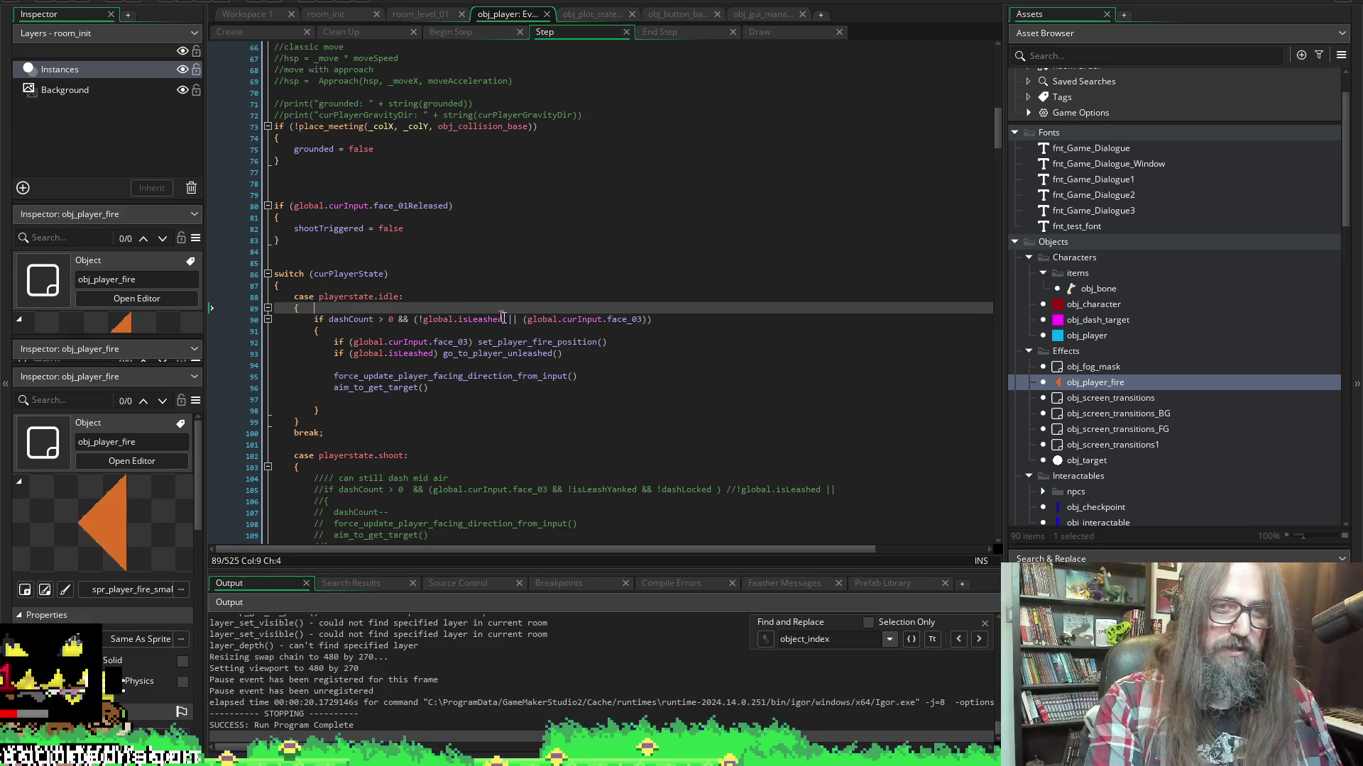
left_click_drag(460, 319, 417, 324)
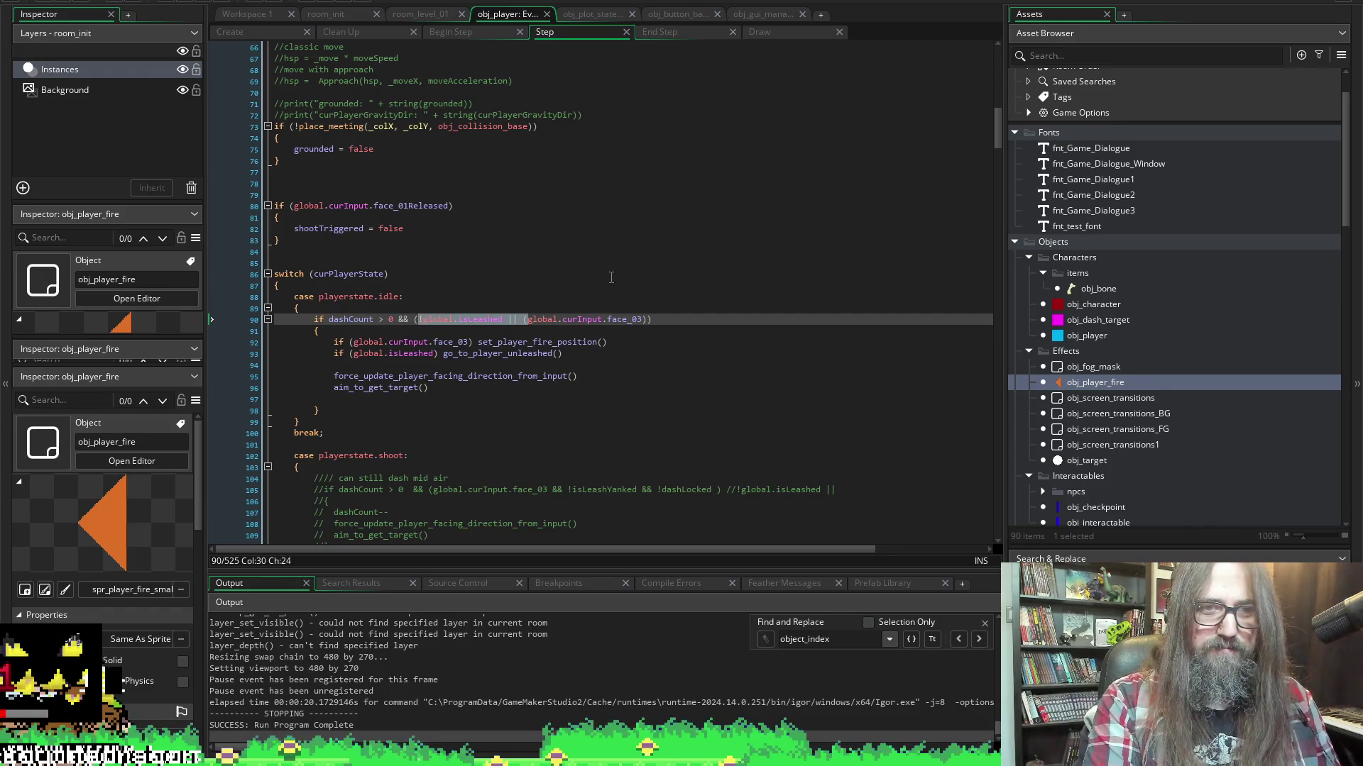
key("Delete")
left_click(534, 320)
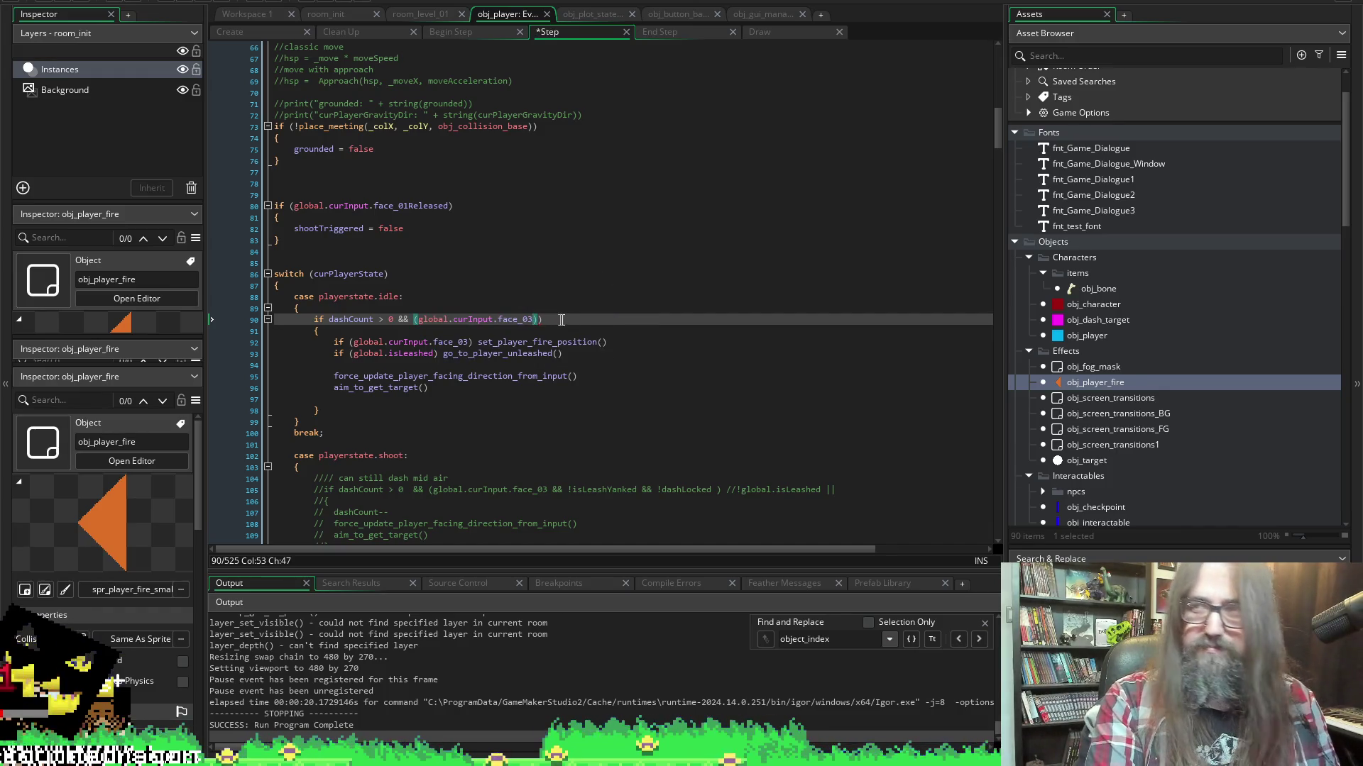
key("Delete")
key("ctrl+s")
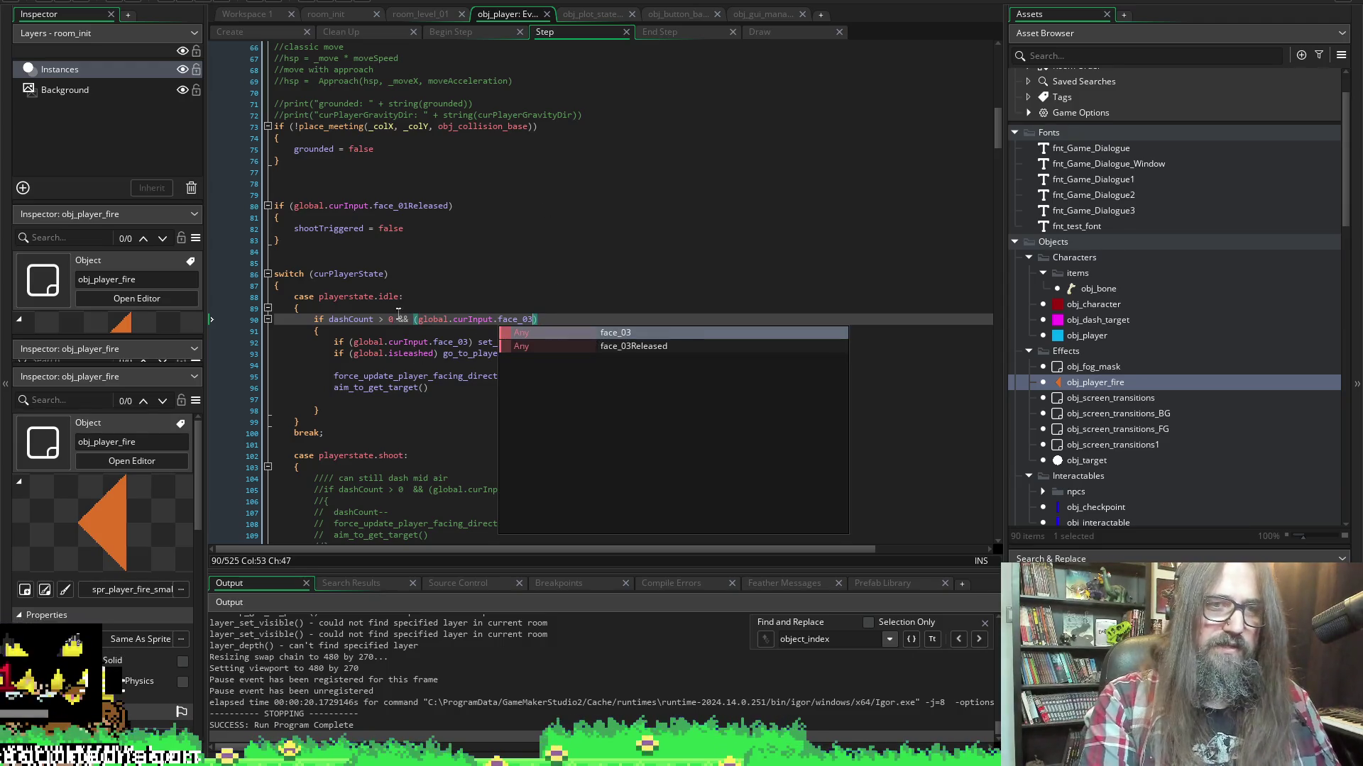
left_click_drag(412, 320, 324, 320)
key("BackSpace")
key("ctrl+s")
Comment out the aim_to_get_target and force_update lines with //
left_click(664, 252)
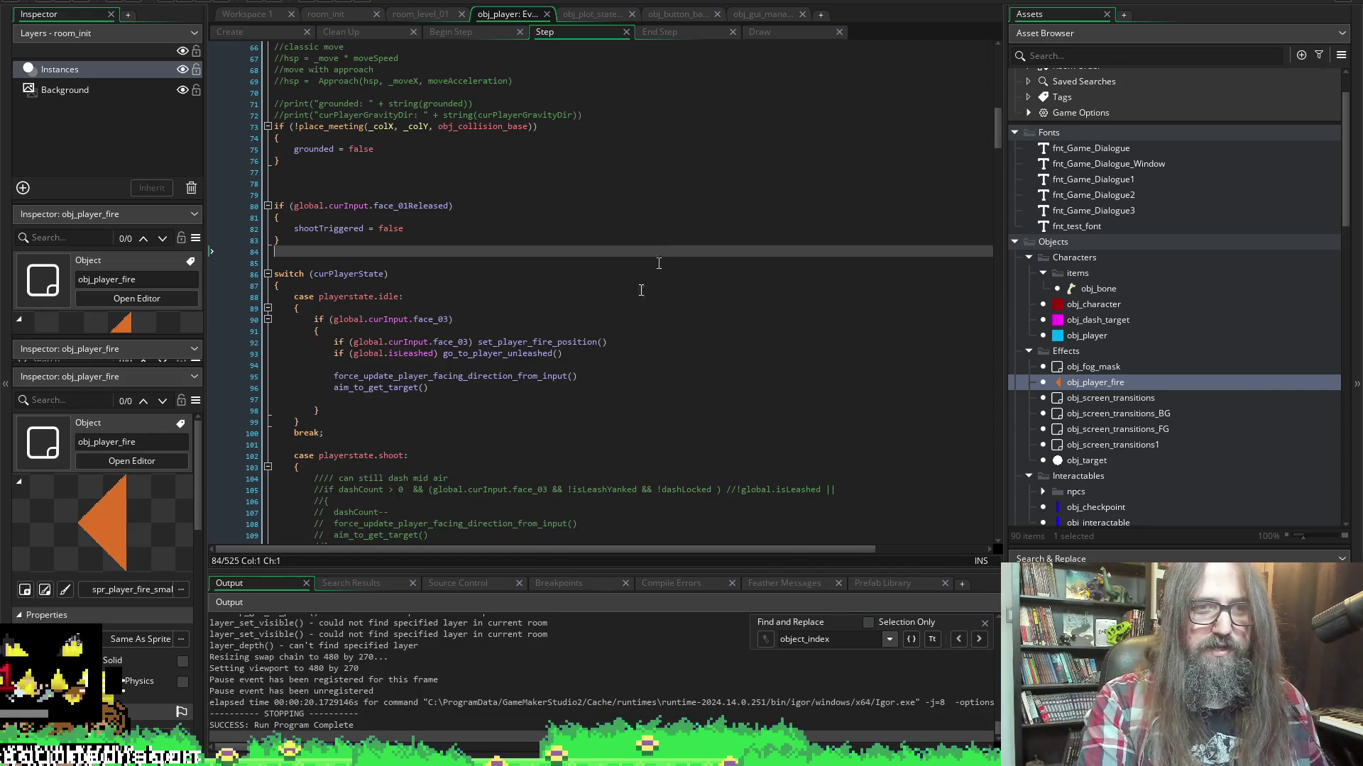
left_click(455, 389)
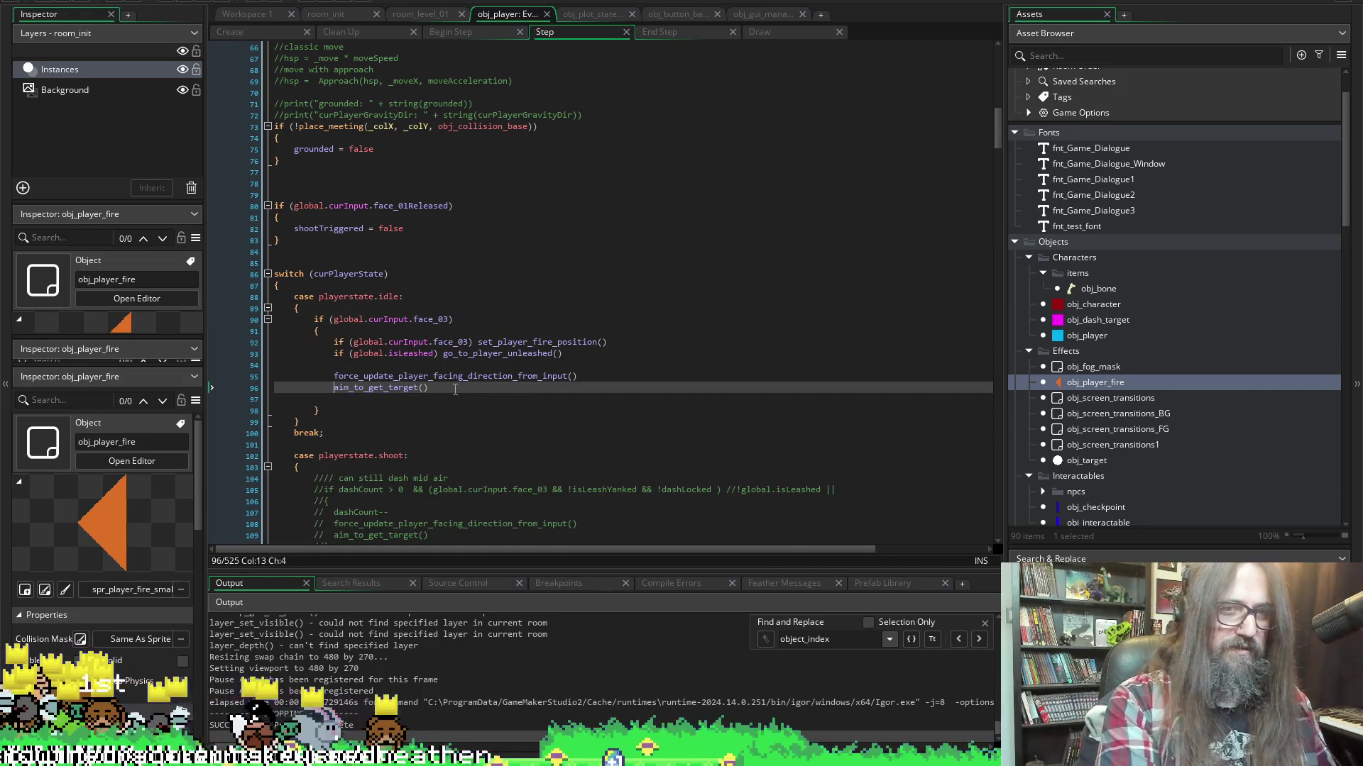
key("Home")
type("//")
key("Up")
key("Home")
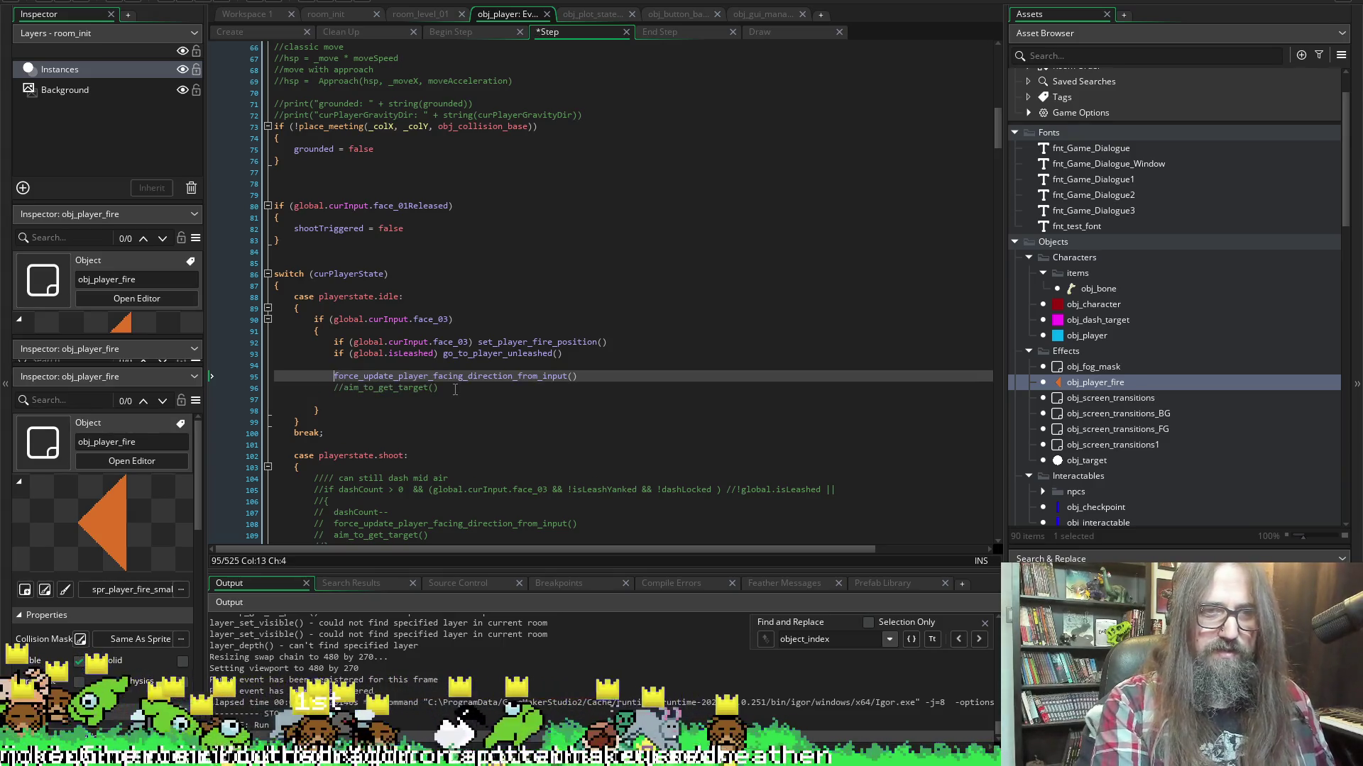
type("//")
Make line 92 call set_player_fire_position() directly, comment out the unleash line, save, and run the game
key("Up")
key("Up")
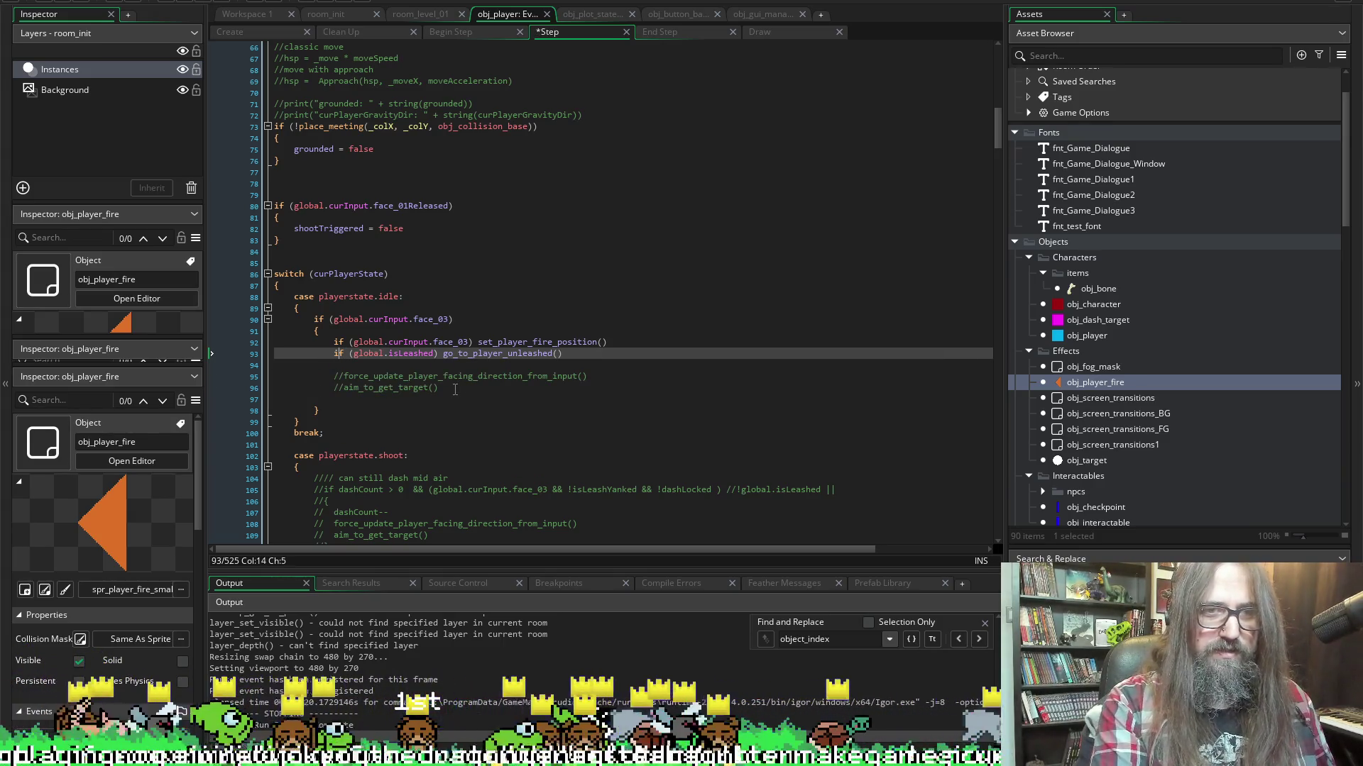
key("Up")
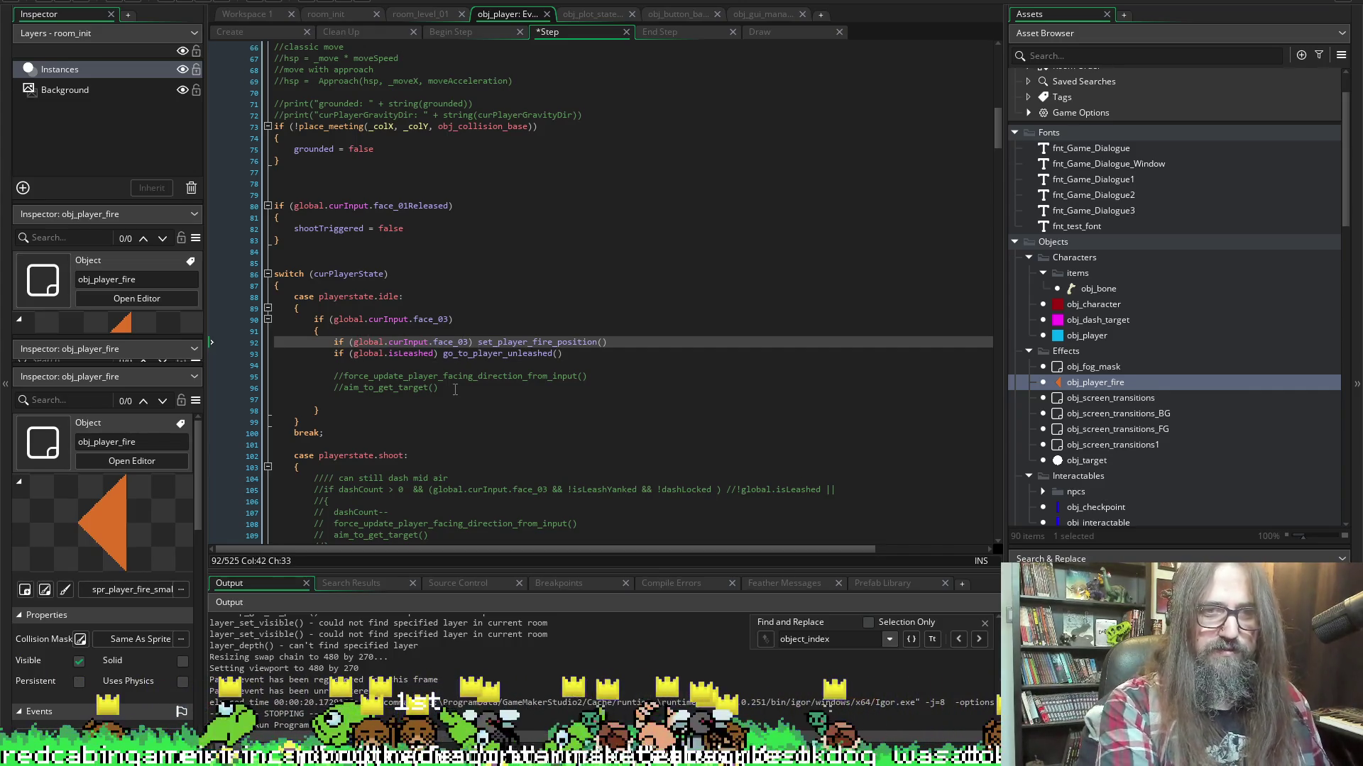
key("shift+Home")
key("BackSpace")
key("Down")
type("//")
key("ctrl+s")
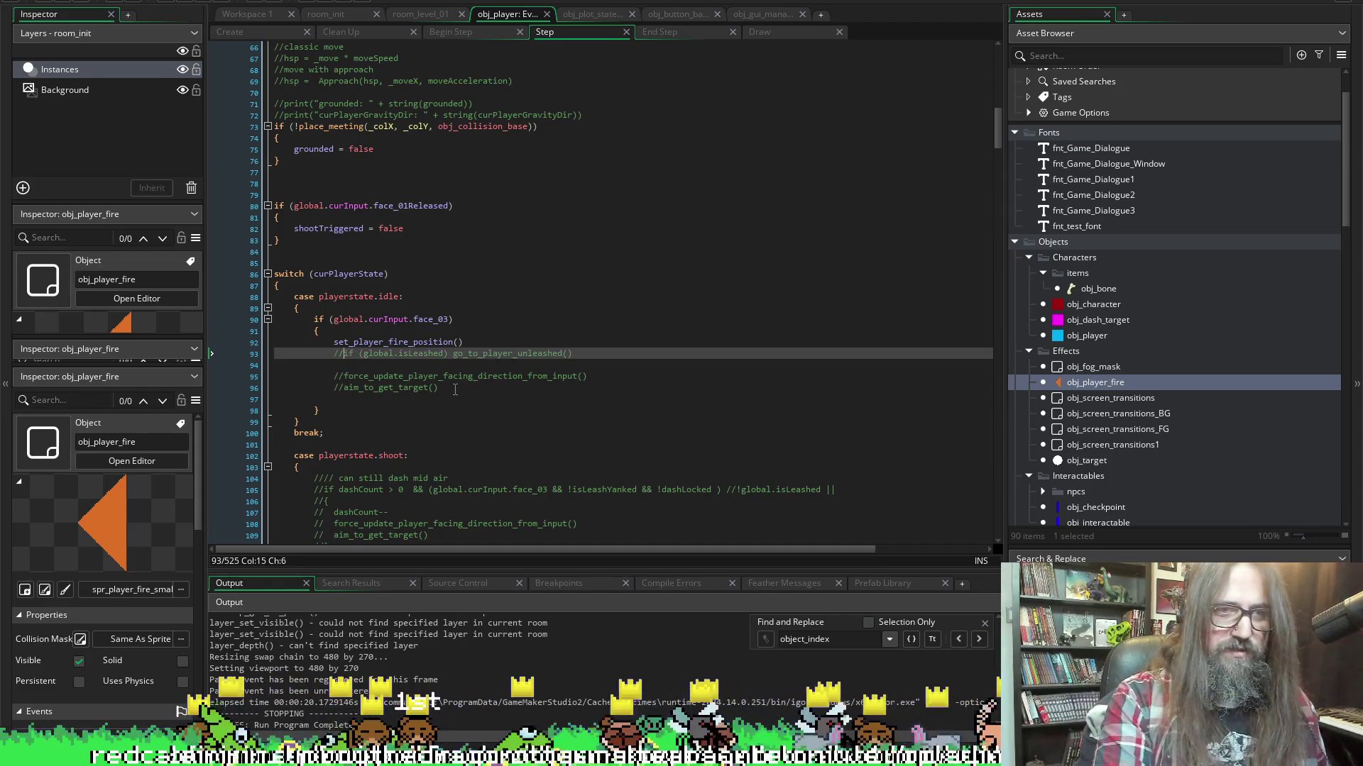
left_click(188, 3)
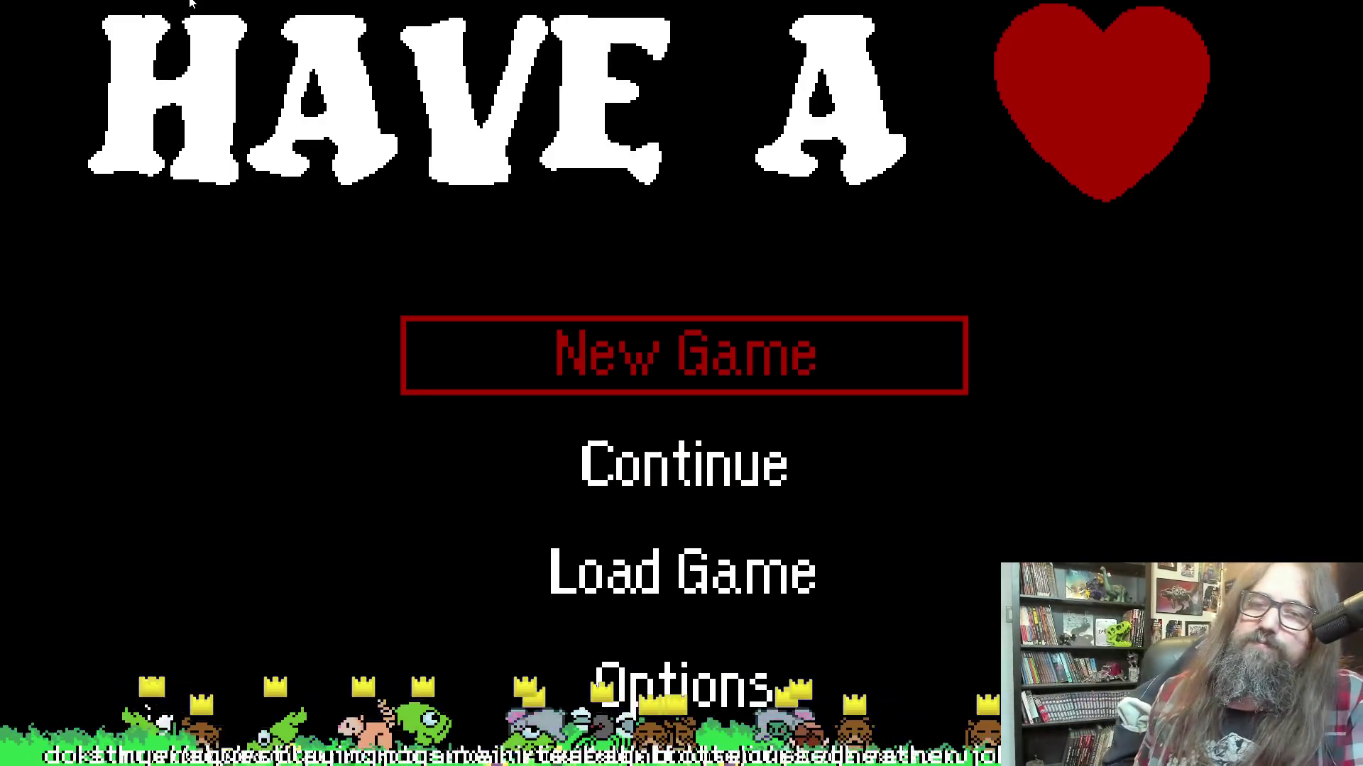
Choose Continue on the title menu and play briefly, then leave fullscreen to read the Output debug print
key("Down")
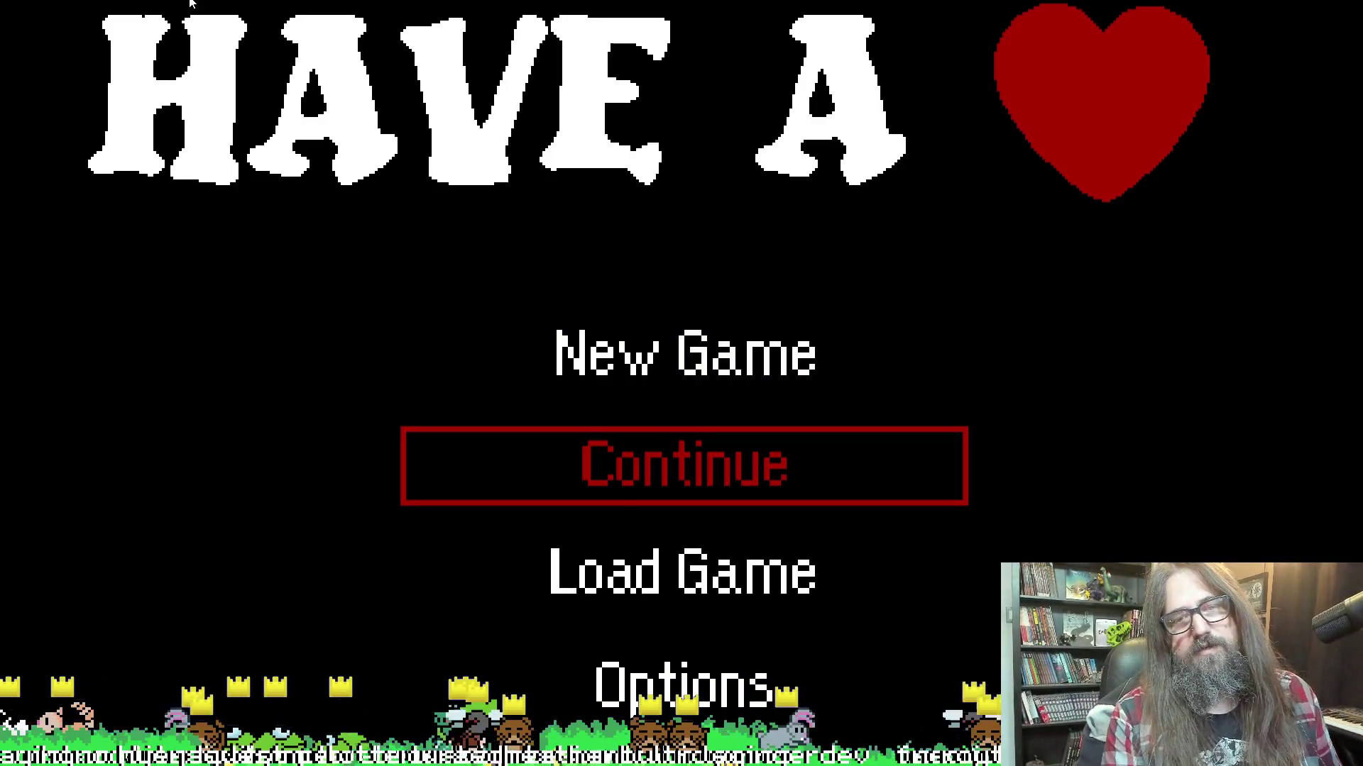
key("Return")
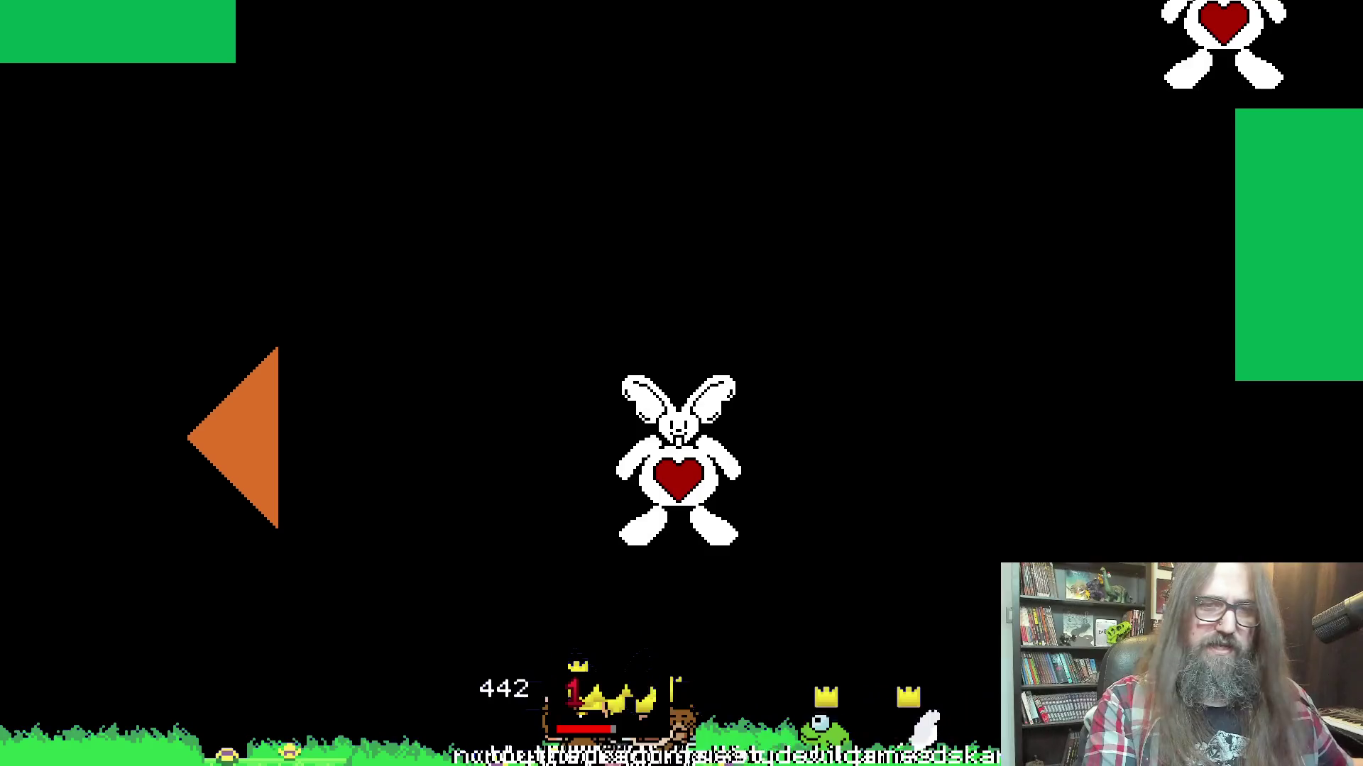
key("alt+Return")
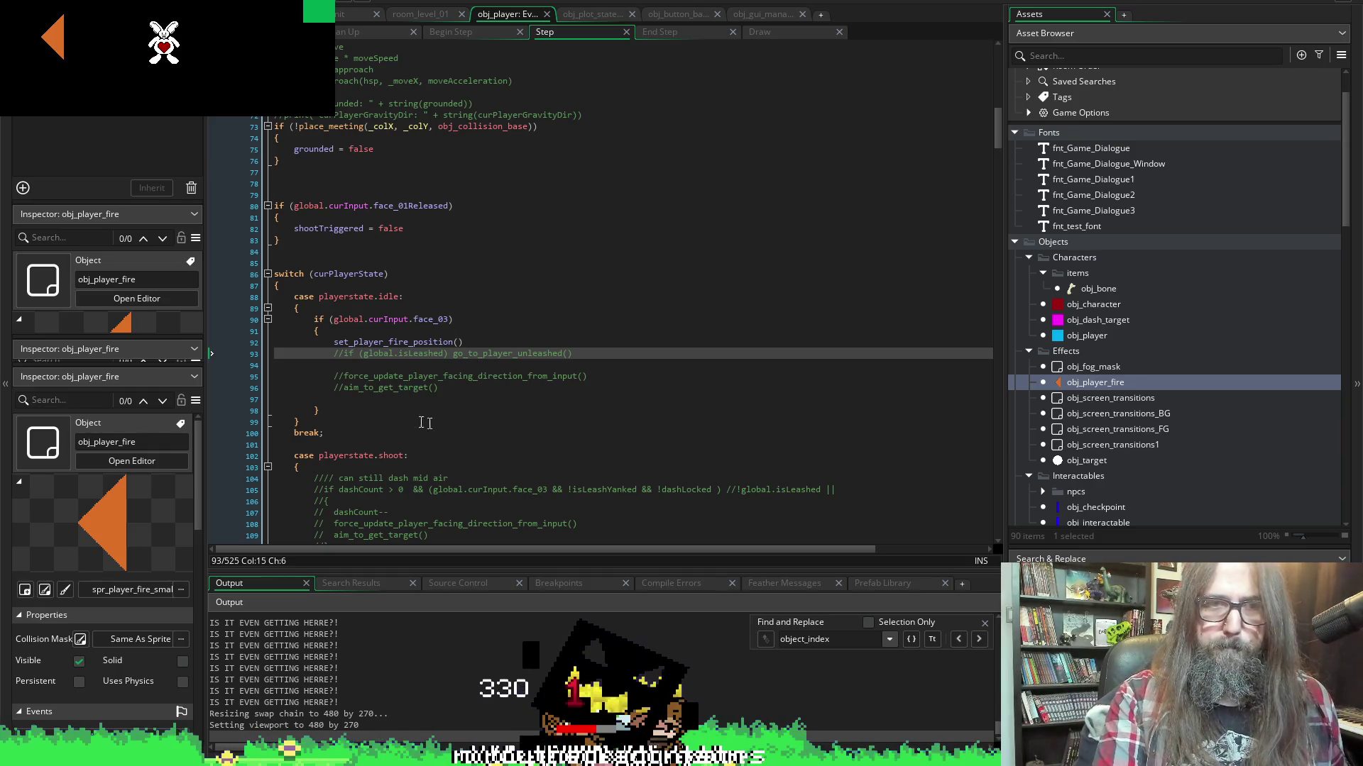
double_click(430, 319)
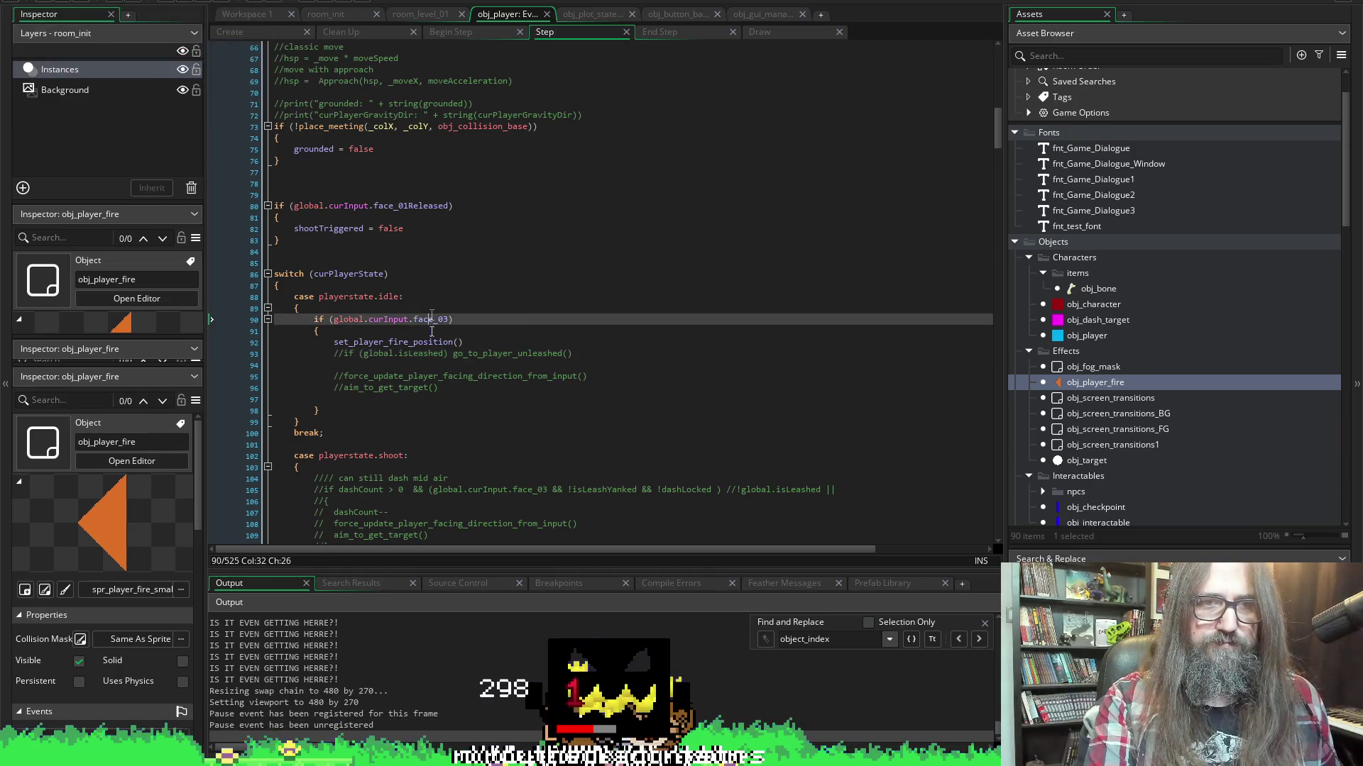
key("BackSpace")
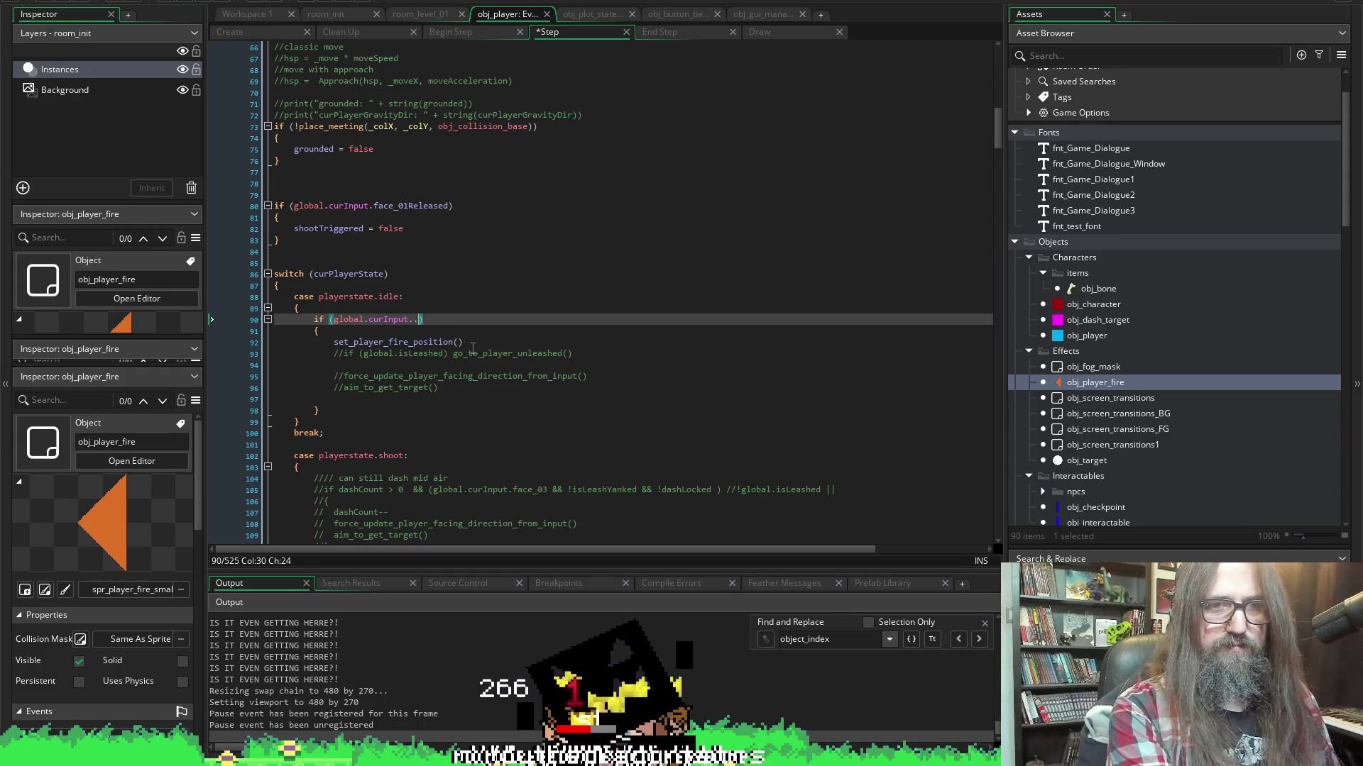
type("face_")
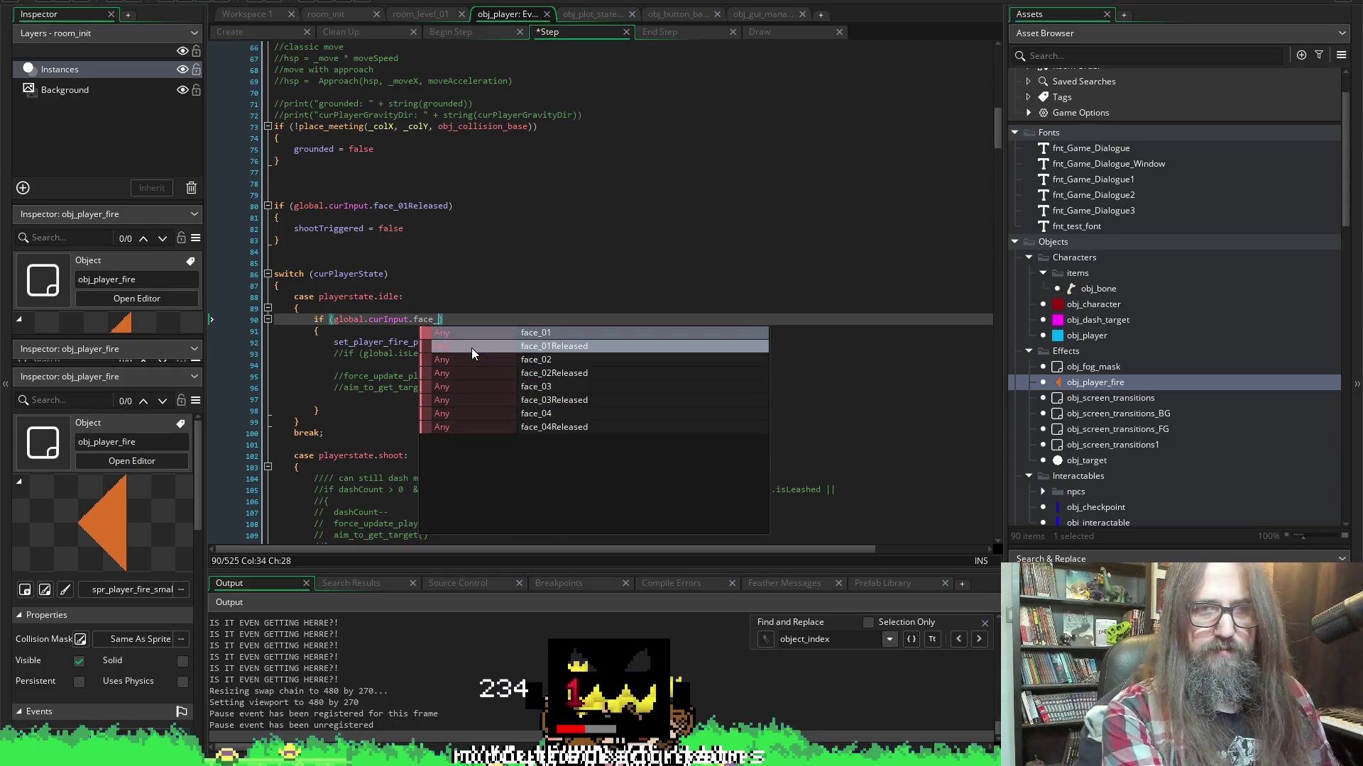
left_click(555, 390)
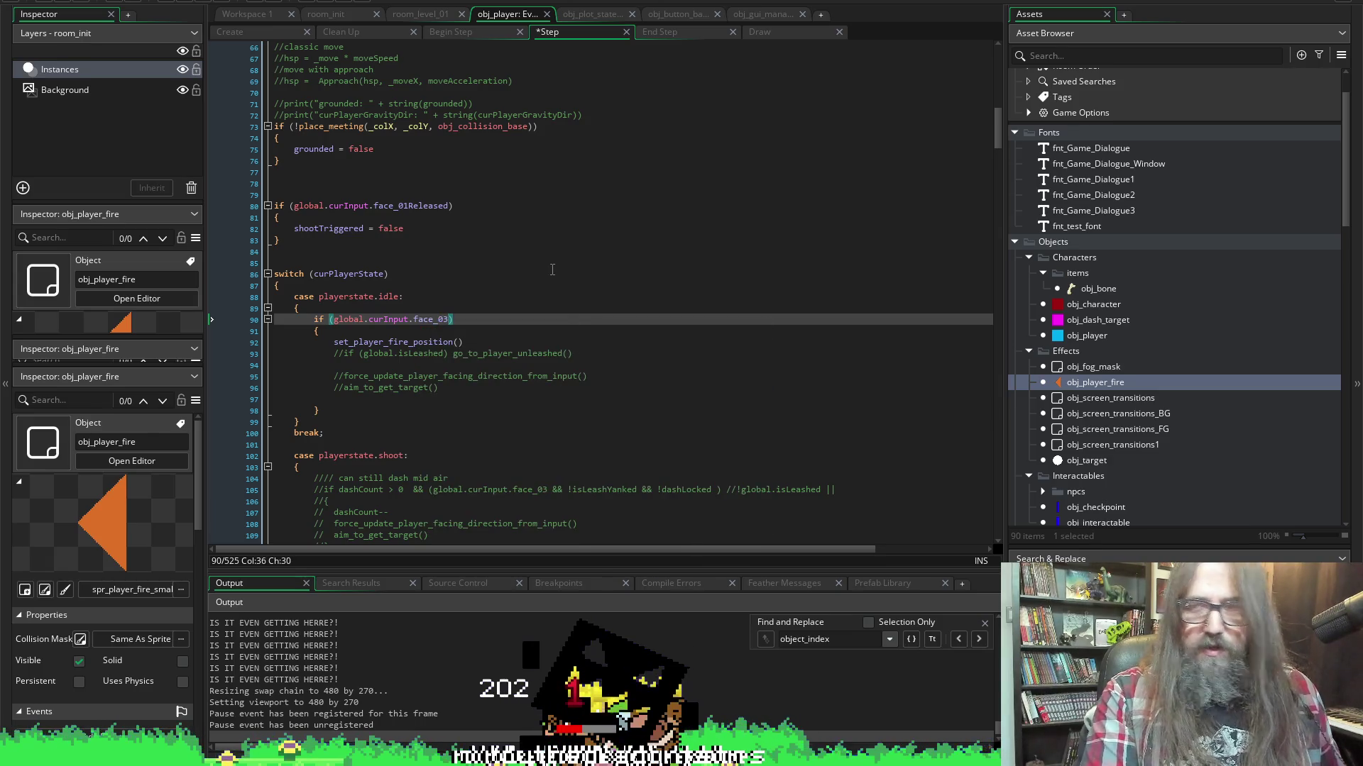